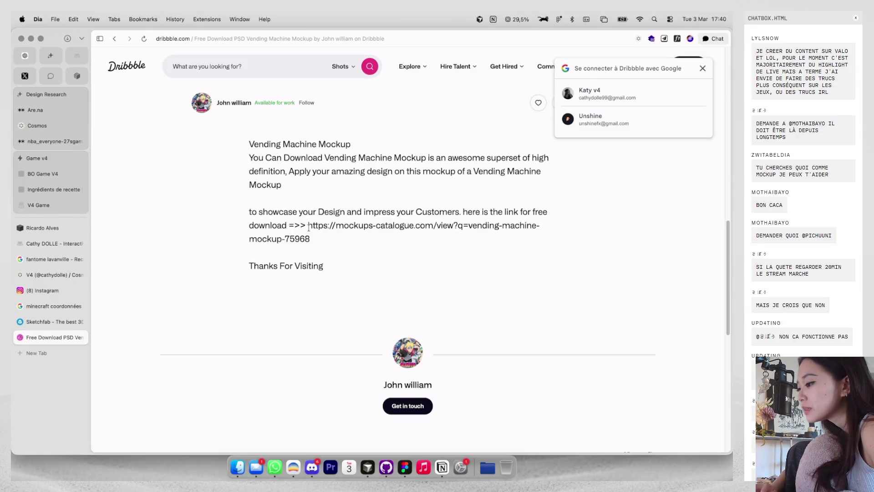
Copy the Dribbble mockup download address and load it in a new browser tab
{"action": "left_click_drag", "start_coordinate": [308, 226], "coordinate": [312, 236]}
{"action": "key", "text": "super+c"}
{"action": "key", "text": "super+t"}
{"action": "key", "text": "super+v"}
{"action": "key", "text": "Return"}
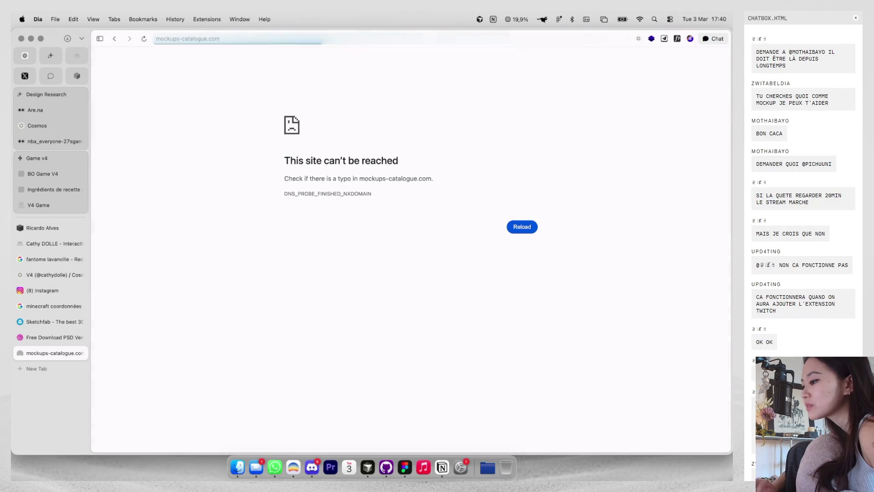
Close the unreachable page, go back to the vending machine search results and switch to Figma
{"action": "key", "text": "super+w"}
{"action": "left_click", "coordinate": [114, 38]}
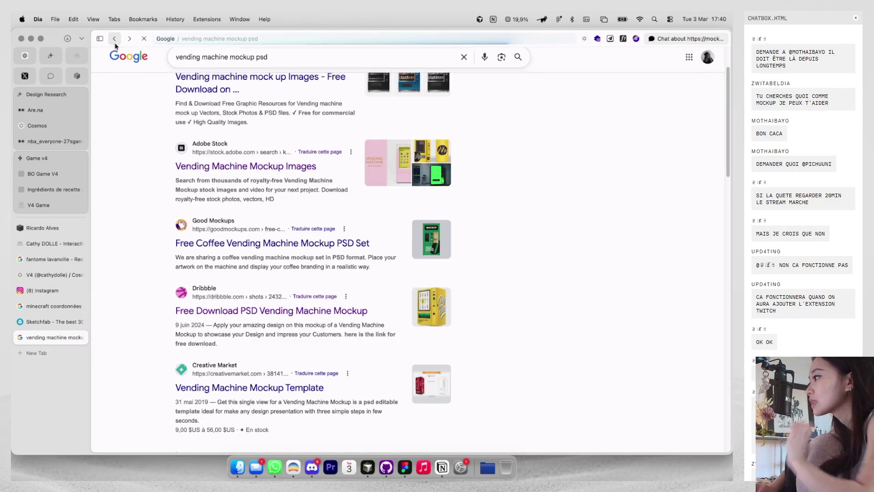
{"action": "scroll", "coordinate": [235, 157], "scroll_direction": "down", "scroll_amount": 2}
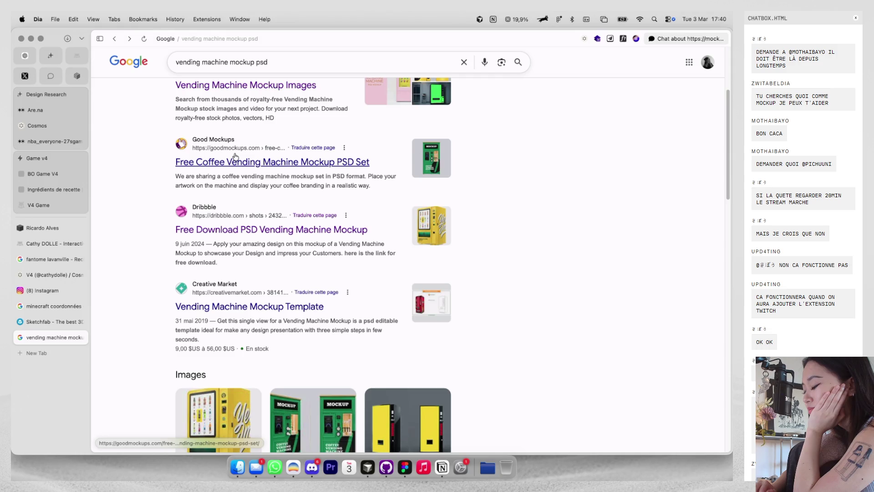
{"action": "scroll", "coordinate": [234, 156], "scroll_direction": "down", "scroll_amount": 1}
{"action": "scroll", "coordinate": [235, 154], "scroll_direction": "down", "scroll_amount": 4}
{"action": "scroll", "coordinate": [235, 157], "scroll_direction": "down", "scroll_amount": 3}
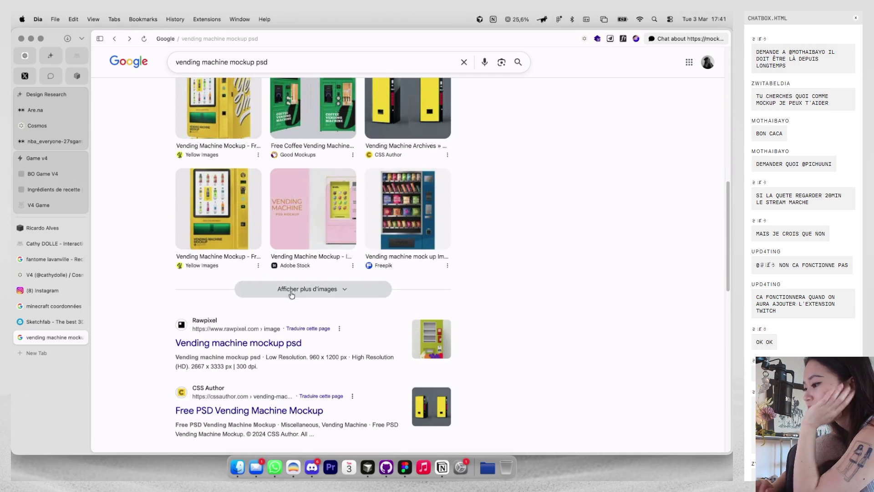
{"action": "scroll", "coordinate": [286, 315], "scroll_direction": "down", "scroll_amount": 2}
{"action": "scroll", "coordinate": [287, 323], "scroll_direction": "down", "scroll_amount": 1}
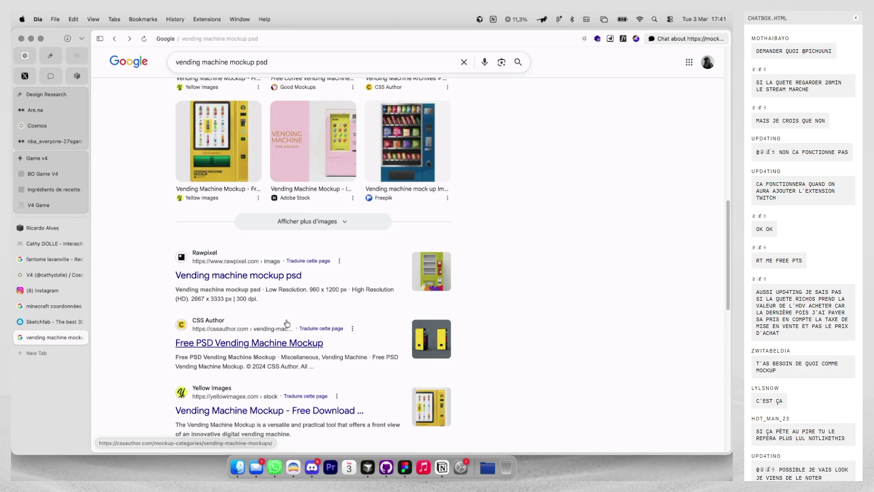
{"action": "key", "text": "super+Tab"}
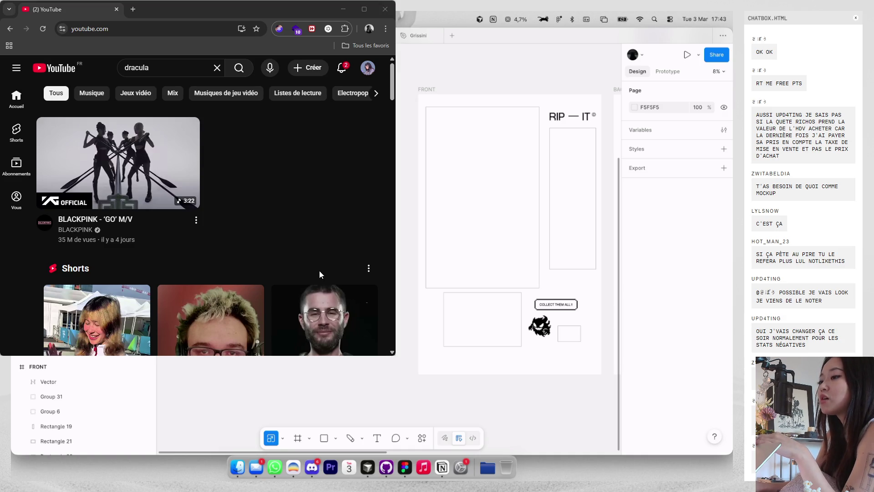
Bring the YouTube window to the front over the RIP — IT Figma file
{"action": "left_click", "coordinate": [154, 7]}
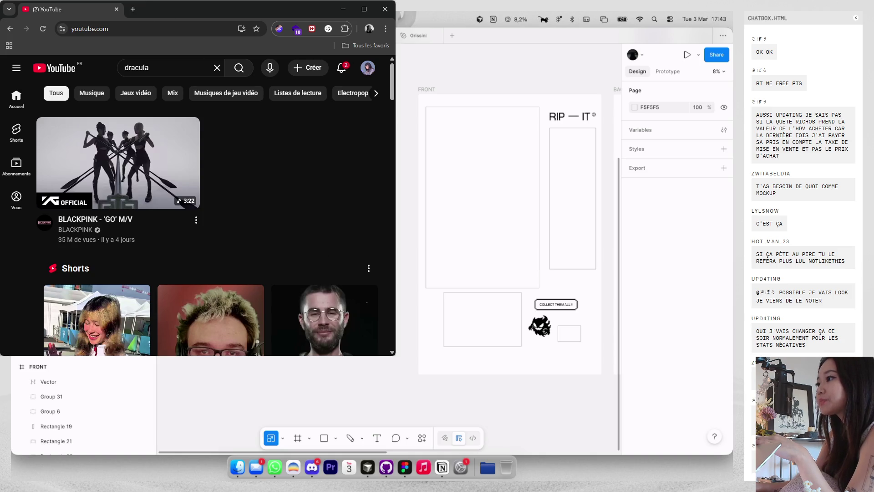
Maximize the YouTube window and start the BLACKPINK 'GO' music video in wide view
{"action": "key", "text": "ctrl+alt+Return"}
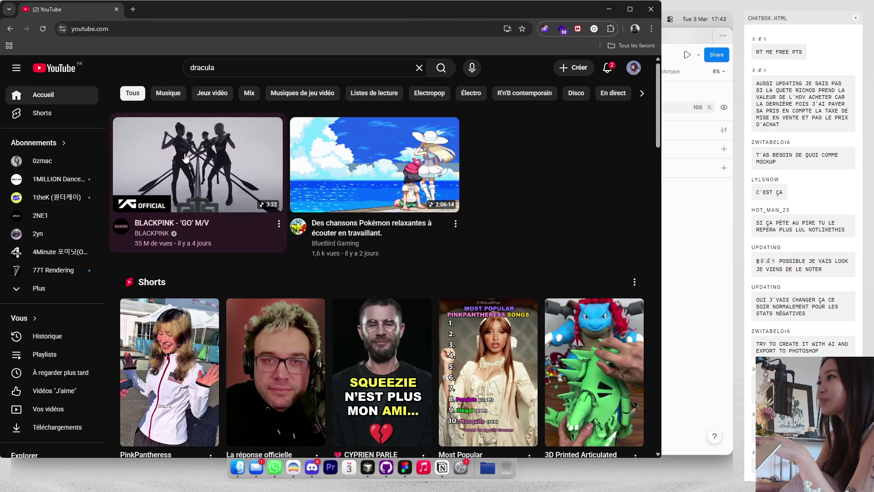
{"action": "left_click", "coordinate": [184, 158]}
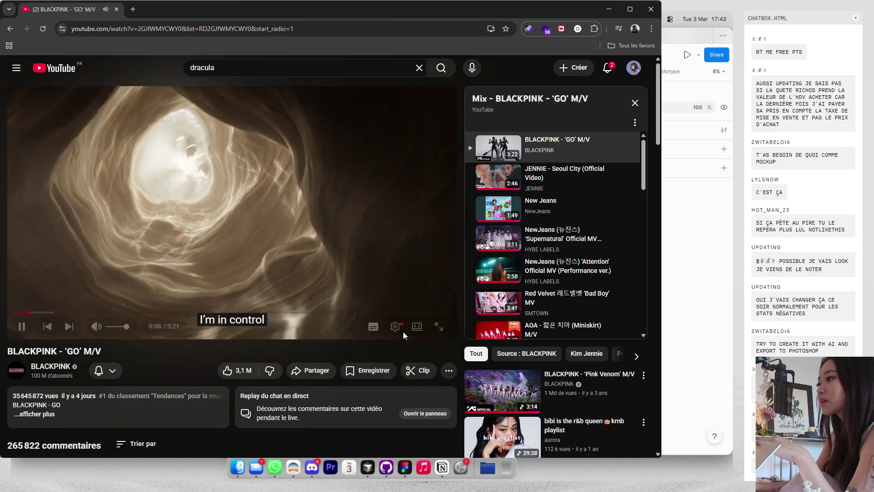
{"action": "left_click", "coordinate": [416, 327]}
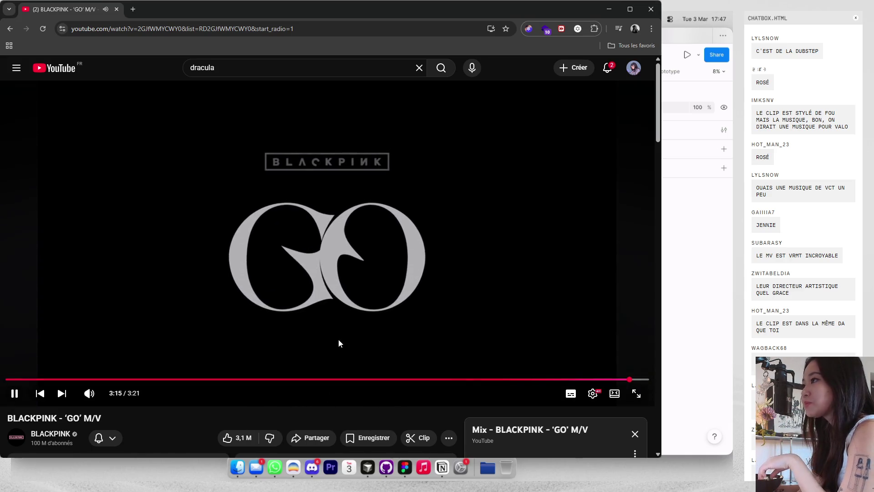
Scrub around the 'GO' end credits near 3:07–3:10, pausing and resuming playback
{"action": "left_click", "coordinate": [614, 380]}
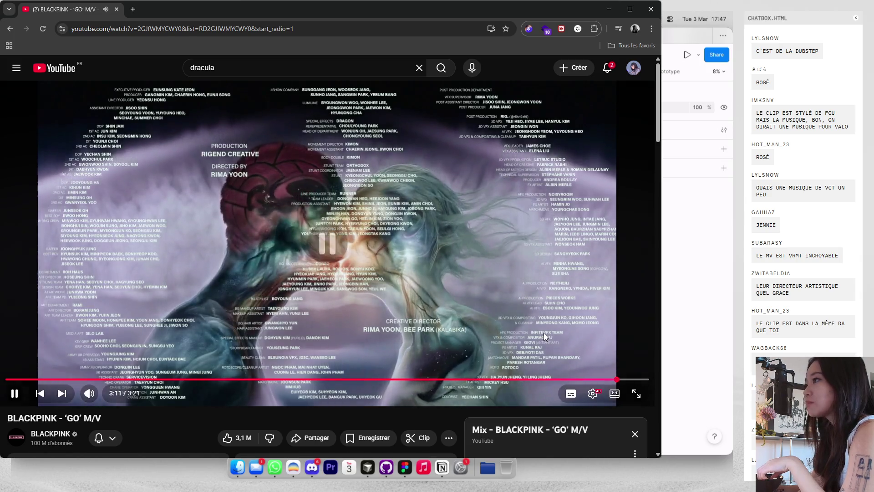
{"action": "left_click", "coordinate": [543, 333]}
{"action": "left_click_drag", "start_coordinate": [614, 380], "coordinate": [606, 381]}
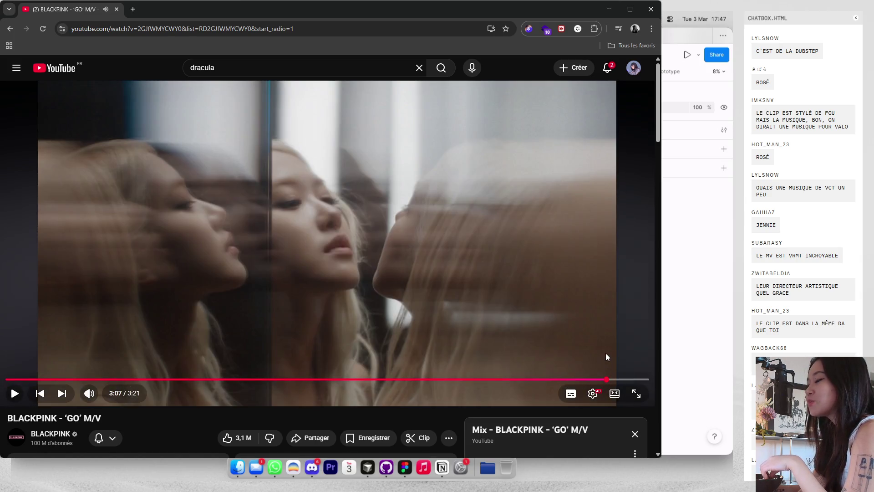
{"action": "left_click", "coordinate": [606, 353]}
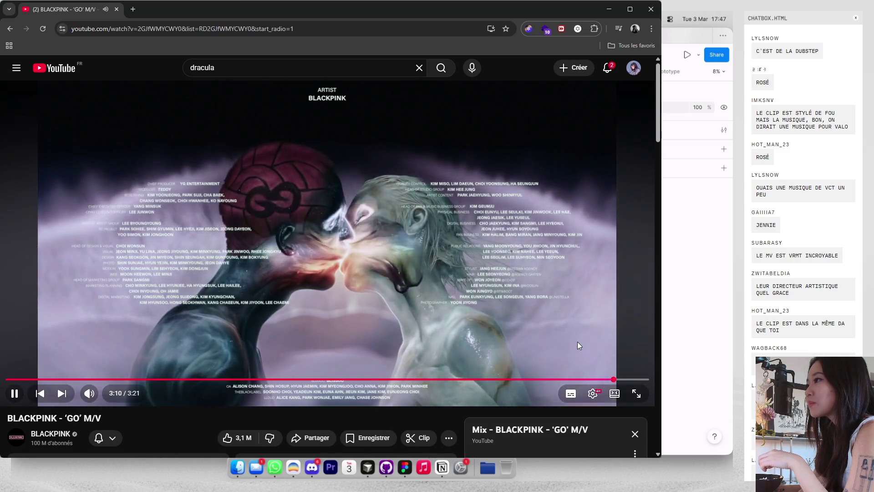
{"action": "left_click", "coordinate": [578, 346]}
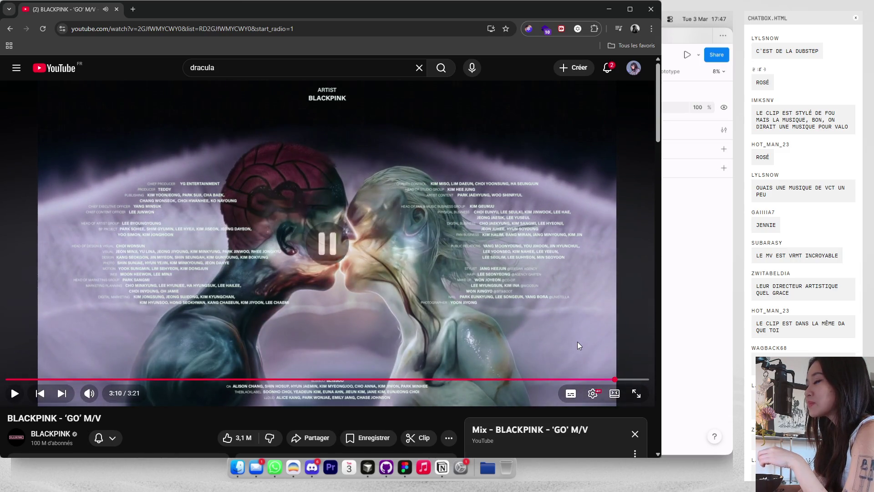
{"action": "left_click", "coordinate": [578, 345]}
{"action": "left_click", "coordinate": [578, 370]}
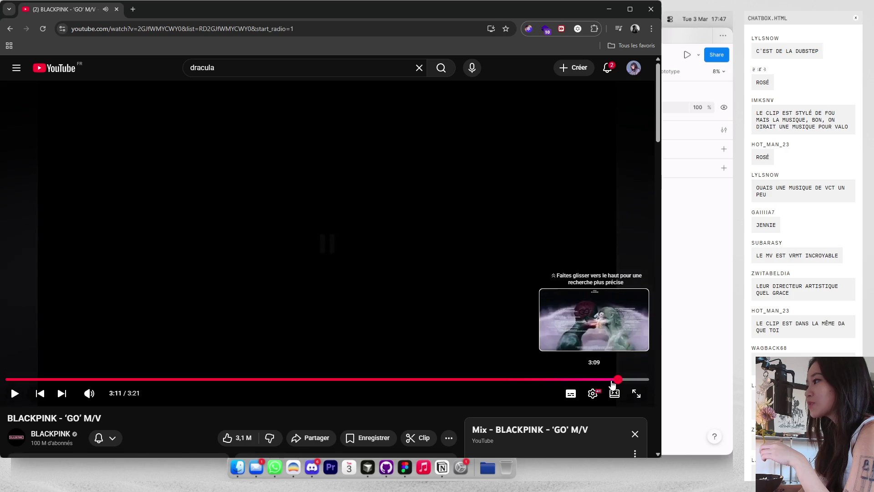
{"action": "left_click", "coordinate": [611, 380]}
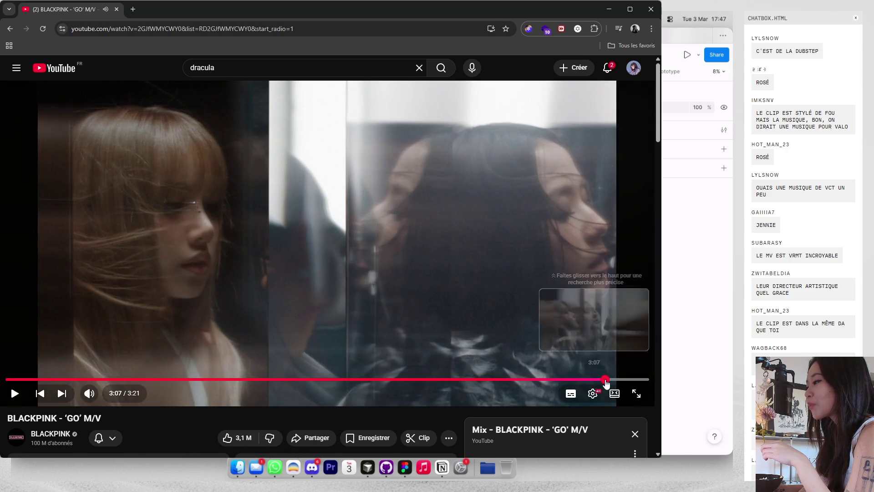
{"action": "left_click", "coordinate": [613, 380]}
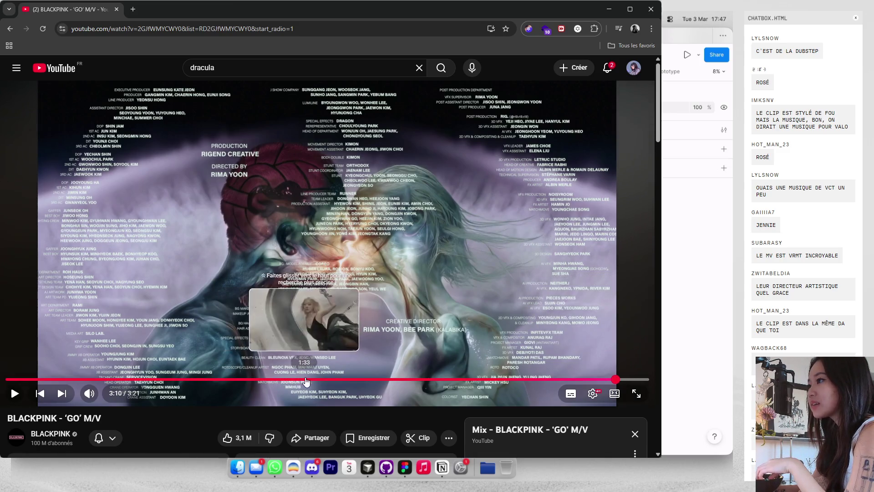
Rewatch the 1:40–2:03 scenes, skip to the credits and return to the YouTube home feed
{"action": "left_click", "coordinate": [334, 380]}
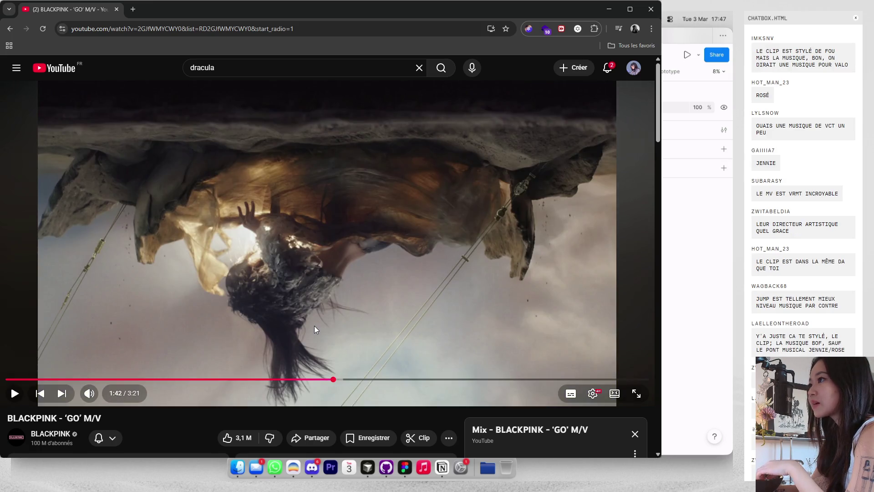
{"action": "left_click", "coordinate": [314, 321]}
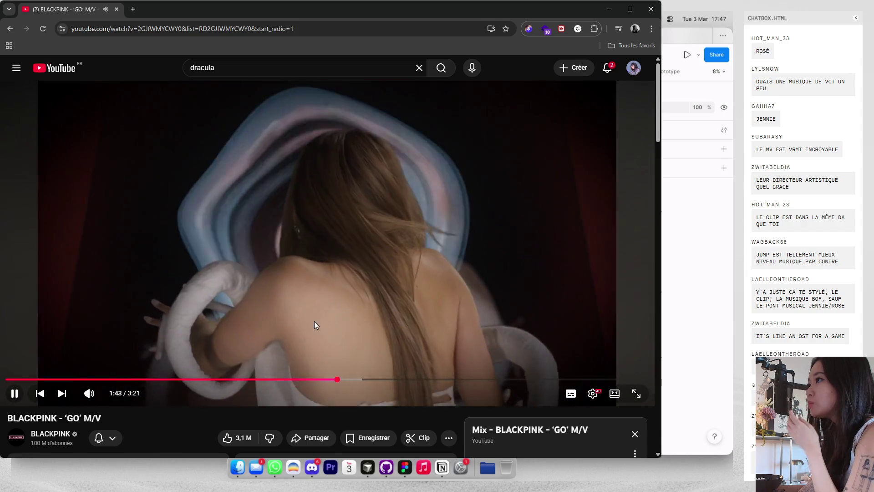
{"action": "left_click", "coordinate": [315, 321]}
{"action": "left_click", "coordinate": [328, 381]}
{"action": "left_click", "coordinate": [321, 334]}
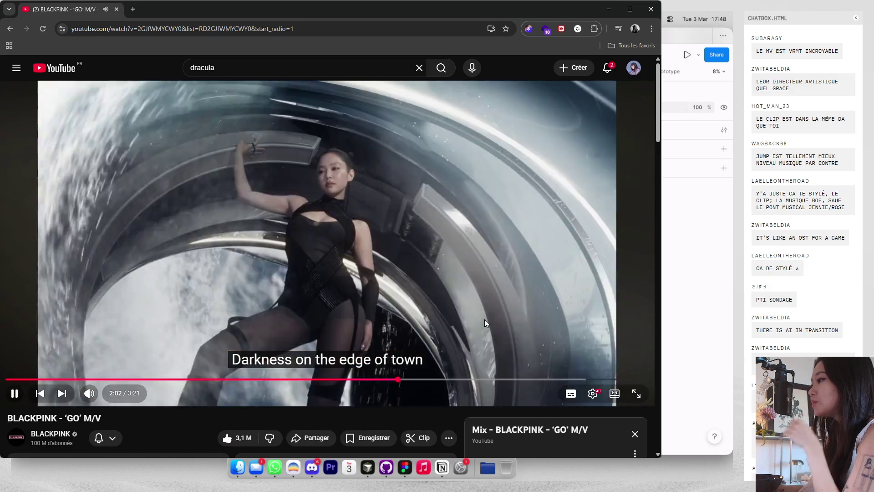
{"action": "left_click", "coordinate": [487, 321]}
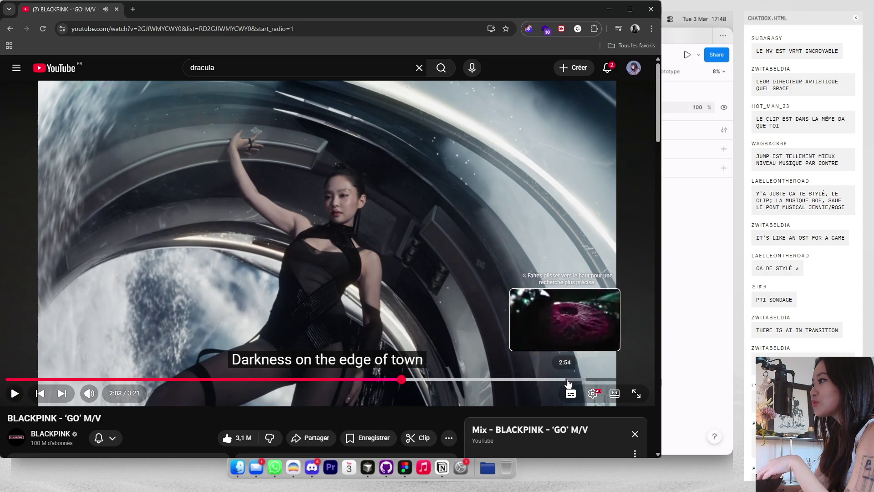
{"action": "left_click", "coordinate": [620, 379]}
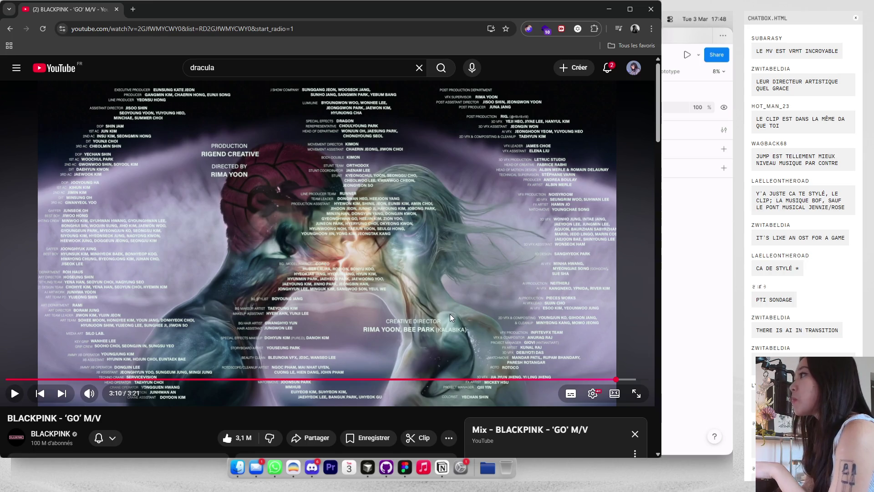
{"action": "left_click", "coordinate": [69, 71]}
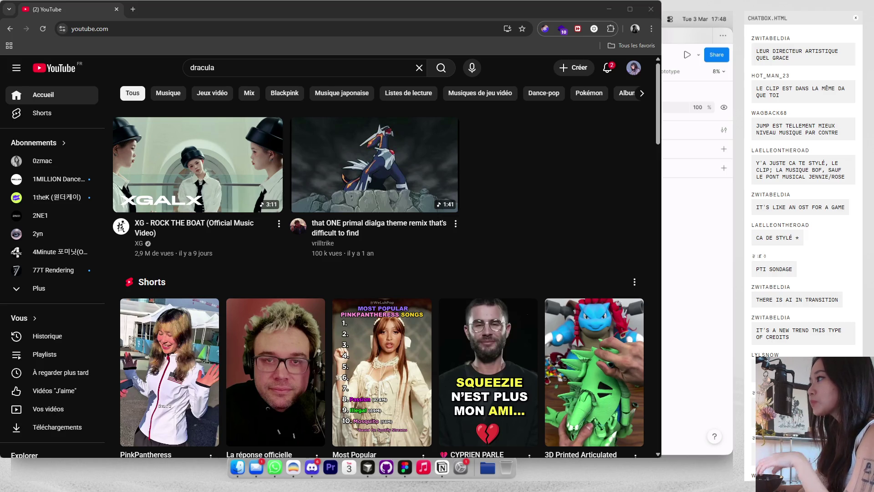
Play XG's 'ROCK THE BOAT' video, leave it and switch back to the Figma design file
{"action": "key", "text": "super+Tab"}
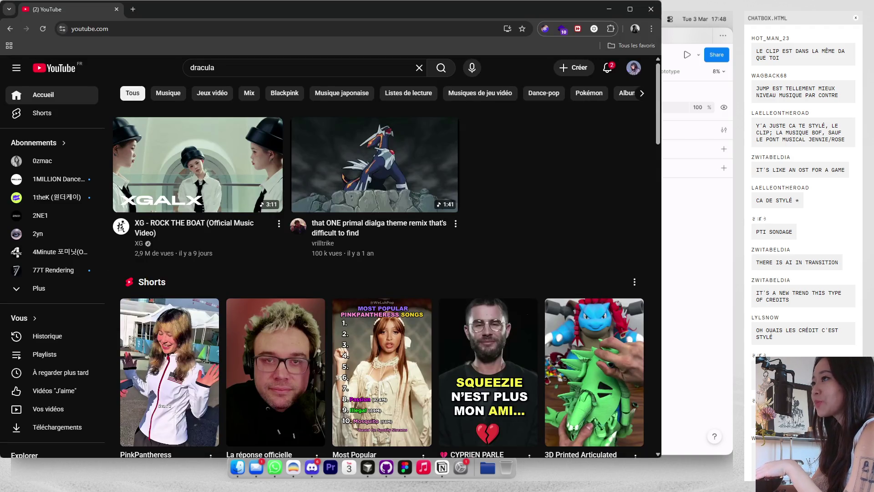
{"action": "left_click", "coordinate": [199, 156]}
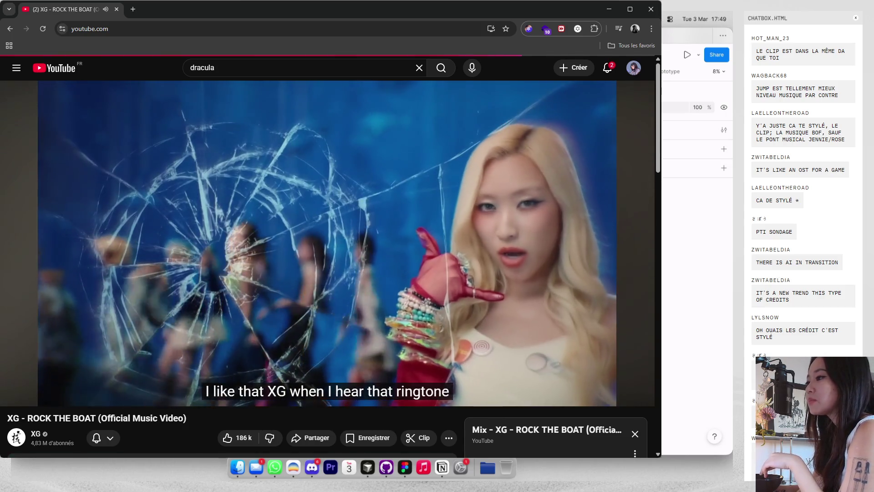
{"action": "key", "text": "super+bracketleft"}
{"action": "key", "text": "super+Tab"}
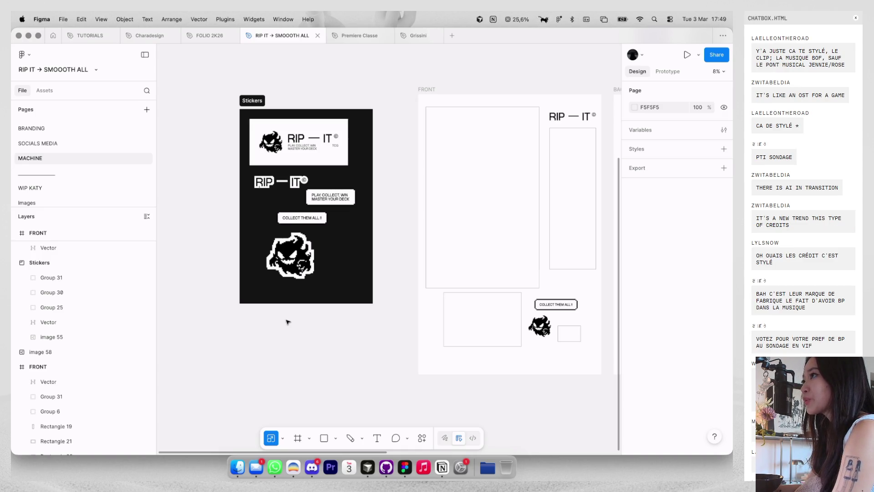
Switch the RIP — IT file to its BRANDING page, then bring the search results forward
{"action": "key", "text": "super+Tab"}
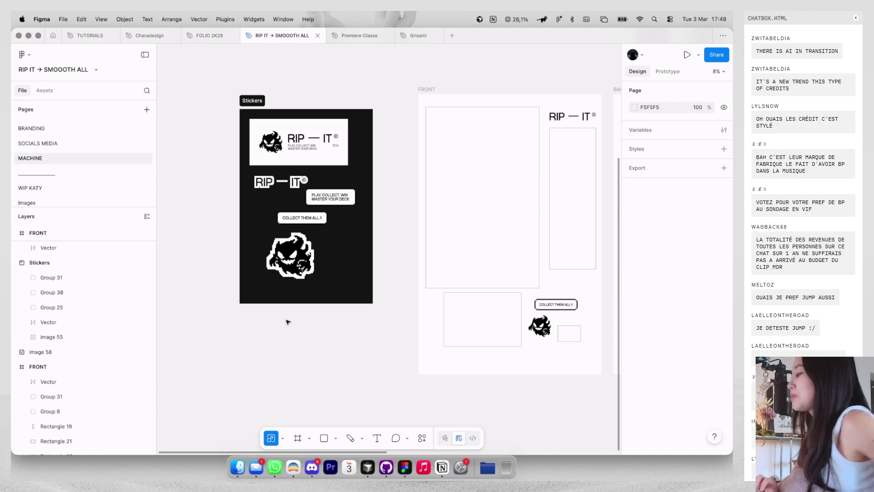
{"action": "scroll", "coordinate": [367, 267], "scroll_direction": "down", "scroll_amount": 3}
{"action": "scroll", "coordinate": [367, 268], "scroll_direction": "down", "scroll_amount": 3}
{"action": "scroll", "coordinate": [366, 267], "scroll_direction": "down", "scroll_amount": 3}
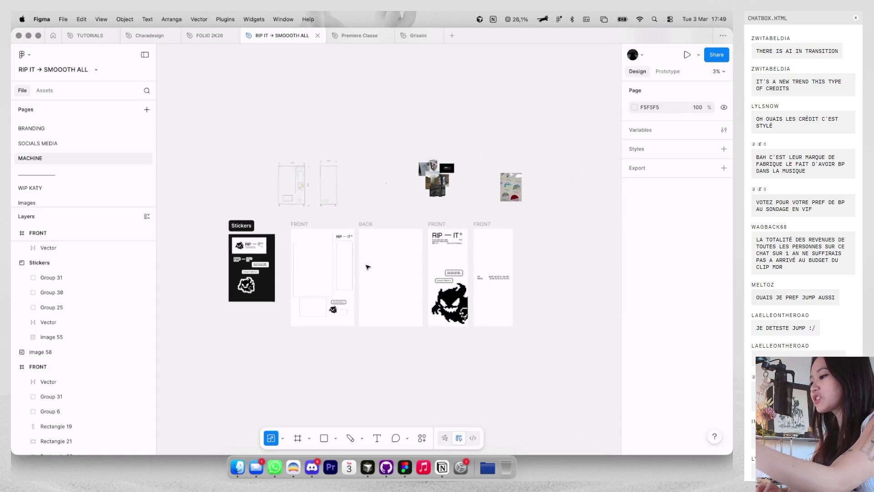
{"action": "left_click", "coordinate": [111, 128]}
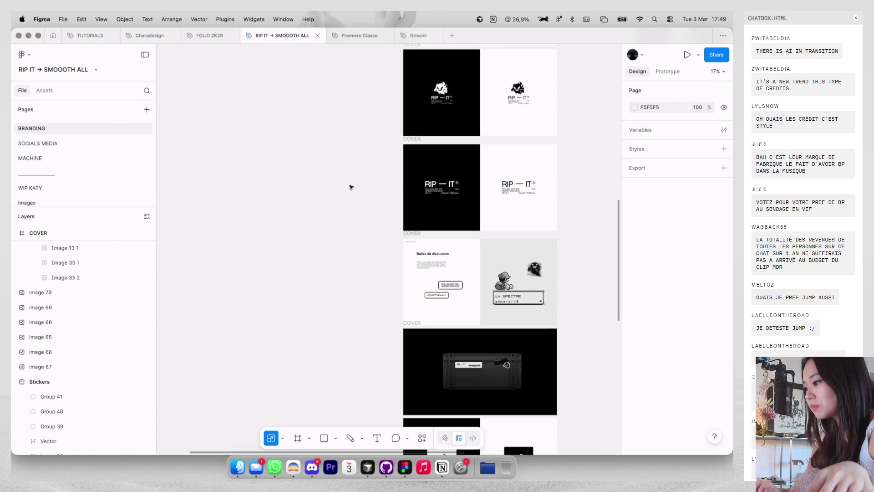
{"action": "scroll", "coordinate": [350, 188], "scroll_direction": "down", "scroll_amount": 5}
{"action": "scroll", "coordinate": [349, 187], "scroll_direction": "down", "scroll_amount": 3}
{"action": "scroll", "coordinate": [350, 187], "scroll_direction": "down", "scroll_amount": 2}
{"action": "scroll", "coordinate": [350, 188], "scroll_direction": "up", "scroll_amount": 10}
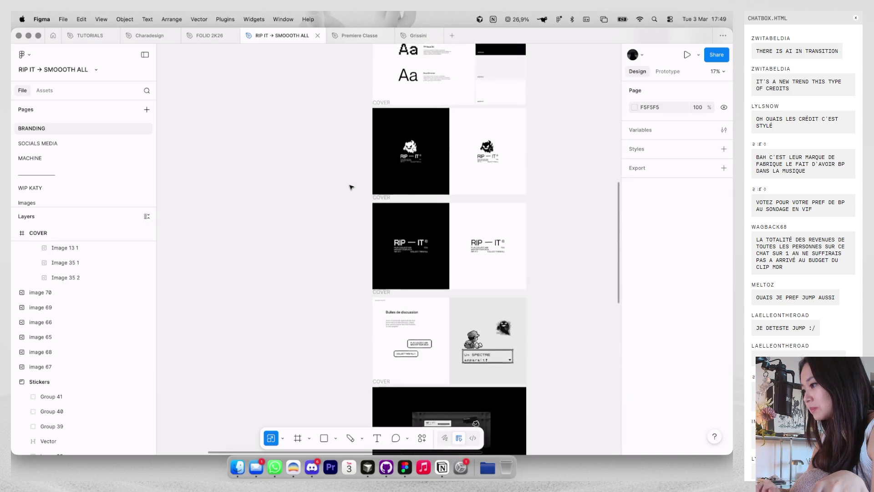
{"action": "key", "text": "super+Tab"}
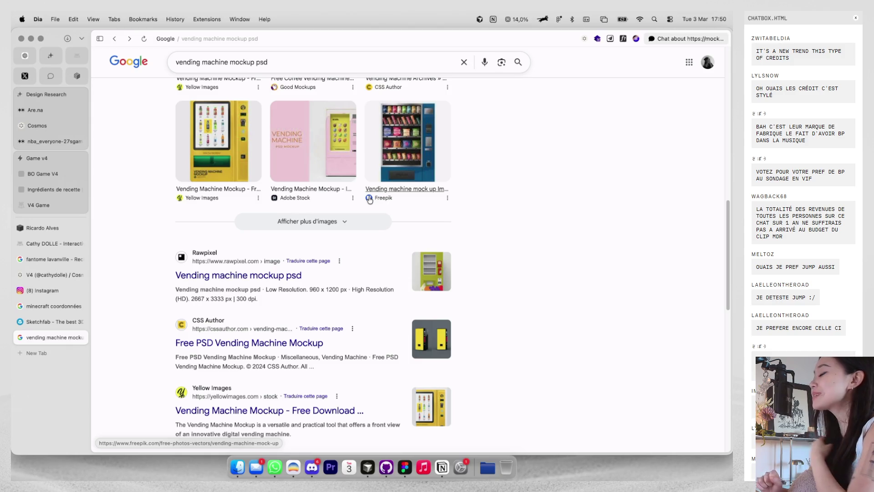
{"action": "scroll", "coordinate": [406, 228], "scroll_direction": "down", "scroll_amount": 2}
{"action": "scroll", "coordinate": [406, 227], "scroll_direction": "down", "scroll_amount": 3}
{"action": "scroll", "coordinate": [406, 228], "scroll_direction": "down", "scroll_amount": 3}
{"action": "scroll", "coordinate": [407, 228], "scroll_direction": "down", "scroll_amount": 1}
{"action": "scroll", "coordinate": [407, 228], "scroll_direction": "down", "scroll_amount": 1}
{"action": "scroll", "coordinate": [406, 227], "scroll_direction": "down", "scroll_amount": 1}
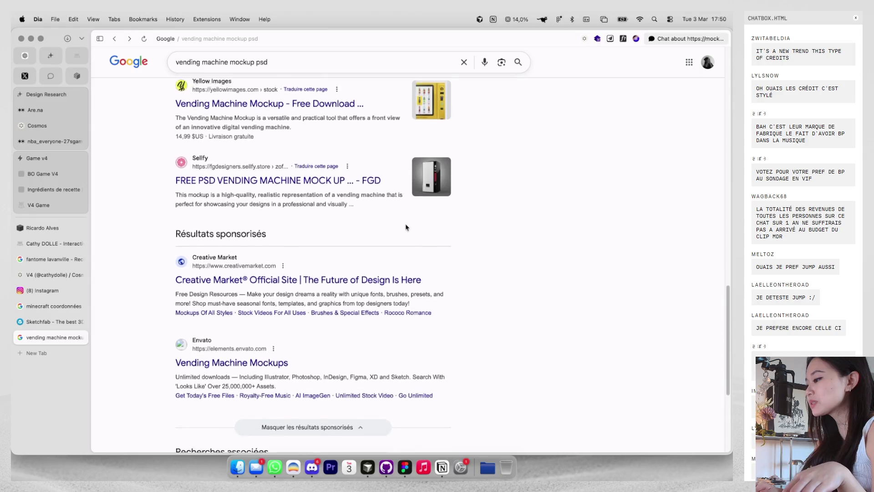
{"action": "scroll", "coordinate": [406, 228], "scroll_direction": "down", "scroll_amount": 2}
{"action": "scroll", "coordinate": [407, 228], "scroll_direction": "down", "scroll_amount": 1}
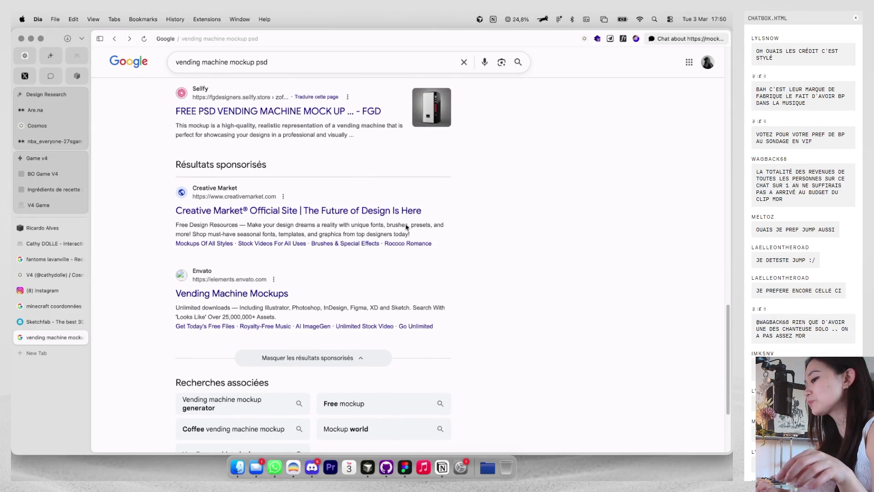
{"action": "scroll", "coordinate": [406, 228], "scroll_direction": "down", "scroll_amount": 1}
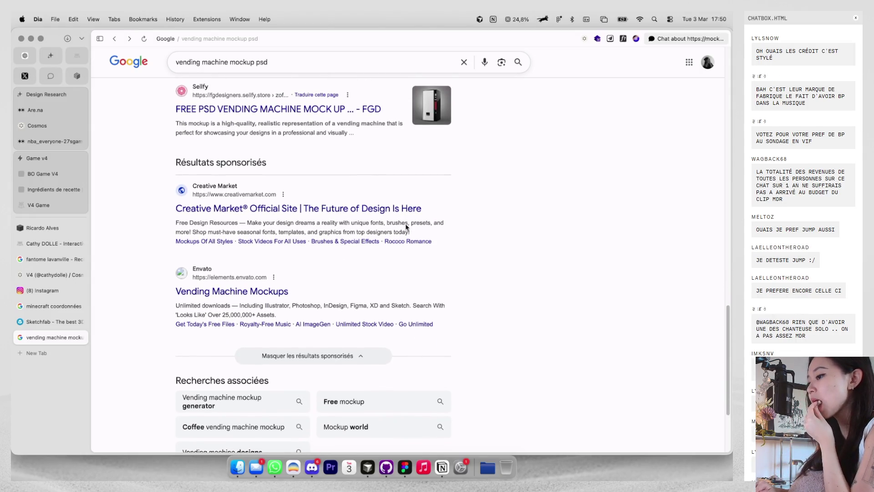
{"action": "scroll", "coordinate": [407, 228], "scroll_direction": "down", "scroll_amount": 1}
{"action": "scroll", "coordinate": [407, 227], "scroll_direction": "down", "scroll_amount": 2}
{"action": "scroll", "coordinate": [407, 228], "scroll_direction": "down", "scroll_amount": 2}
{"action": "scroll", "coordinate": [406, 228], "scroll_direction": "up", "scroll_amount": 5}
{"action": "scroll", "coordinate": [407, 228], "scroll_direction": "up", "scroll_amount": 3}
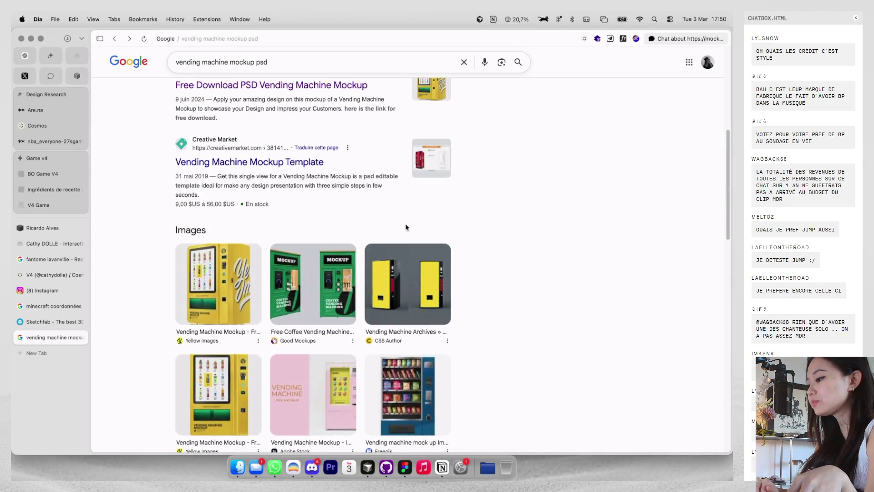
{"action": "scroll", "coordinate": [406, 227], "scroll_direction": "up", "scroll_amount": 1}
{"action": "scroll", "coordinate": [406, 228], "scroll_direction": "down", "scroll_amount": 2}
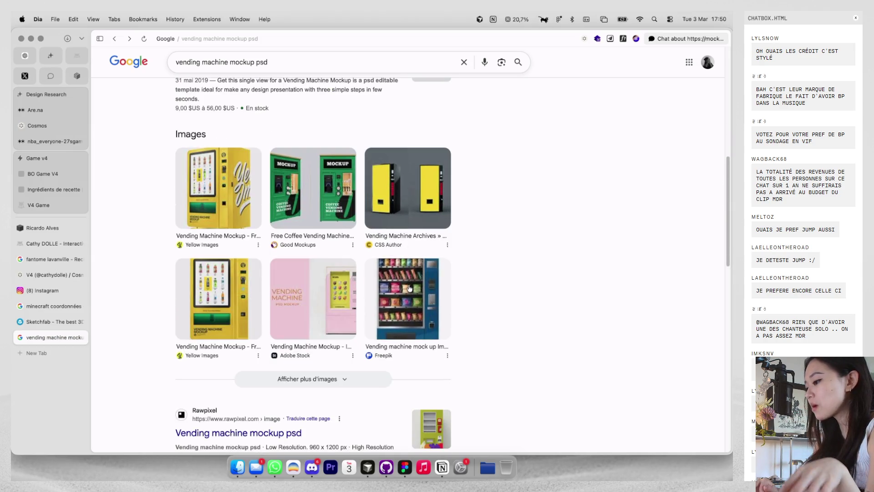
{"action": "scroll", "coordinate": [409, 290], "scroll_direction": "up", "scroll_amount": 3}
{"action": "scroll", "coordinate": [408, 287], "scroll_direction": "up", "scroll_amount": 3}
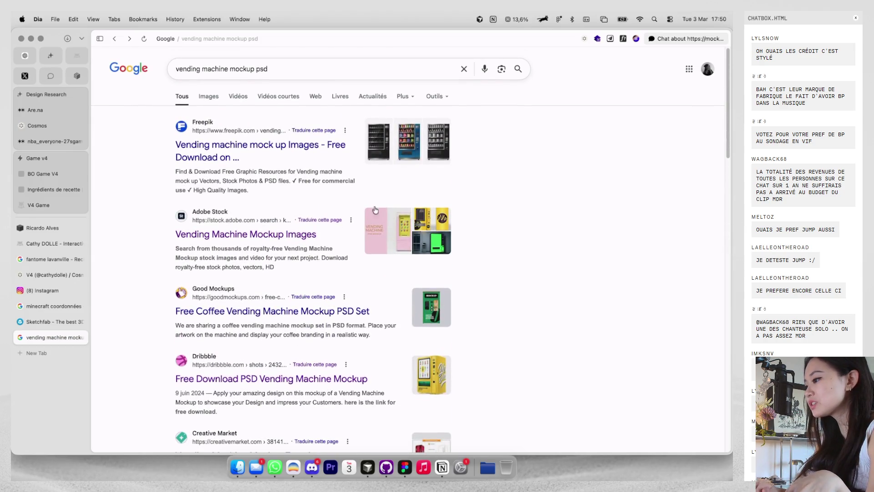
{"action": "left_click", "coordinate": [309, 151]}
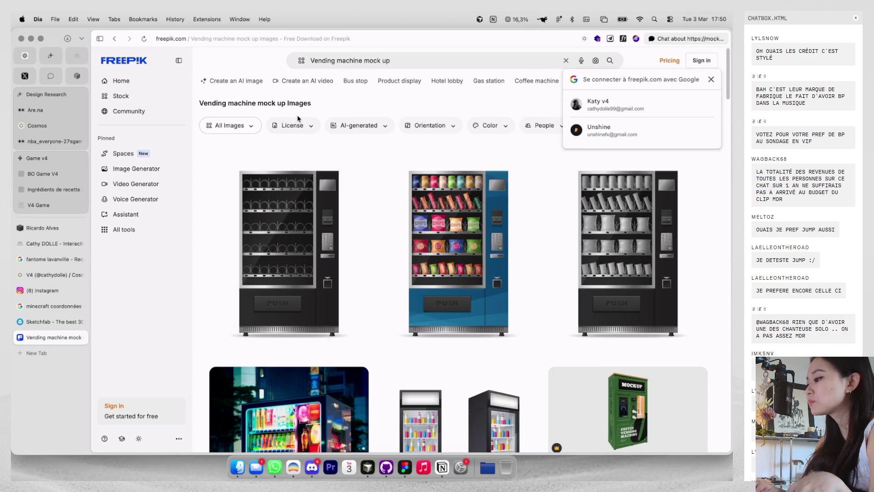
{"action": "scroll", "coordinate": [312, 198], "scroll_direction": "down", "scroll_amount": 3}
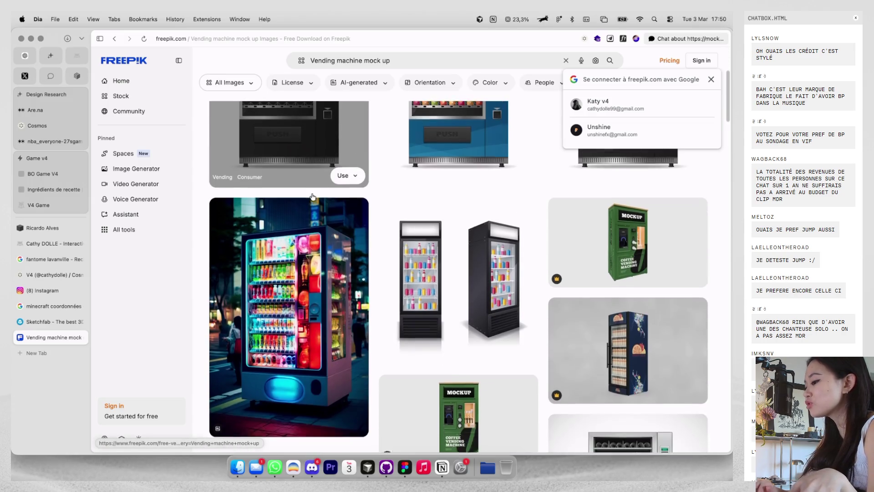
{"action": "scroll", "coordinate": [312, 197], "scroll_direction": "down", "scroll_amount": 3}
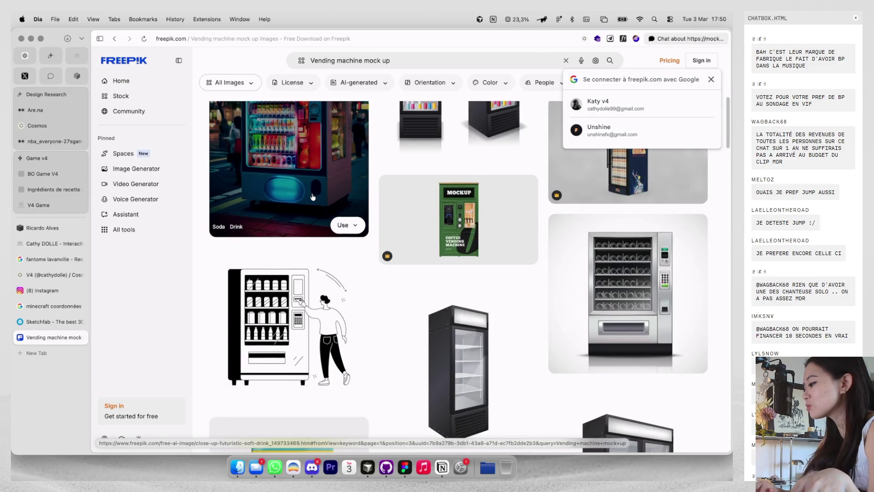
{"action": "scroll", "coordinate": [378, 269], "scroll_direction": "down", "scroll_amount": 3}
{"action": "scroll", "coordinate": [369, 259], "scroll_direction": "down", "scroll_amount": 1}
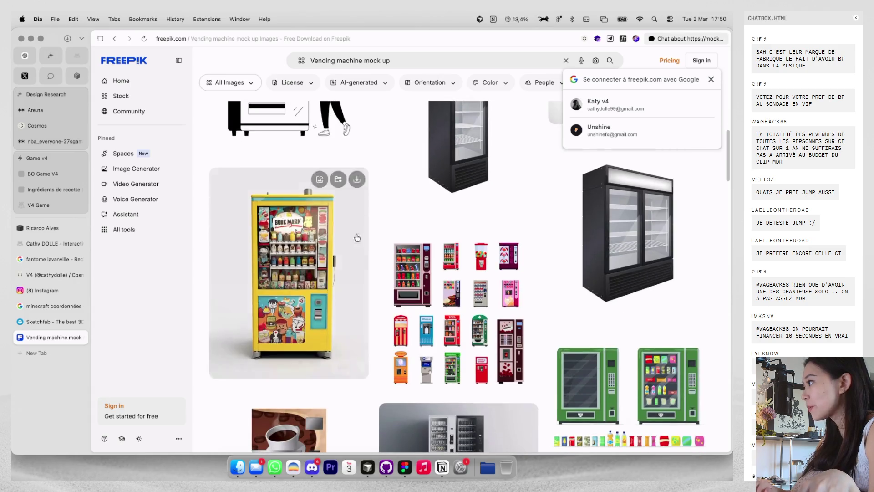
{"action": "left_click", "coordinate": [113, 40]}
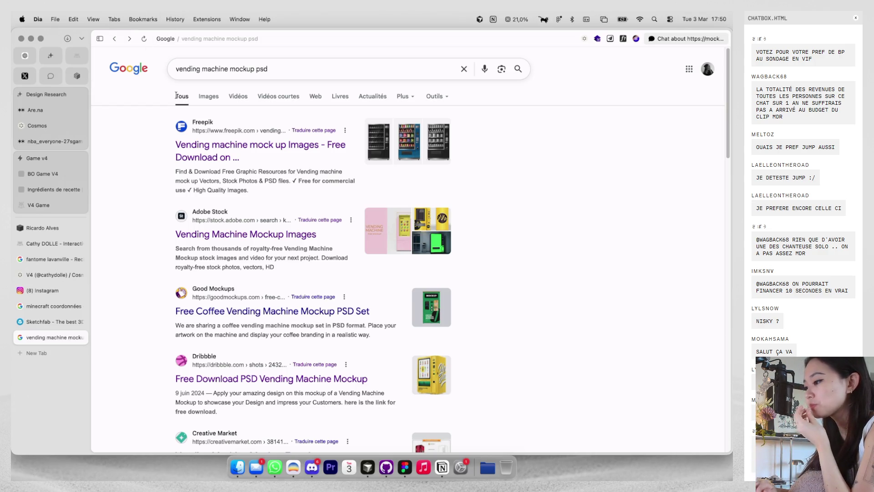
Browse the image results for vending machine mockups, return to web results and switch to Figma
{"action": "left_click", "coordinate": [209, 97]}
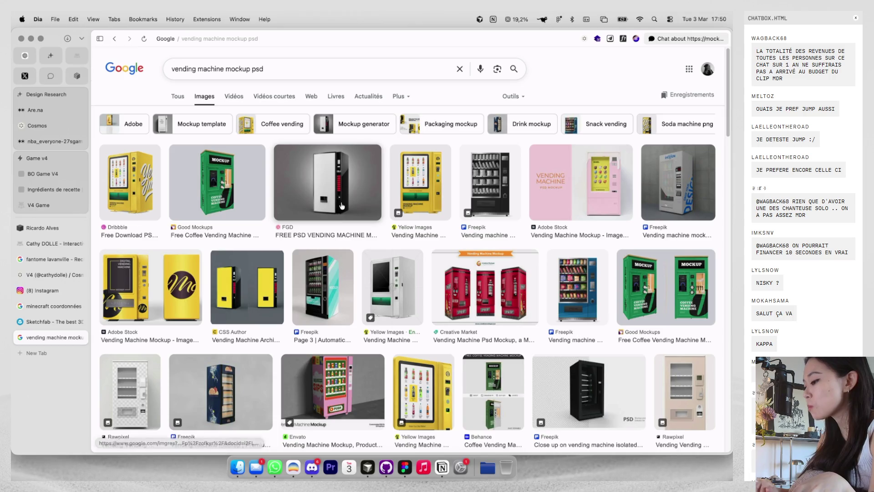
{"action": "scroll", "coordinate": [321, 192], "scroll_direction": "down", "scroll_amount": 2}
{"action": "scroll", "coordinate": [342, 205], "scroll_direction": "down", "scroll_amount": 2}
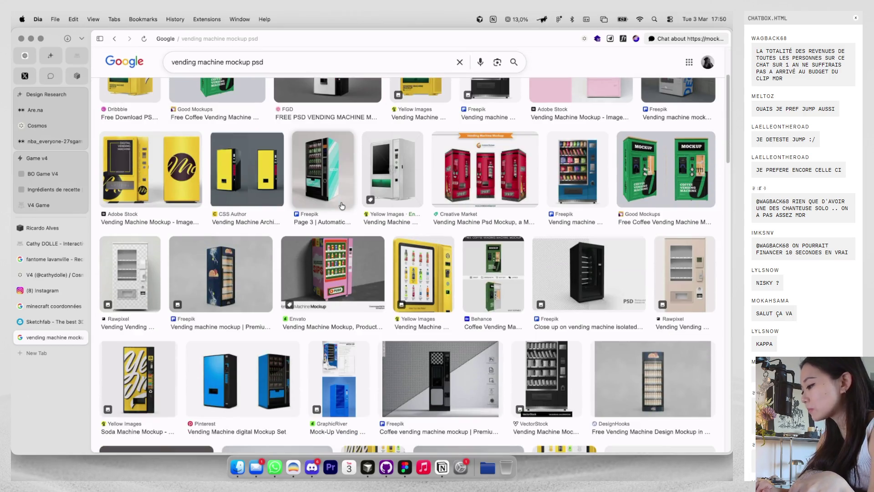
{"action": "scroll", "coordinate": [342, 206], "scroll_direction": "down", "scroll_amount": 3}
{"action": "scroll", "coordinate": [342, 205], "scroll_direction": "down", "scroll_amount": 2}
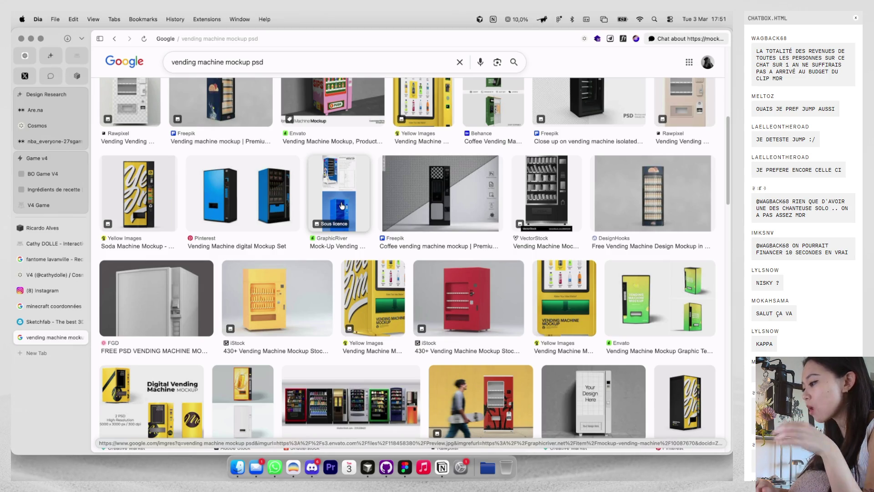
{"action": "scroll", "coordinate": [315, 199], "scroll_direction": "down", "scroll_amount": 2}
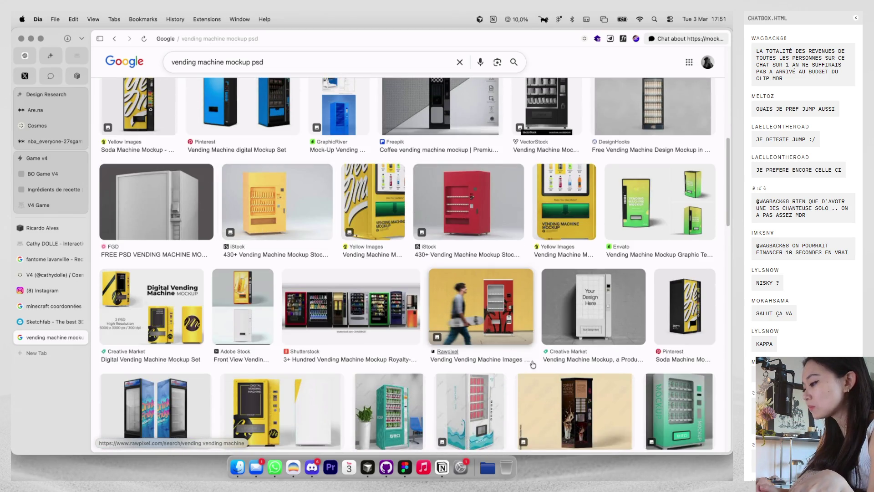
{"action": "scroll", "coordinate": [213, 158], "scroll_direction": "up", "scroll_amount": 10}
{"action": "scroll", "coordinate": [212, 158], "scroll_direction": "down", "scroll_amount": 1}
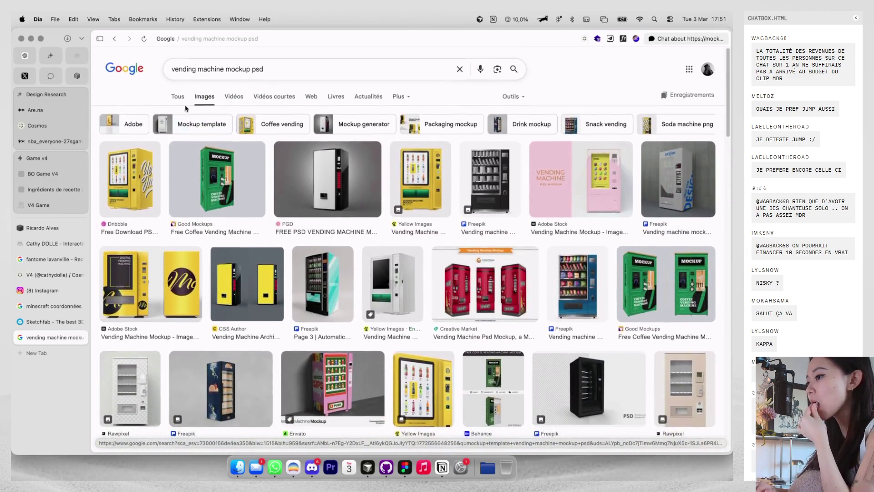
{"action": "left_click", "coordinate": [180, 94]}
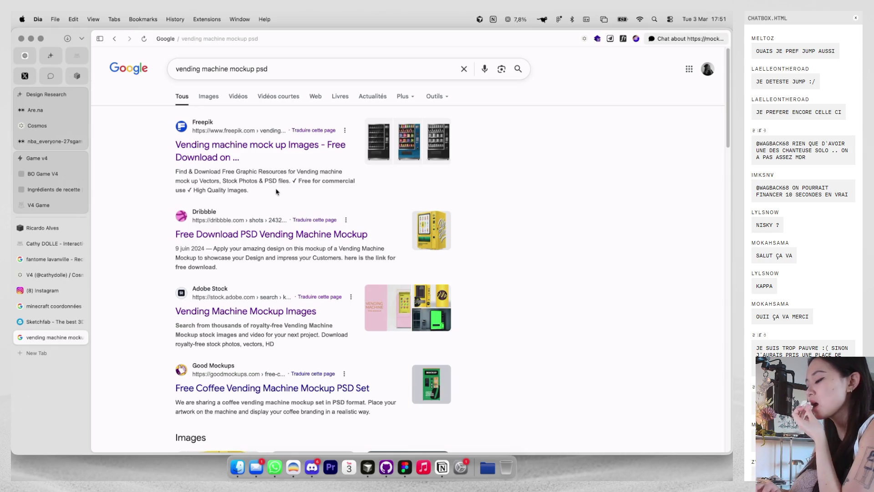
{"action": "scroll", "coordinate": [325, 233], "scroll_direction": "down", "scroll_amount": 5}
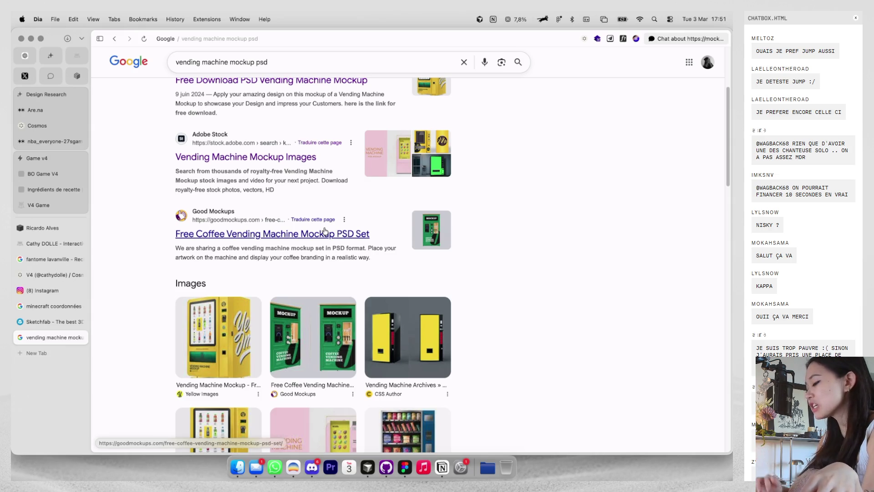
{"action": "scroll", "coordinate": [325, 233], "scroll_direction": "down", "scroll_amount": 1}
{"action": "scroll", "coordinate": [325, 231], "scroll_direction": "down", "scroll_amount": 5}
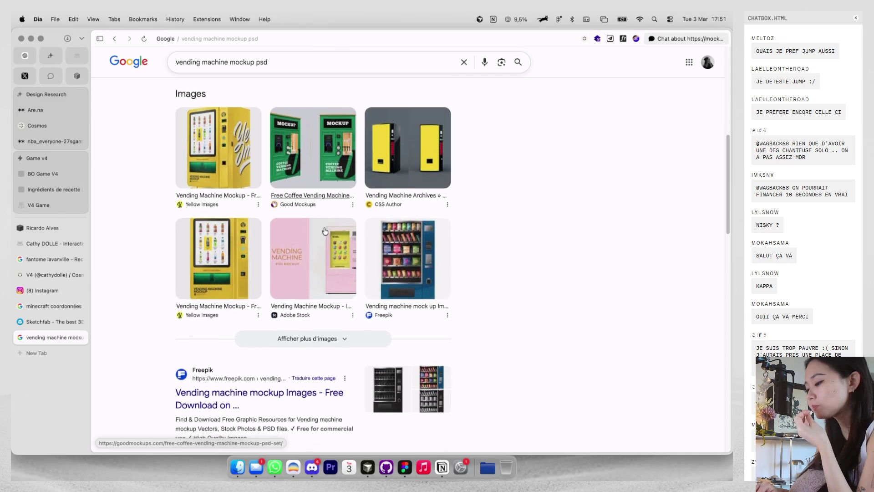
{"action": "scroll", "coordinate": [325, 232], "scroll_direction": "down", "scroll_amount": 4}
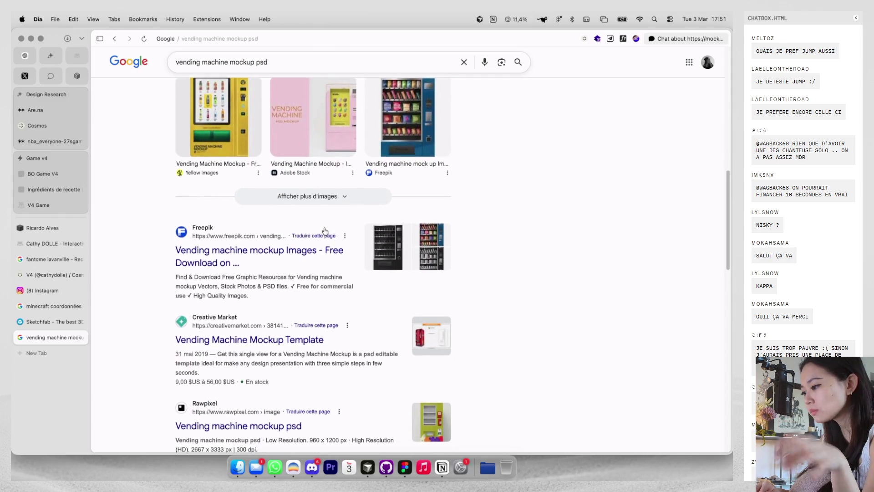
{"action": "scroll", "coordinate": [325, 231], "scroll_direction": "down", "scroll_amount": 7}
{"action": "scroll", "coordinate": [325, 231], "scroll_direction": "down", "scroll_amount": 7}
{"action": "scroll", "coordinate": [325, 231], "scroll_direction": "down", "scroll_amount": 5}
{"action": "scroll", "coordinate": [324, 227], "scroll_direction": "up", "scroll_amount": 10}
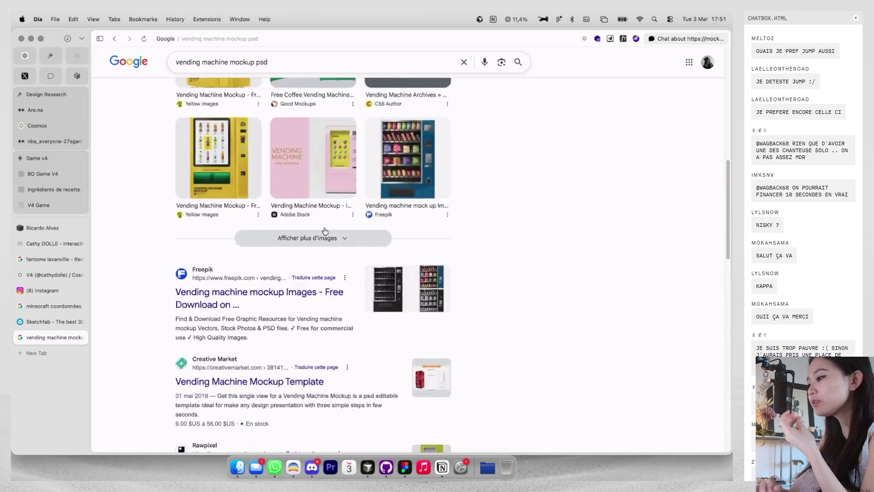
{"action": "scroll", "coordinate": [273, 171], "scroll_direction": "up", "scroll_amount": 10}
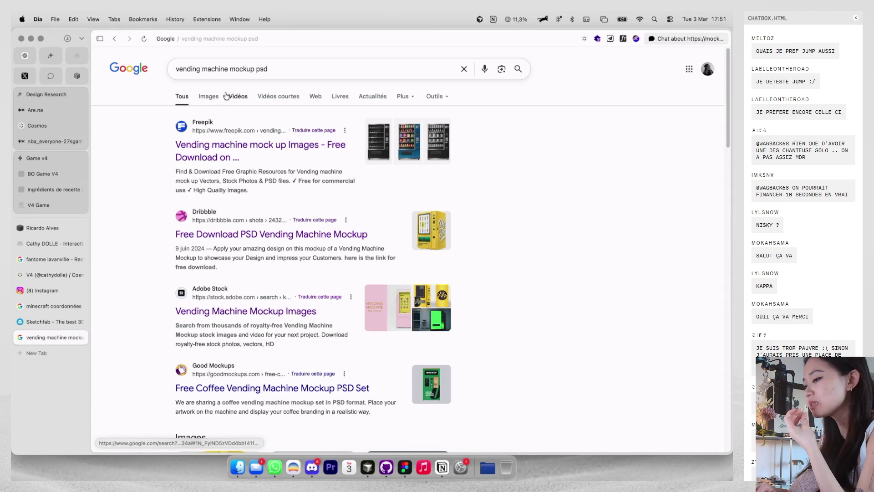
{"action": "key", "text": "ctrl+Right"}
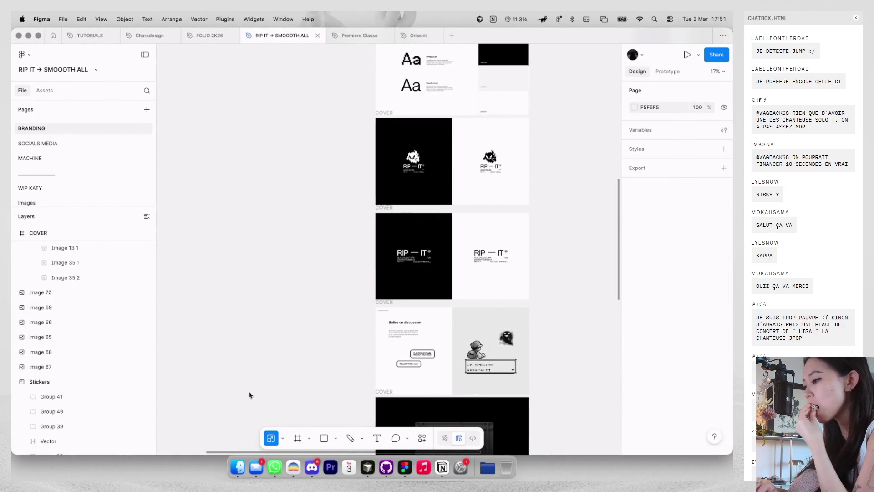
Open 01_Hardware_Instructions.pdf from the Directive mockup folder, read it and close it
{"action": "left_click", "coordinate": [237, 467]}
{"action": "left_click", "coordinate": [390, 216]}
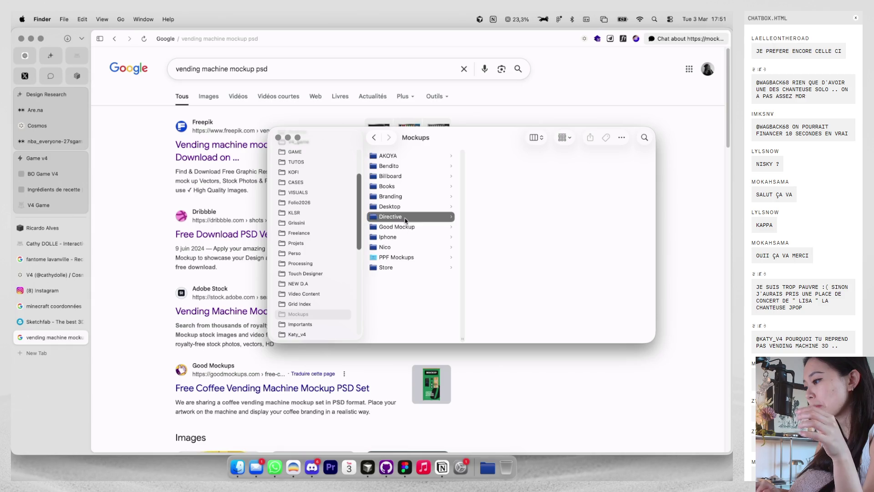
{"action": "left_click", "coordinate": [503, 157]}
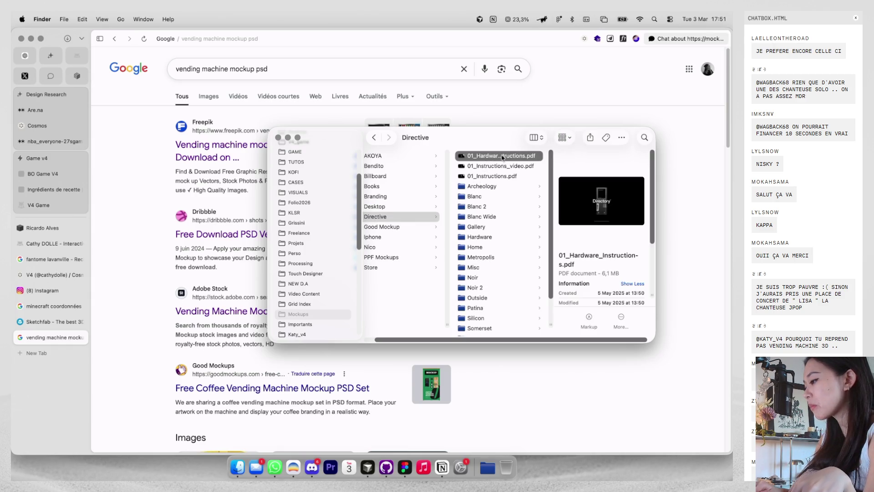
{"action": "double_click", "coordinate": [502, 157]}
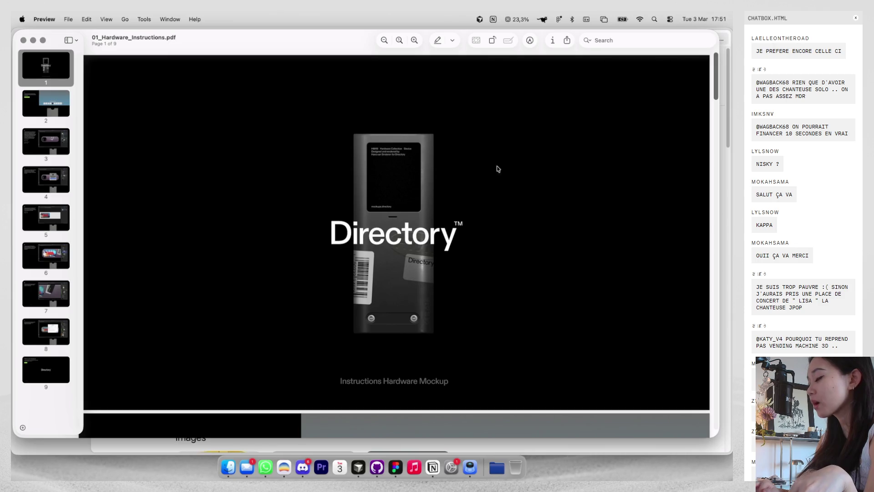
{"action": "scroll", "coordinate": [473, 217], "scroll_direction": "down", "scroll_amount": 3}
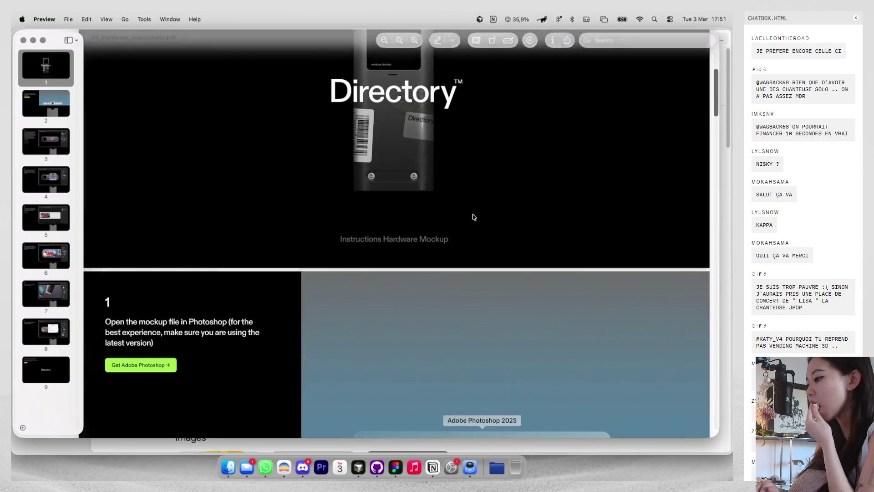
{"action": "scroll", "coordinate": [472, 217], "scroll_direction": "down", "scroll_amount": 4}
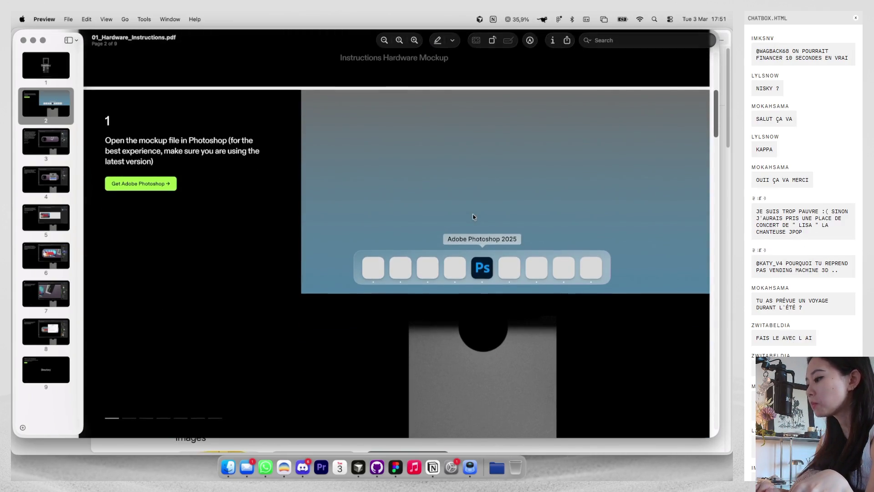
{"action": "scroll", "coordinate": [473, 217], "scroll_direction": "down", "scroll_amount": 4}
{"action": "scroll", "coordinate": [473, 217], "scroll_direction": "down", "scroll_amount": 3}
{"action": "scroll", "coordinate": [473, 218], "scroll_direction": "down", "scroll_amount": 5}
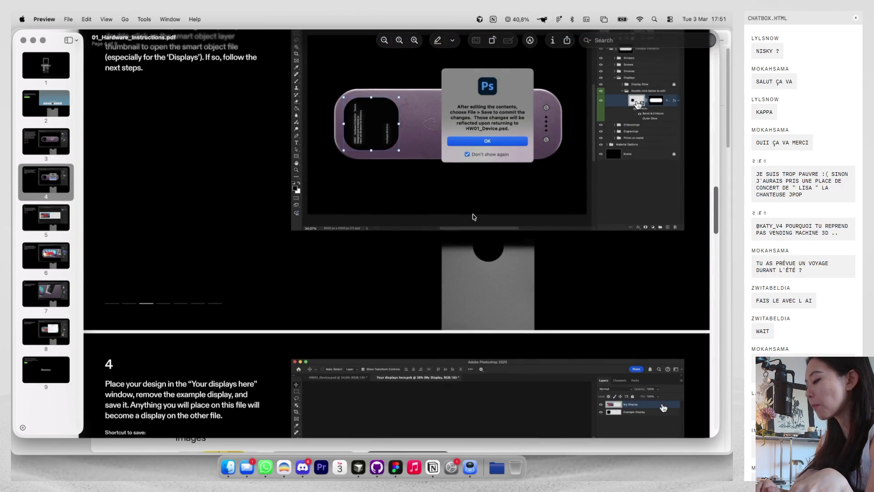
{"action": "scroll", "coordinate": [473, 217], "scroll_direction": "down", "scroll_amount": 1}
{"action": "scroll", "coordinate": [473, 217], "scroll_direction": "down", "scroll_amount": 5}
{"action": "scroll", "coordinate": [472, 218], "scroll_direction": "down", "scroll_amount": 5}
{"action": "scroll", "coordinate": [473, 218], "scroll_direction": "down", "scroll_amount": 3}
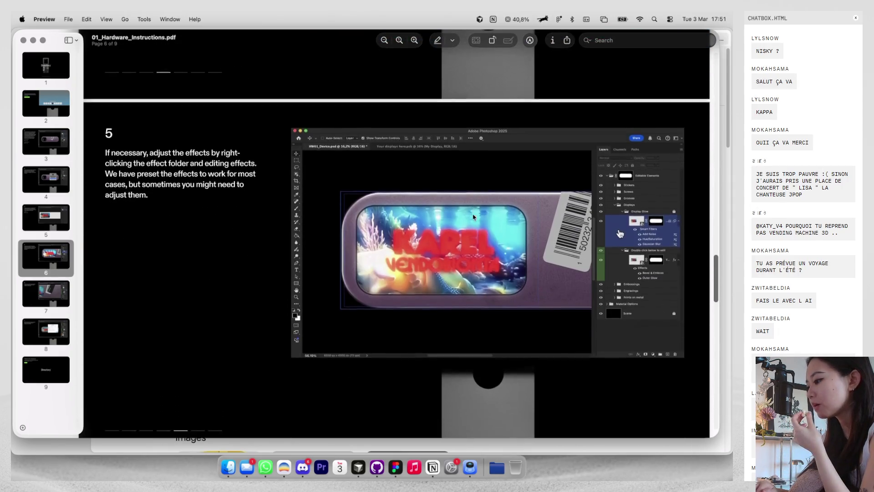
{"action": "scroll", "coordinate": [472, 217], "scroll_direction": "down", "scroll_amount": 4}
{"action": "scroll", "coordinate": [473, 217], "scroll_direction": "down", "scroll_amount": 4}
{"action": "scroll", "coordinate": [473, 218], "scroll_direction": "down", "scroll_amount": 4}
{"action": "scroll", "coordinate": [473, 218], "scroll_direction": "down", "scroll_amount": 3}
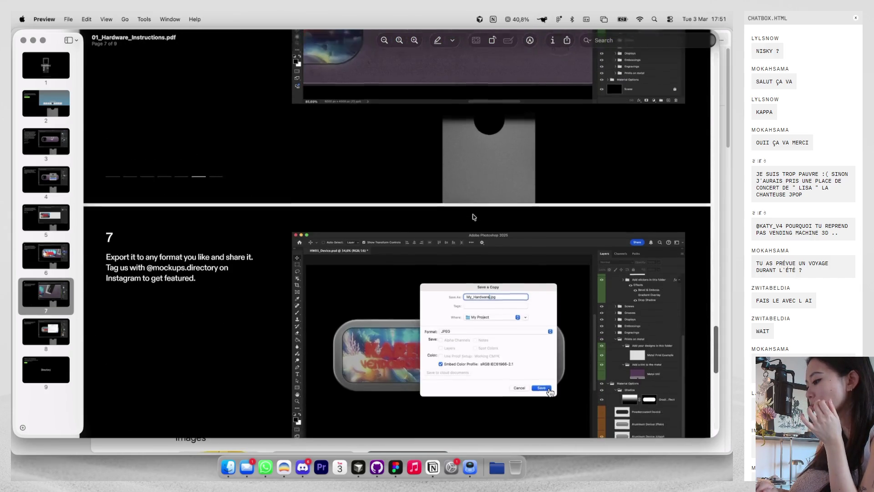
{"action": "scroll", "coordinate": [473, 217], "scroll_direction": "down", "scroll_amount": 2}
{"action": "scroll", "coordinate": [473, 218], "scroll_direction": "down", "scroll_amount": 5}
{"action": "scroll", "coordinate": [473, 217], "scroll_direction": "down", "scroll_amount": 5}
{"action": "scroll", "coordinate": [473, 218], "scroll_direction": "down", "scroll_amount": 2}
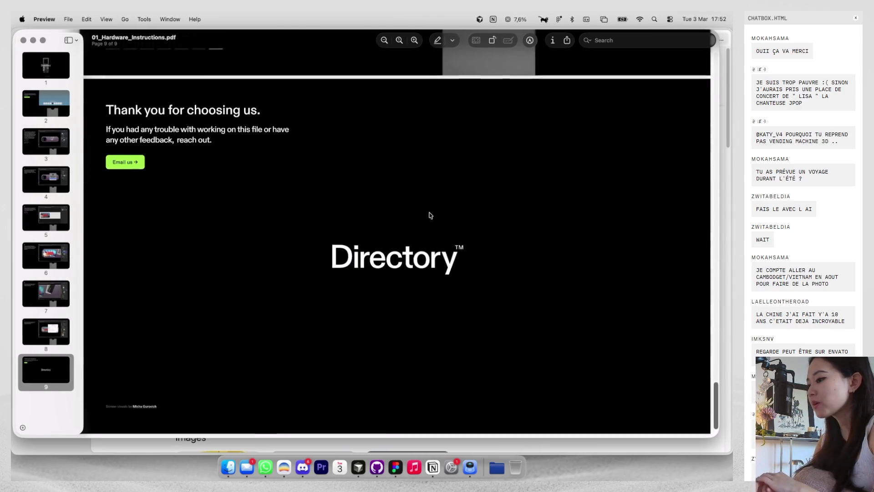
{"action": "left_click", "coordinate": [22, 40]}
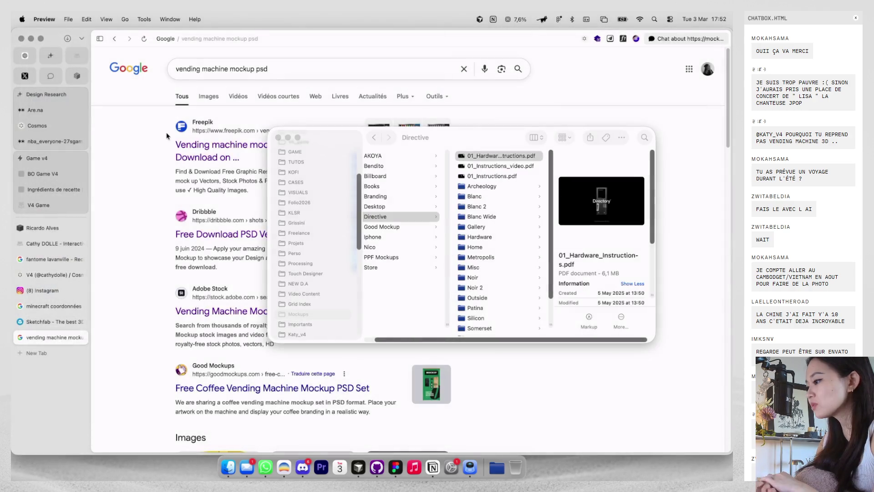
Step through the Directive instruction PDFs, then return to the browser with a new blank tab
{"action": "left_click", "coordinate": [491, 167]}
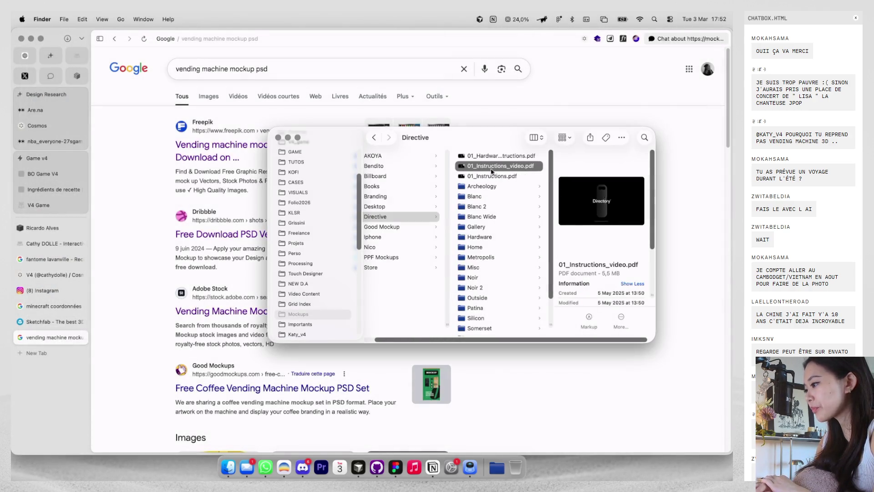
{"action": "key", "text": "Down"}
{"action": "key", "text": "Down"}
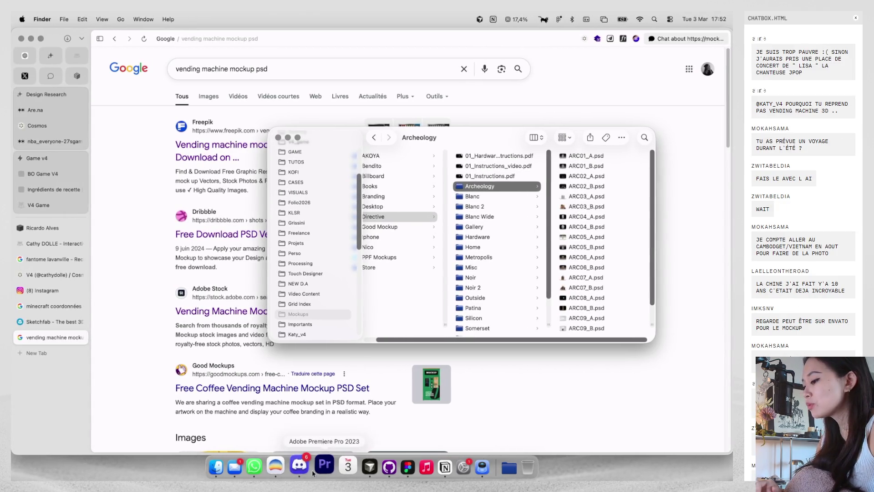
{"action": "left_click", "coordinate": [538, 383]}
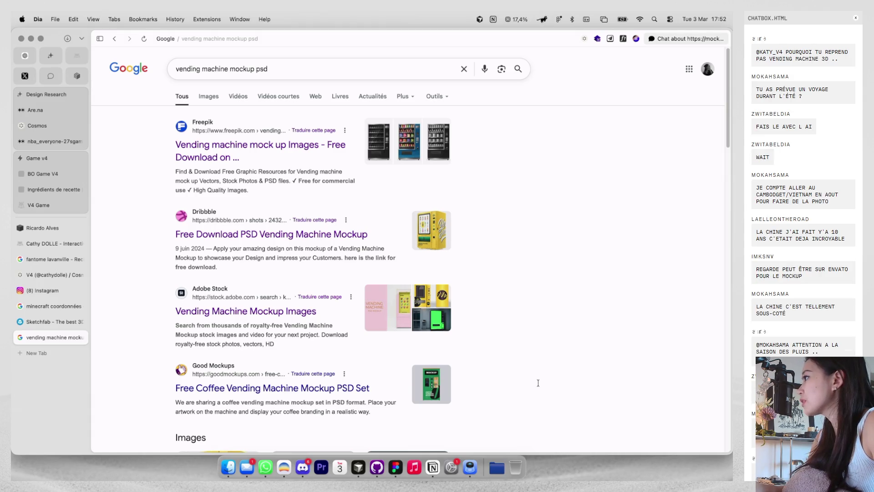
{"action": "key", "text": "super+t"}
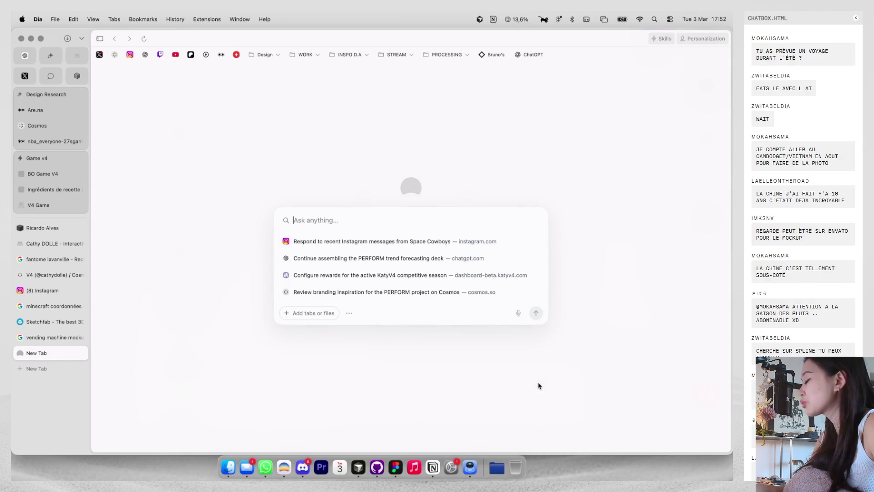
{"action": "type", "text": "envato"}
Search Google for envato and open the Envato Elements website
{"action": "key", "text": "Return"}
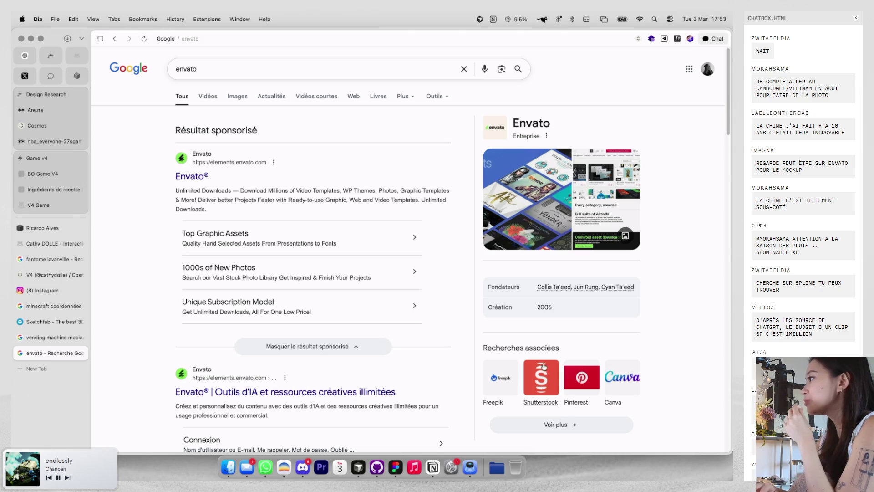
{"action": "left_click", "coordinate": [202, 179]}
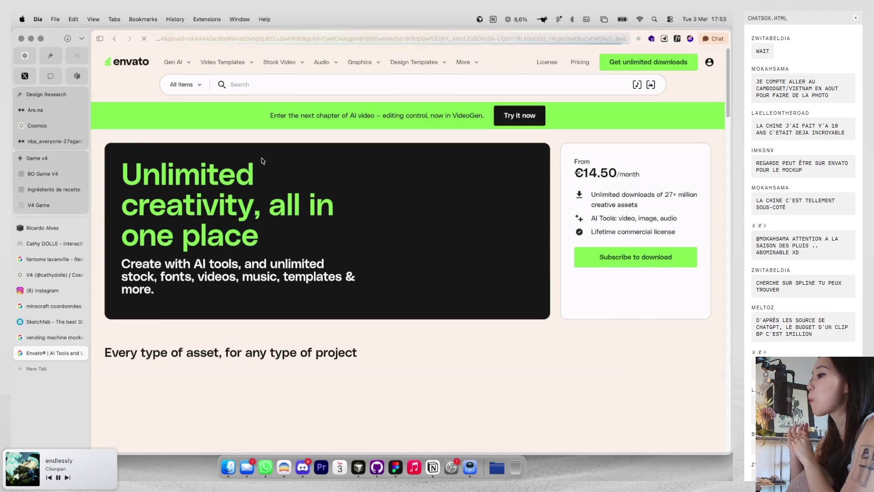
Search Envato Elements for vending machine assets, then refine to vending machine mockups
{"action": "left_click", "coordinate": [257, 82]}
{"action": "type", "text": "vending"}
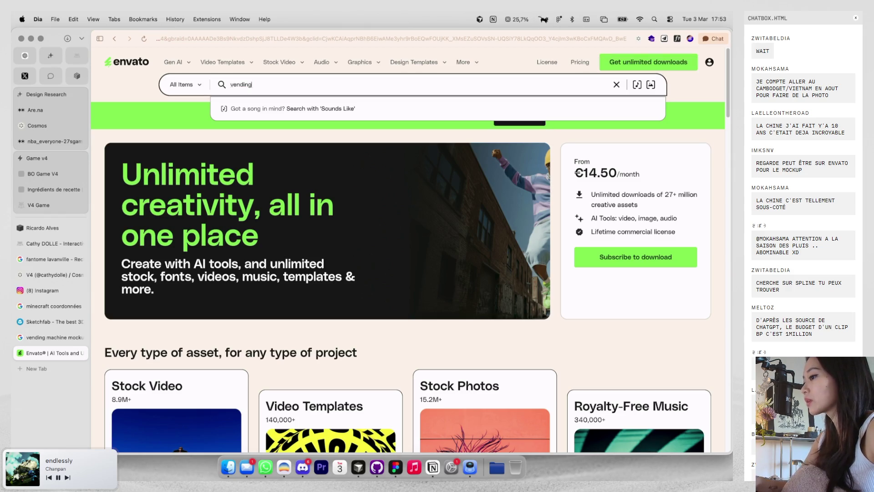
{"action": "type", "text": " machine"}
{"action": "key", "text": "Return"}
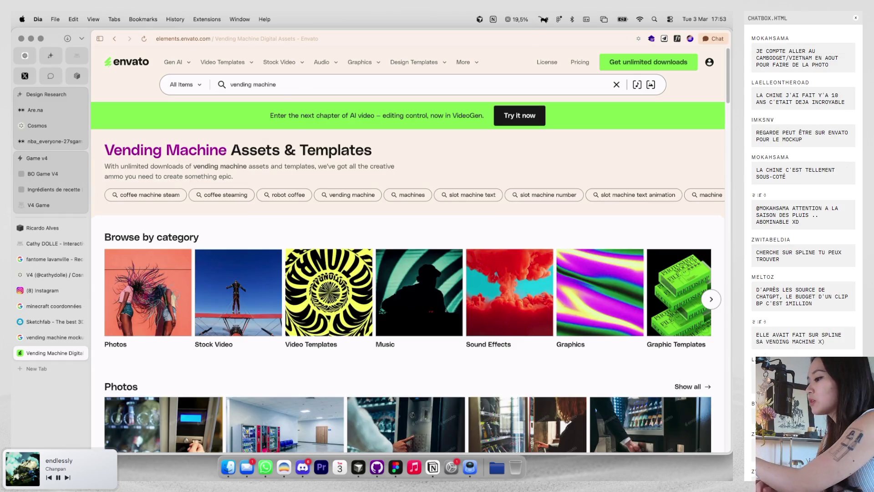
{"action": "scroll", "coordinate": [267, 171], "scroll_direction": "down", "scroll_amount": 3}
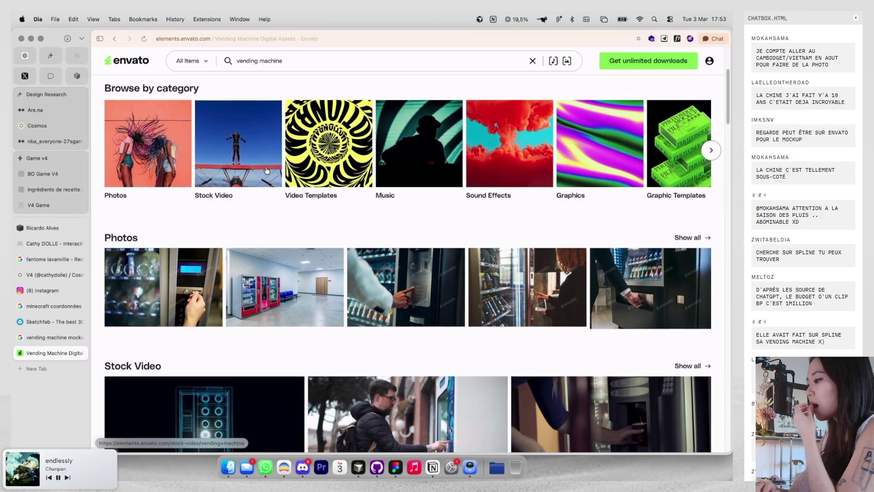
{"action": "scroll", "coordinate": [267, 171], "scroll_direction": "down", "scroll_amount": 3}
{"action": "scroll", "coordinate": [266, 171], "scroll_direction": "down", "scroll_amount": 1}
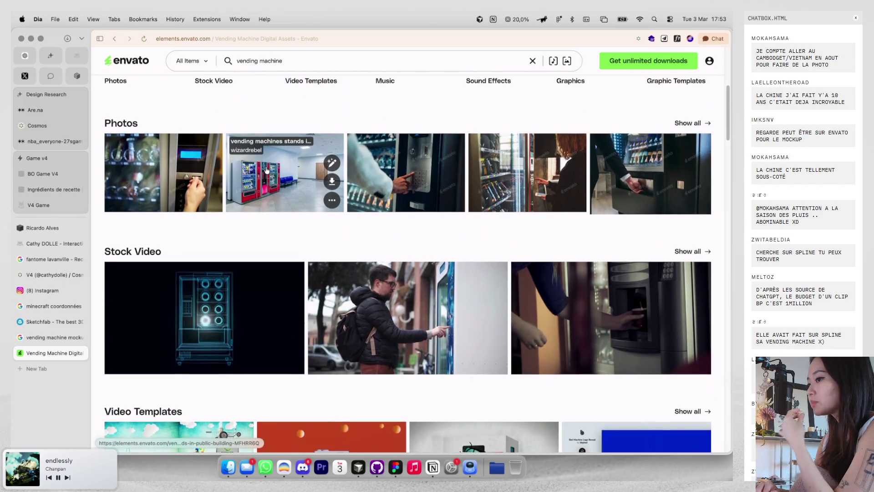
{"action": "scroll", "coordinate": [266, 171], "scroll_direction": "down", "scroll_amount": 1}
{"action": "scroll", "coordinate": [267, 174], "scroll_direction": "down", "scroll_amount": 3}
{"action": "scroll", "coordinate": [274, 157], "scroll_direction": "down", "scroll_amount": 5}
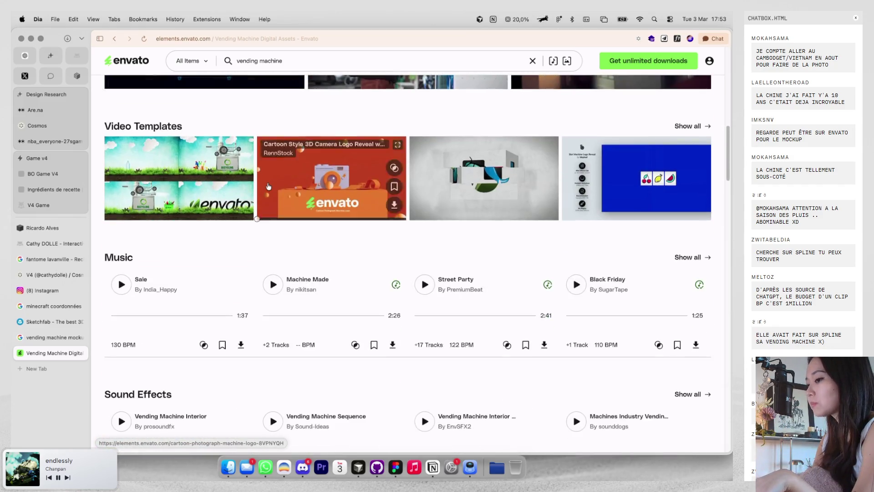
{"action": "scroll", "coordinate": [294, 124], "scroll_direction": "down", "scroll_amount": 1}
{"action": "scroll", "coordinate": [311, 91], "scroll_direction": "down", "scroll_amount": 2}
{"action": "left_click", "coordinate": [318, 59]}
{"action": "type", "text": "mockup"}
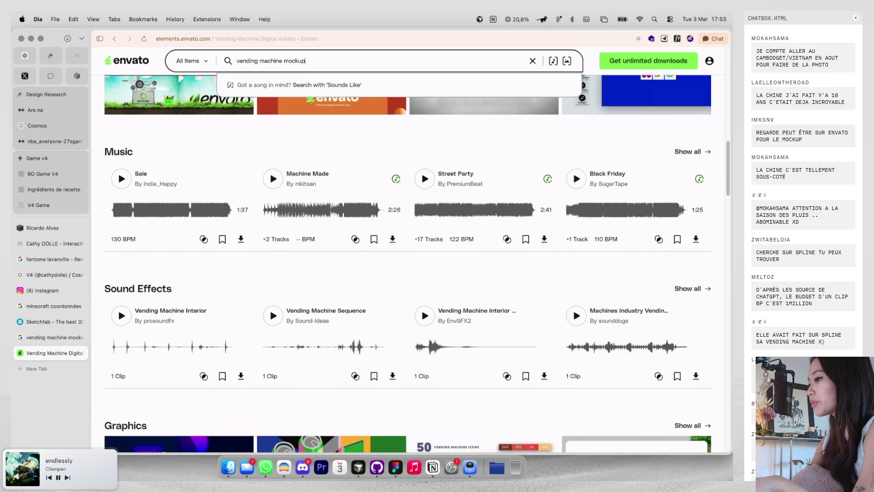
{"action": "key", "text": "Return"}
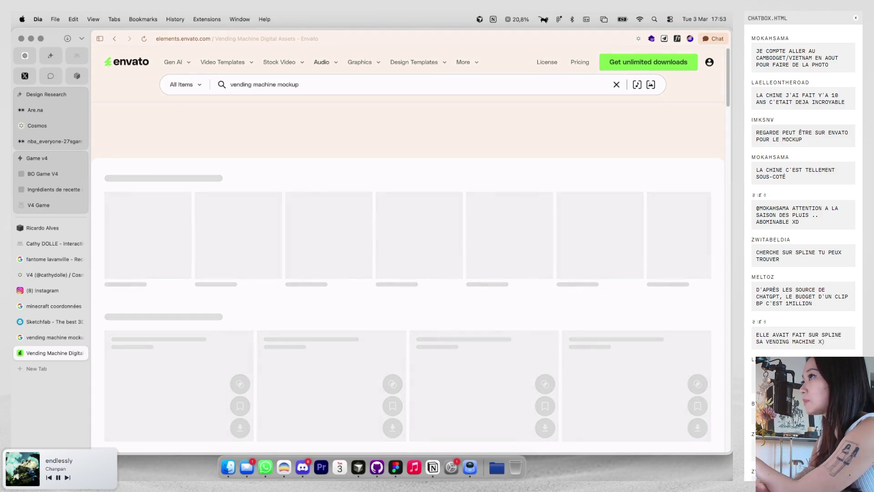
{"action": "scroll", "coordinate": [312, 180], "scroll_direction": "down", "scroll_amount": 5}
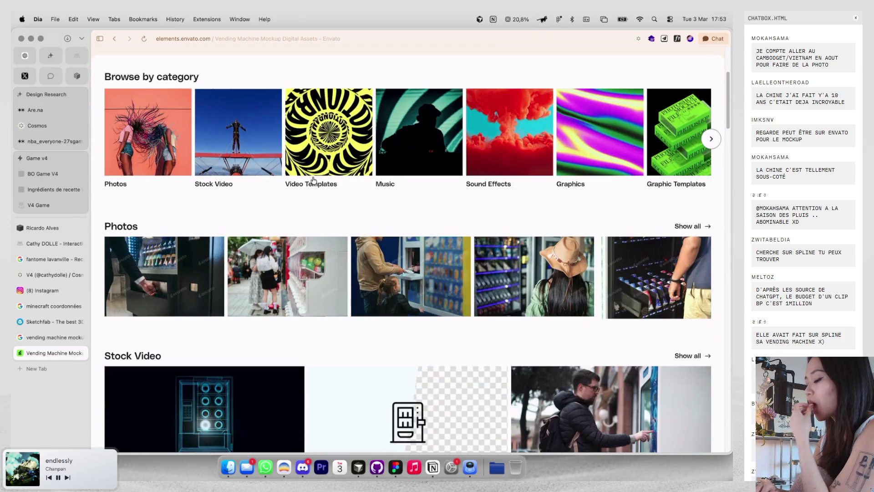
{"action": "scroll", "coordinate": [313, 180], "scroll_direction": "down", "scroll_amount": 1}
{"action": "scroll", "coordinate": [313, 181], "scroll_direction": "down", "scroll_amount": 2}
{"action": "scroll", "coordinate": [313, 180], "scroll_direction": "down", "scroll_amount": 5}
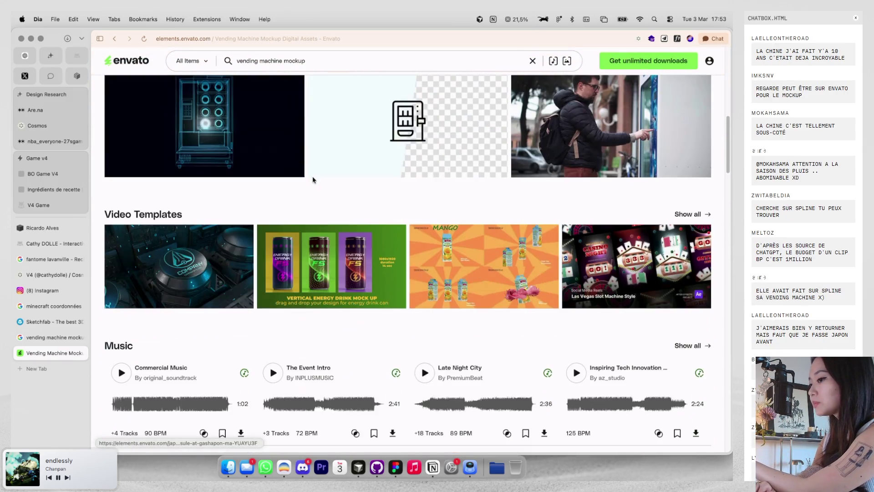
{"action": "scroll", "coordinate": [313, 180], "scroll_direction": "down", "scroll_amount": 1}
{"action": "scroll", "coordinate": [313, 180], "scroll_direction": "down", "scroll_amount": 4}
{"action": "scroll", "coordinate": [313, 180], "scroll_direction": "down", "scroll_amount": 1}
{"action": "scroll", "coordinate": [313, 179], "scroll_direction": "down", "scroll_amount": 6}
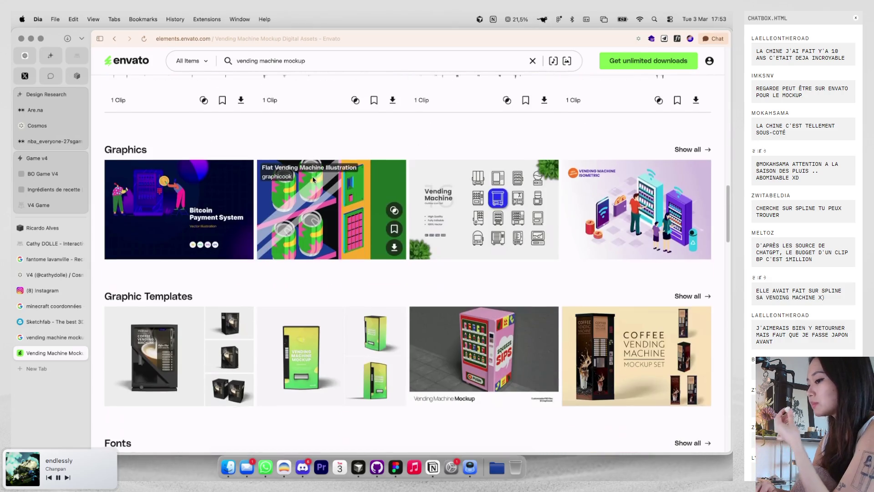
{"action": "scroll", "coordinate": [313, 179], "scroll_direction": "down", "scroll_amount": 2}
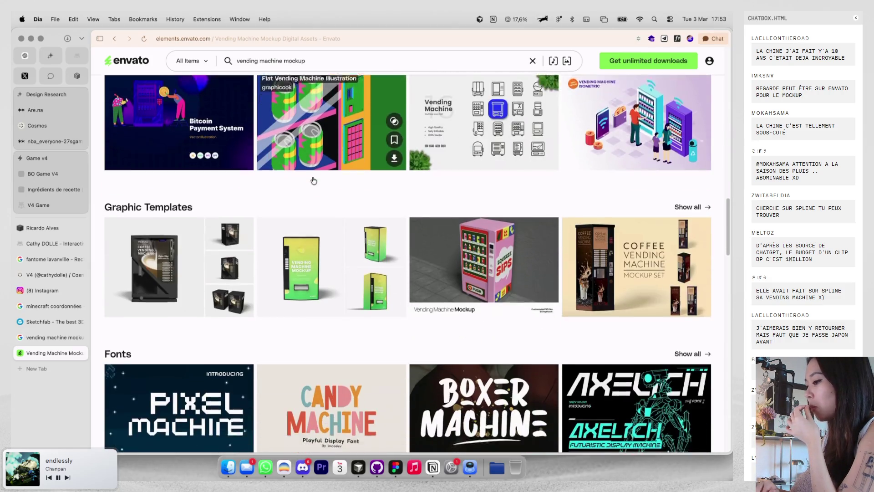
{"action": "scroll", "coordinate": [313, 181], "scroll_direction": "down", "scroll_amount": 2}
{"action": "scroll", "coordinate": [312, 180], "scroll_direction": "down", "scroll_amount": 1}
{"action": "scroll", "coordinate": [312, 180], "scroll_direction": "down", "scroll_amount": 2}
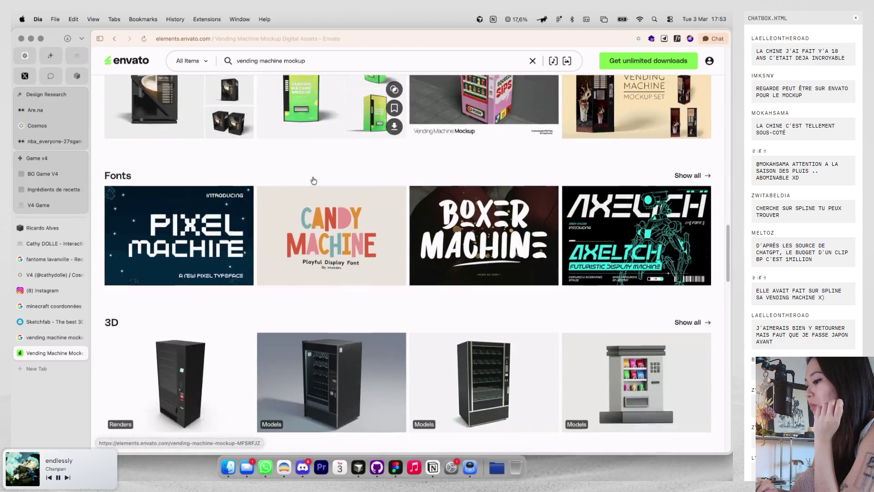
{"action": "scroll", "coordinate": [313, 180], "scroll_direction": "down", "scroll_amount": 2}
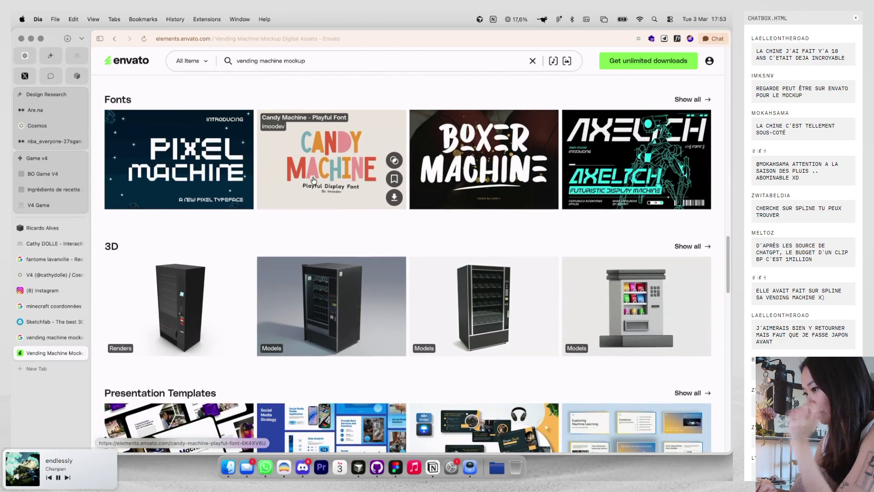
{"action": "scroll", "coordinate": [312, 180], "scroll_direction": "down", "scroll_amount": 1}
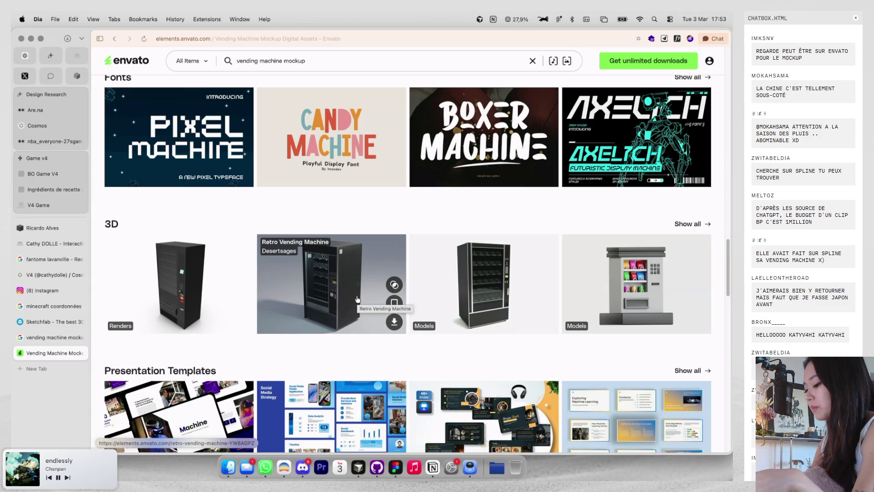
View the Retro Vending Machine model's front and angled views, then close its tabs
{"action": "left_click", "coordinate": [357, 299], "text": "super"}
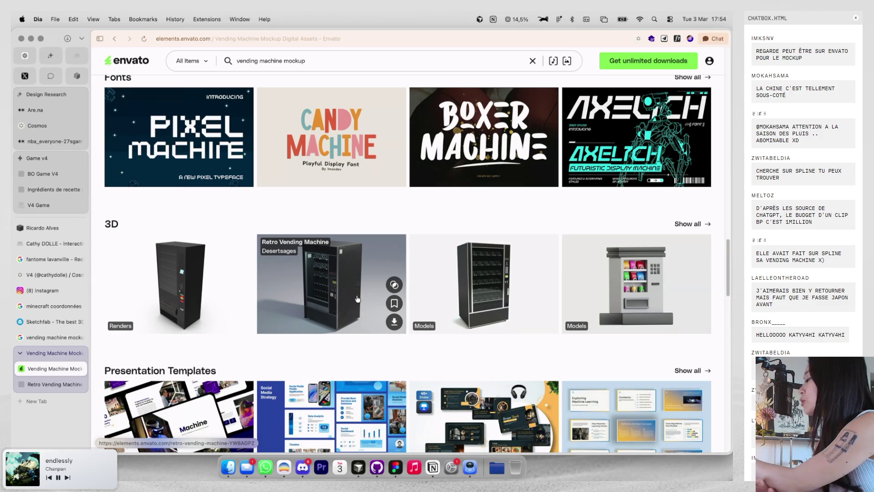
{"action": "left_click", "coordinate": [56, 386]}
{"action": "mouse_move", "coordinate": [314, 293]}
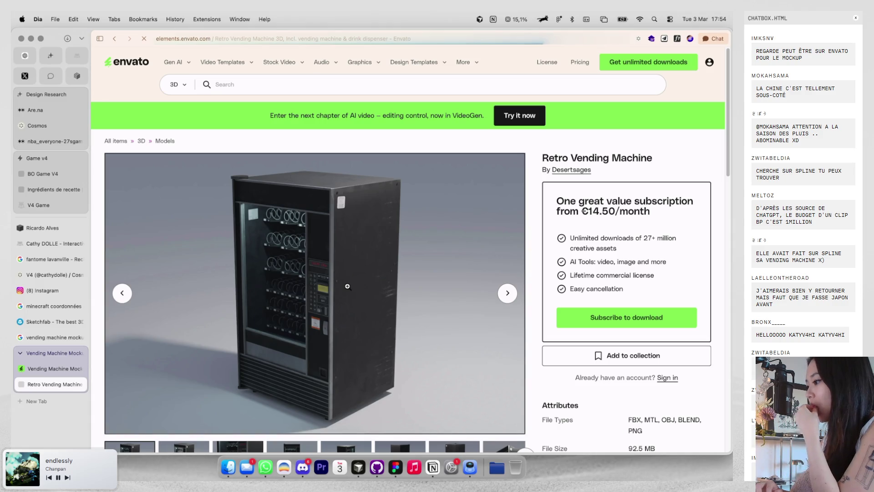
{"action": "scroll", "coordinate": [347, 286], "scroll_direction": "down", "scroll_amount": 5}
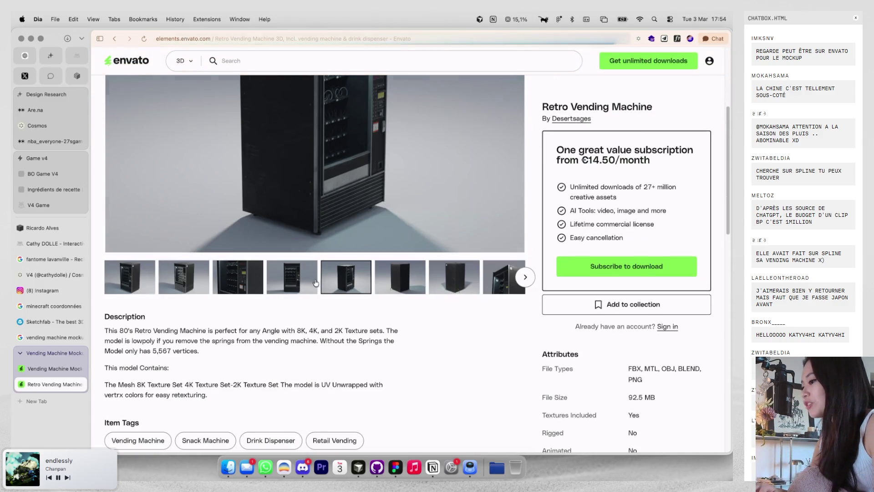
{"action": "left_click", "coordinate": [293, 277]}
{"action": "scroll", "coordinate": [308, 278], "scroll_direction": "up", "scroll_amount": 1}
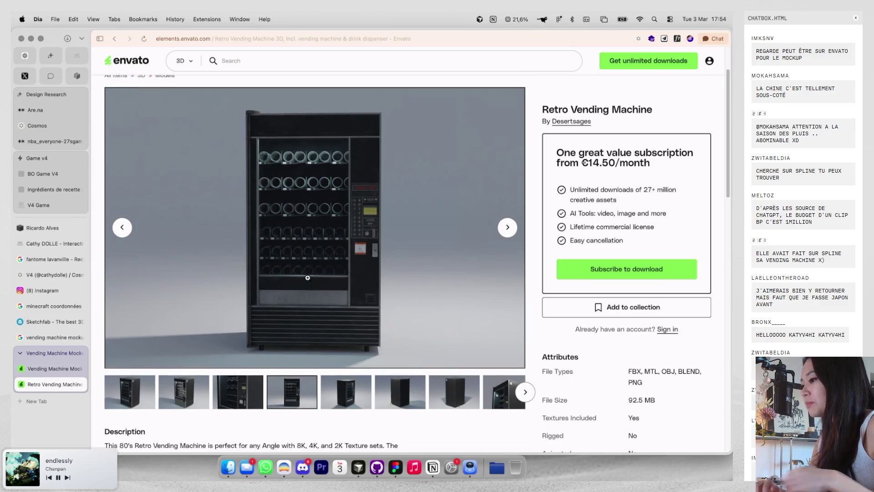
{"action": "left_click", "coordinate": [335, 387]}
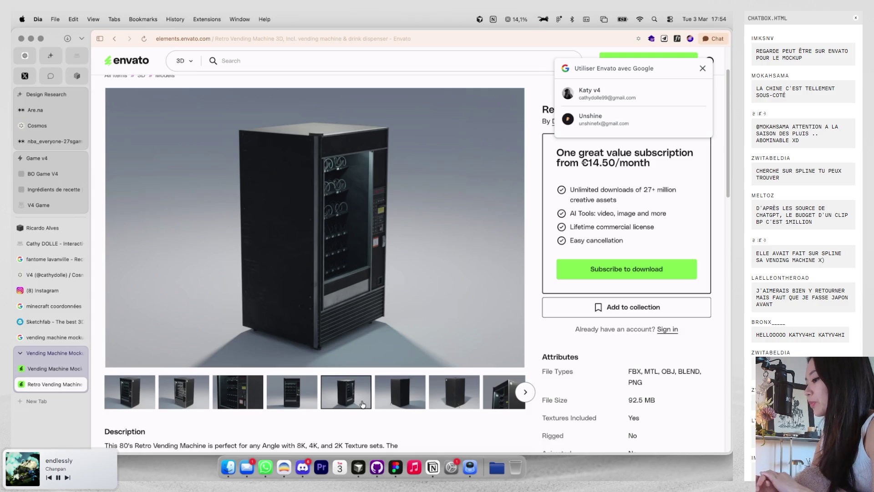
{"action": "key", "text": "cmd+w"}
{"action": "scroll", "coordinate": [360, 365], "scroll_direction": "down", "scroll_amount": 1}
{"action": "scroll", "coordinate": [359, 365], "scroll_direction": "down", "scroll_amount": 4}
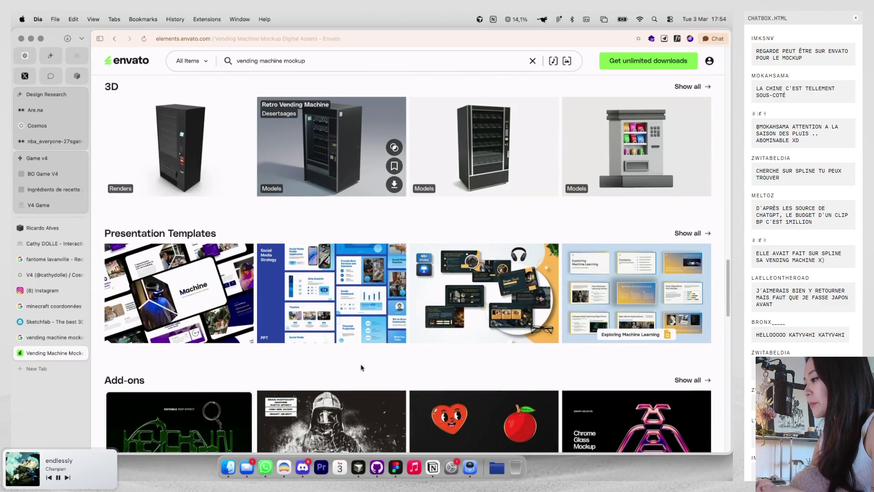
{"action": "key", "text": "cmd+w"}
Run a new web search for 'vending machine psd'
{"action": "key", "text": "cmd+t"}
{"action": "type", "text": "vending"}
{"action": "key", "text": "BackSpace"}
{"action": "type", "text": "machine m"}
{"action": "key", "text": "BackSpace"}
{"action": "type", "text": "psd"}
{"action": "key", "text": "Return"}
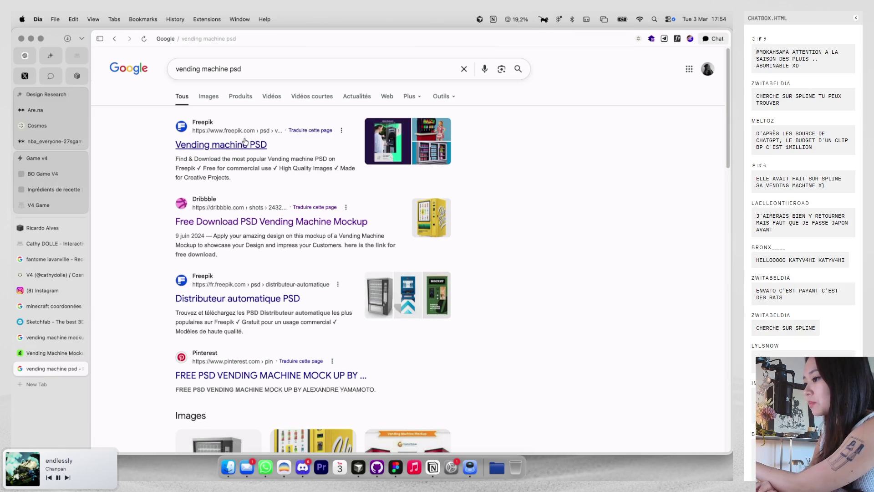
{"action": "scroll", "coordinate": [244, 141], "scroll_direction": "down", "scroll_amount": 2}
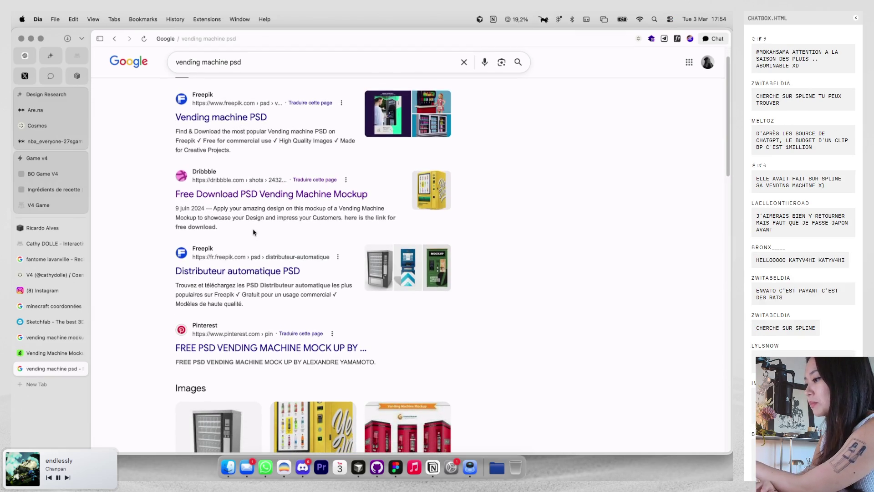
View Freepik's Distributeur automatique PSD results and the kiosk mockup linked in the V4 Game stream chat
{"action": "left_click", "coordinate": [251, 266]}
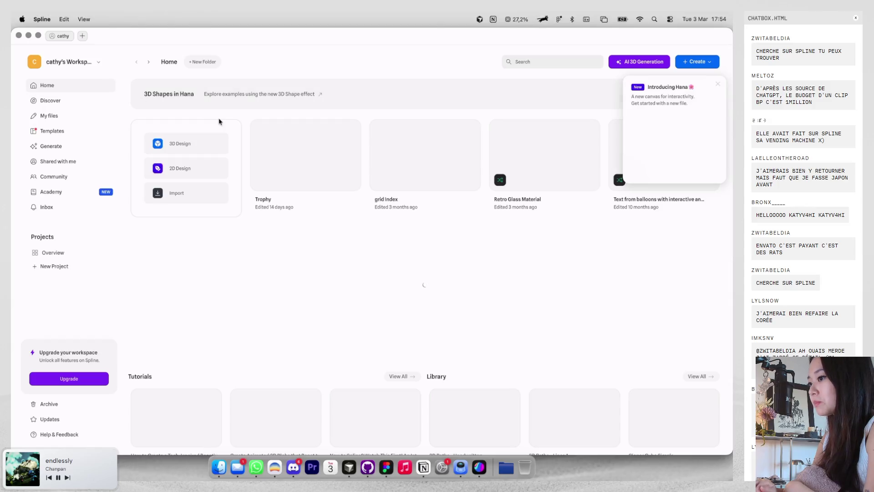
{"action": "left_click", "coordinate": [274, 467]}
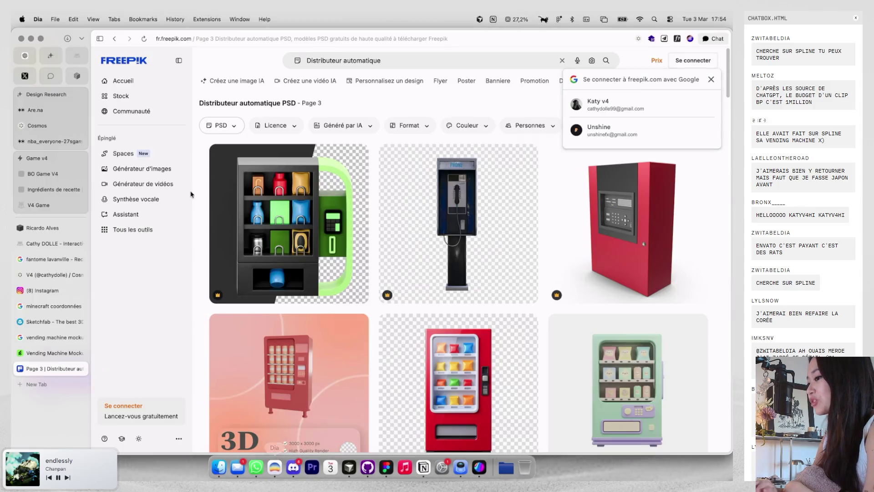
{"action": "mouse_move", "coordinate": [42, 174]}
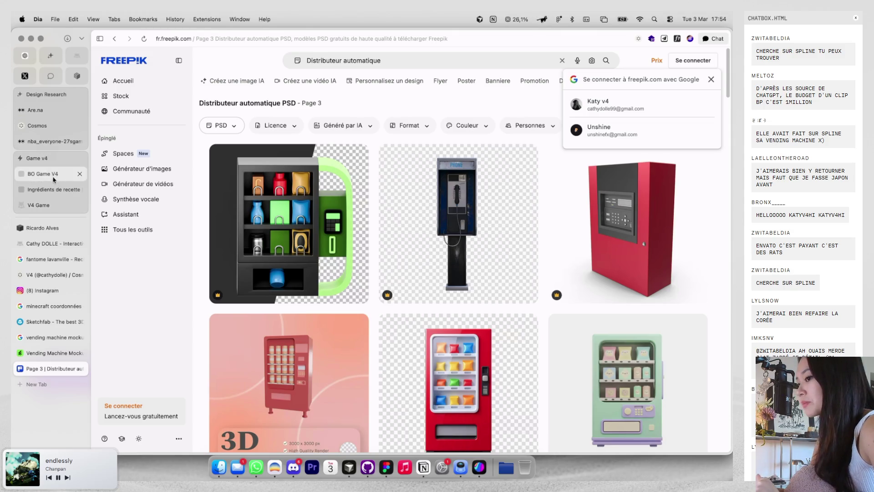
{"action": "left_click", "coordinate": [41, 206]}
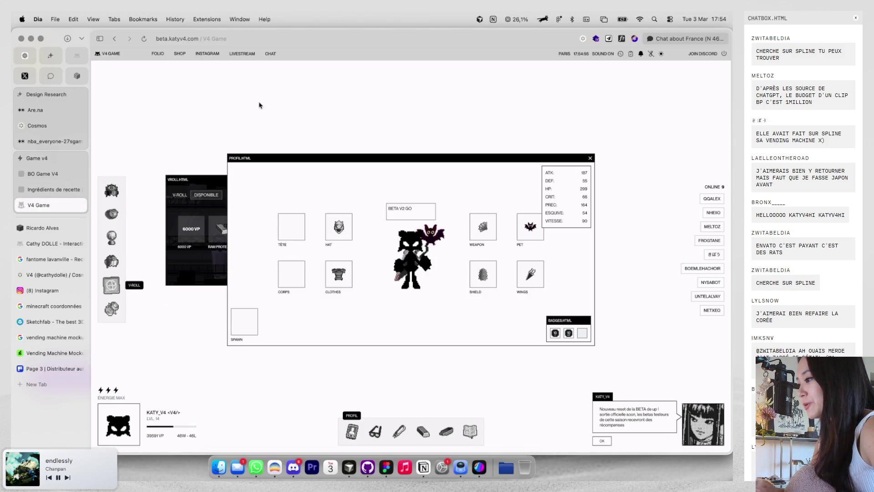
{"action": "left_click", "coordinate": [269, 55]}
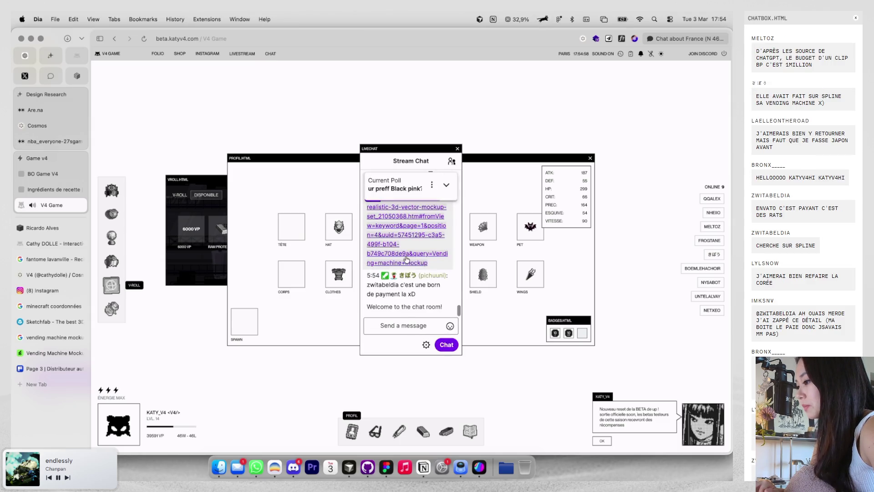
{"action": "left_click", "coordinate": [398, 228]}
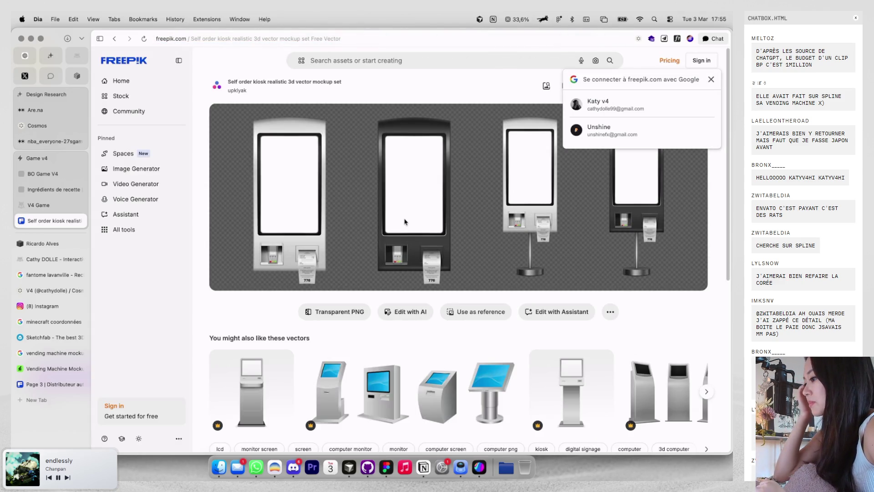
{"action": "scroll", "coordinate": [405, 222], "scroll_direction": "down", "scroll_amount": 3}
{"action": "scroll", "coordinate": [405, 222], "scroll_direction": "down", "scroll_amount": 1}
{"action": "scroll", "coordinate": [404, 222], "scroll_direction": "down", "scroll_amount": 3}
{"action": "scroll", "coordinate": [405, 223], "scroll_direction": "down", "scroll_amount": 2}
{"action": "scroll", "coordinate": [405, 222], "scroll_direction": "up", "scroll_amount": 10}
Return to the Freepik vending machine results, then switch over to the Figma file
{"action": "key", "text": "ctrl+Tab"}
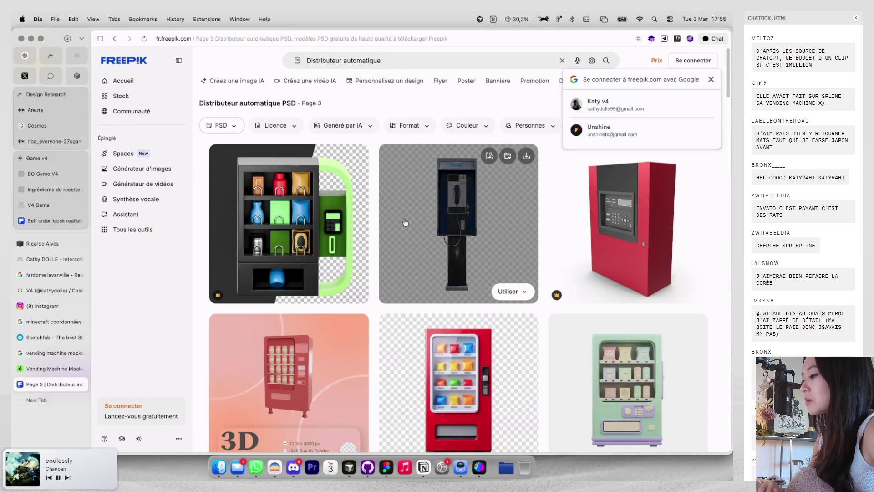
{"action": "key", "text": "super+h"}
{"action": "scroll", "coordinate": [396, 196], "scroll_direction": "up", "scroll_amount": 3}
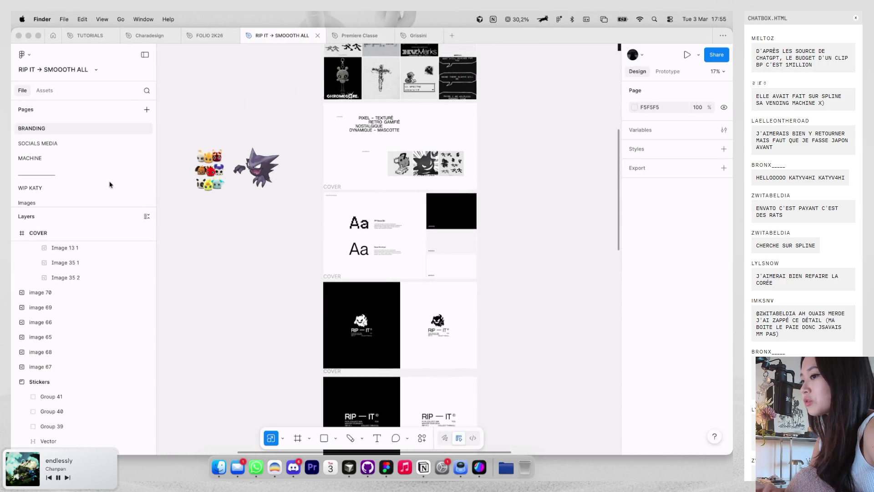
Show Figma's MACHINE page of vending machine references, decline the call and switch desktops
{"action": "left_click", "coordinate": [87, 159]}
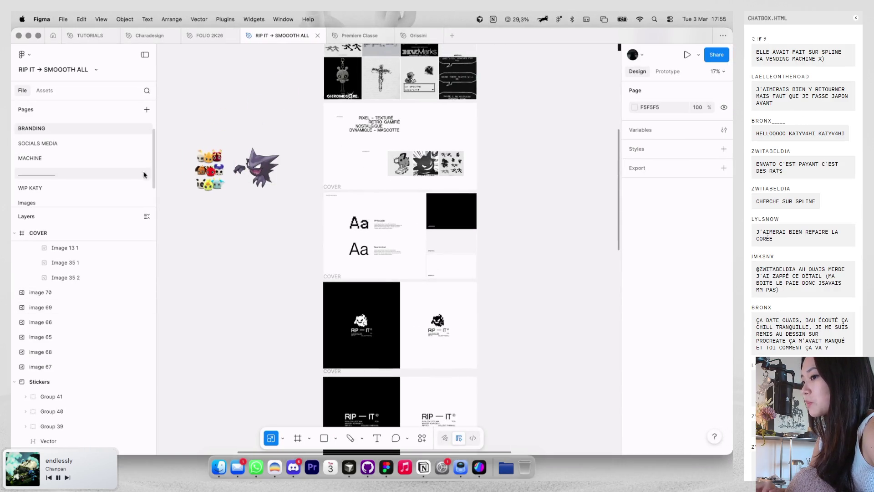
{"action": "left_click", "coordinate": [107, 158]}
{"action": "scroll", "coordinate": [425, 178], "scroll_direction": "up", "scroll_amount": 5}
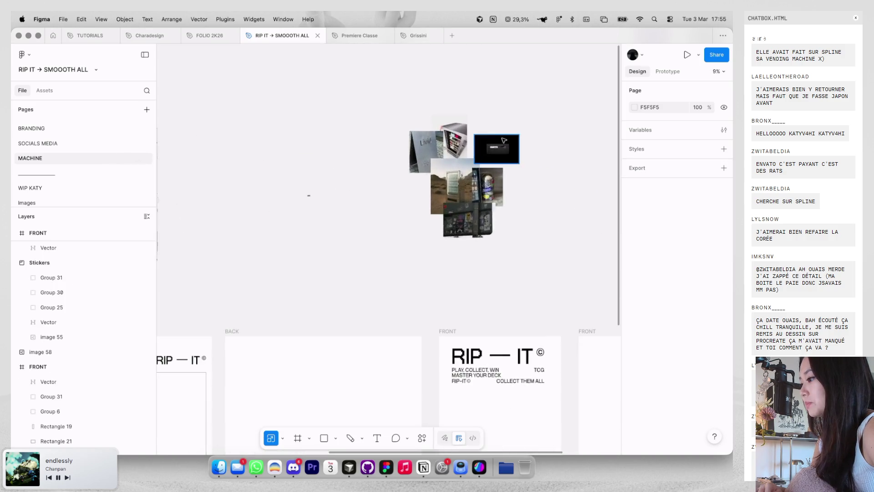
{"action": "scroll", "coordinate": [426, 178], "scroll_direction": "up", "scroll_amount": 5}
{"action": "scroll", "coordinate": [478, 157], "scroll_direction": "up", "scroll_amount": 3}
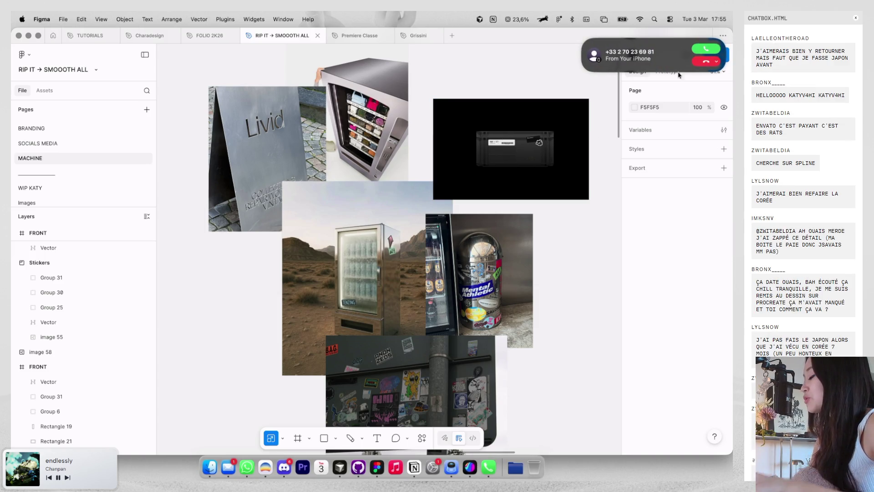
{"action": "left_click", "coordinate": [708, 62]}
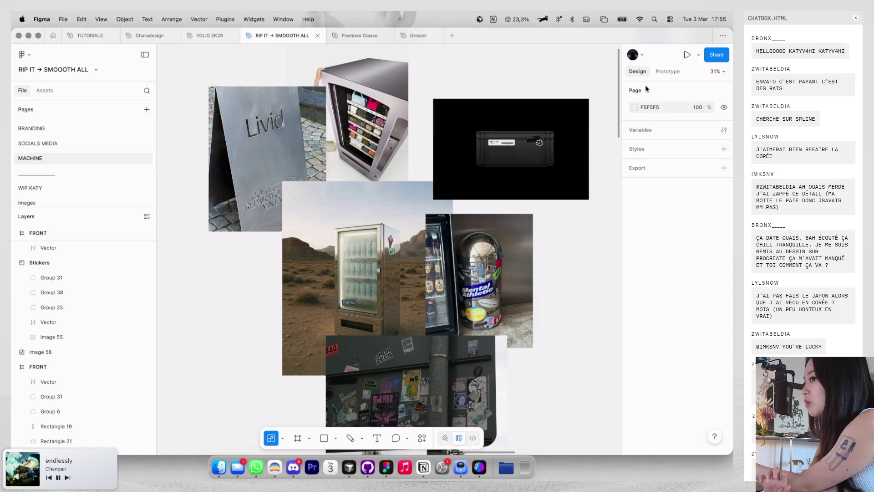
{"action": "key", "text": "ctrl+Left"}
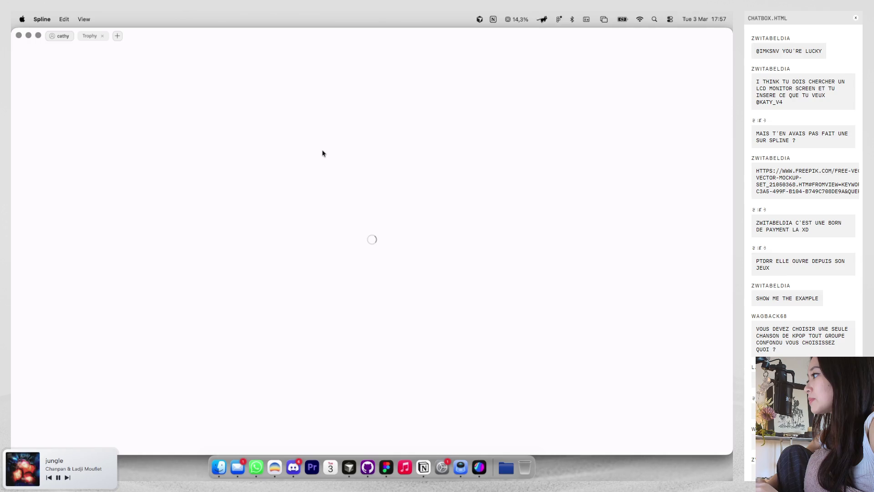
Add a new cube to the Spline scene and scale it up to about 982 by 1503
{"action": "key", "text": "ctrl+Right"}
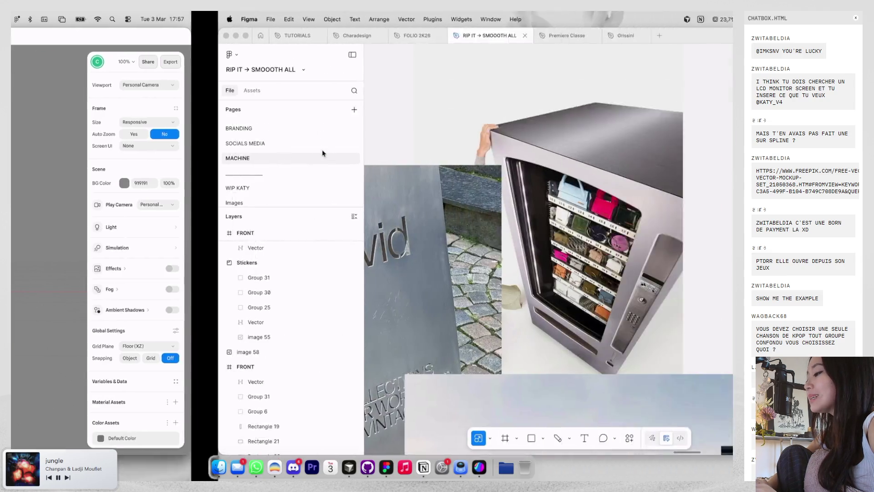
{"action": "scroll", "coordinate": [320, 169], "scroll_direction": "down", "scroll_amount": 3}
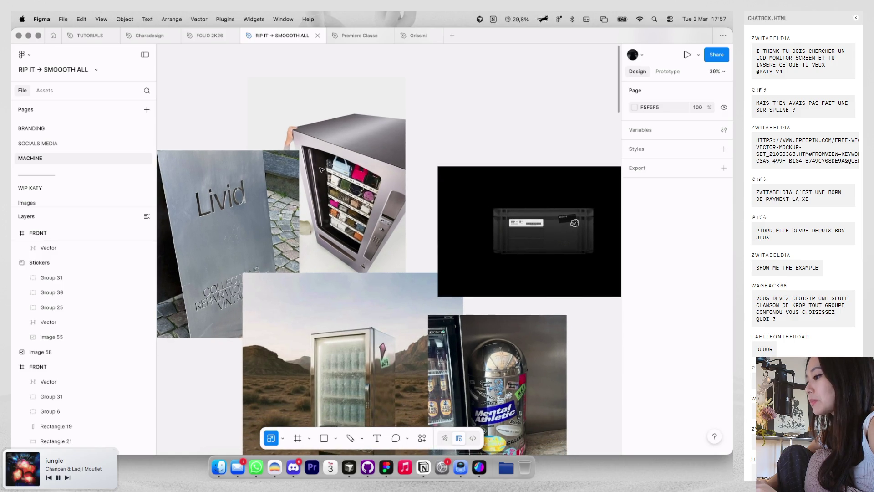
{"action": "key", "text": "ctrl+Left"}
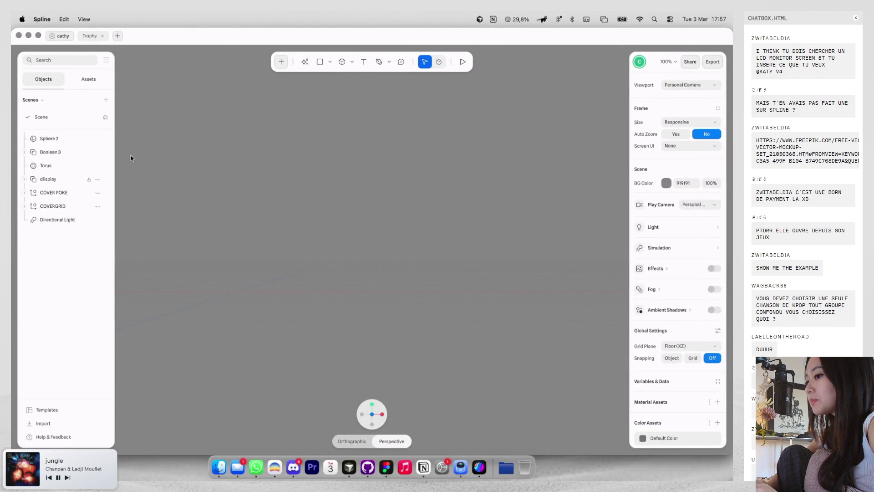
{"action": "left_click", "coordinate": [275, 65]}
{"action": "scroll", "coordinate": [321, 205], "scroll_direction": "down", "scroll_amount": 2}
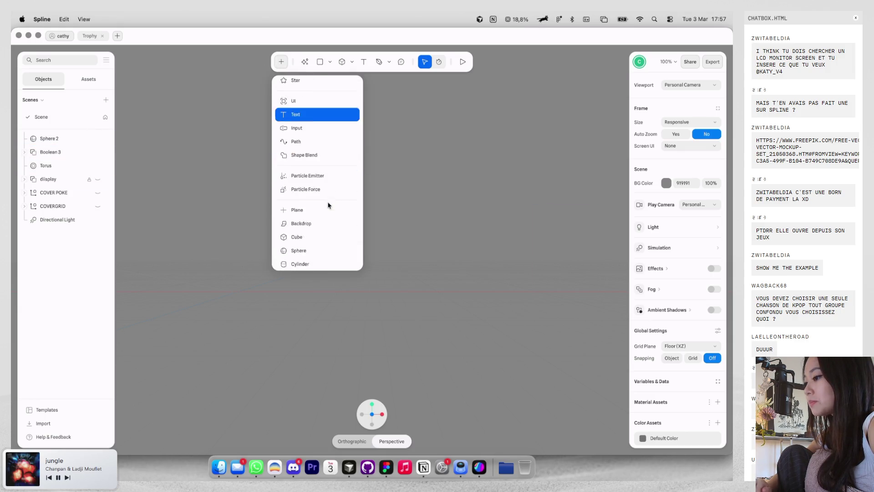
{"action": "scroll", "coordinate": [327, 209], "scroll_direction": "down", "scroll_amount": 3}
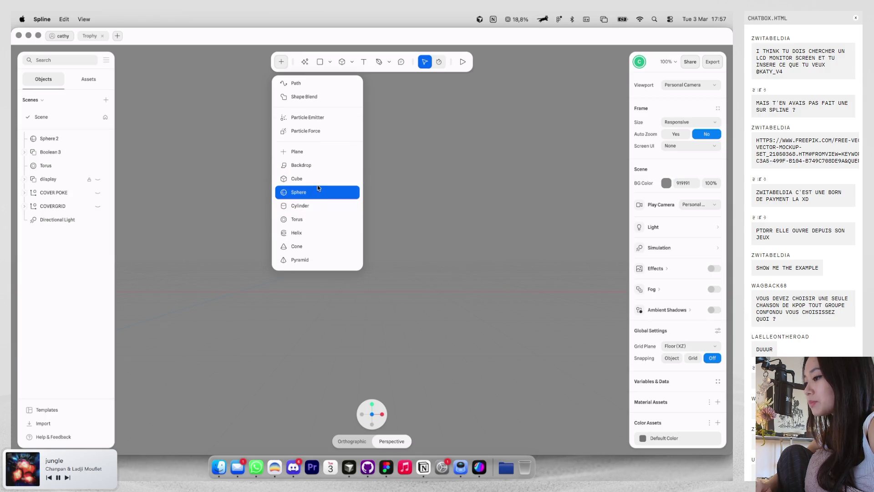
{"action": "left_click", "coordinate": [353, 189]}
{"action": "left_click_drag", "start_coordinate": [370, 210], "coordinate": [436, 305]}
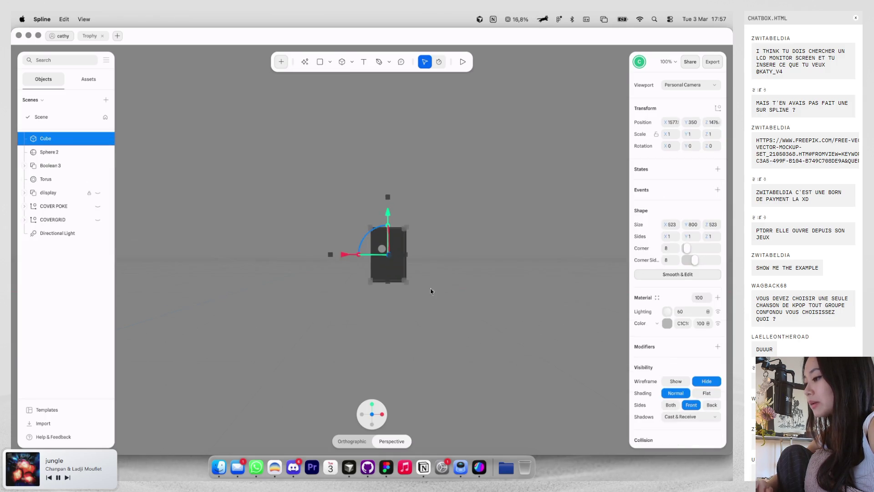
{"action": "mouse_move", "coordinate": [369, 187]}
{"action": "left_mouse_down"}
{"action": "mouse_move", "coordinate": [374, 210]}
{"action": "mouse_move", "coordinate": [435, 216]}
{"action": "left_mouse_up"}
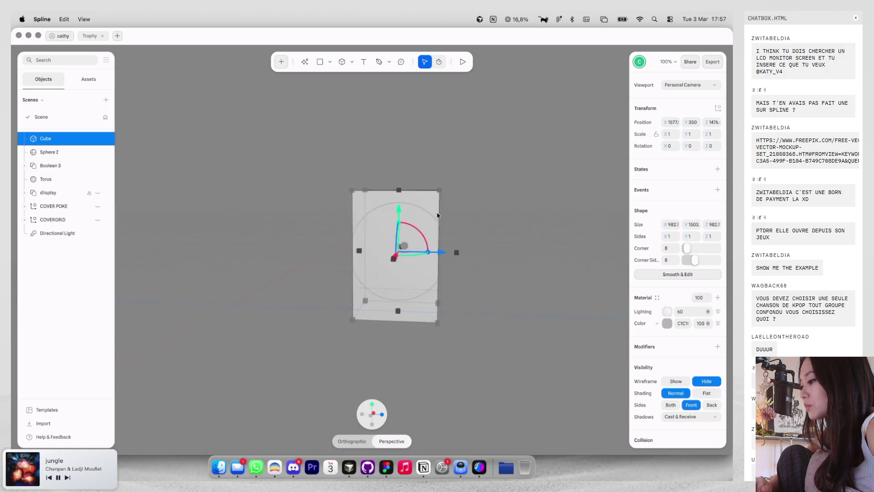
Stretch the cube deeper along Z into a tall box and snap to a straight side view
{"action": "mouse_move", "coordinate": [440, 254]}
{"action": "left_mouse_down"}
{"action": "mouse_move", "coordinate": [476, 244]}
{"action": "mouse_move", "coordinate": [439, 245]}
{"action": "left_mouse_up"}
{"action": "left_click", "coordinate": [439, 244]}
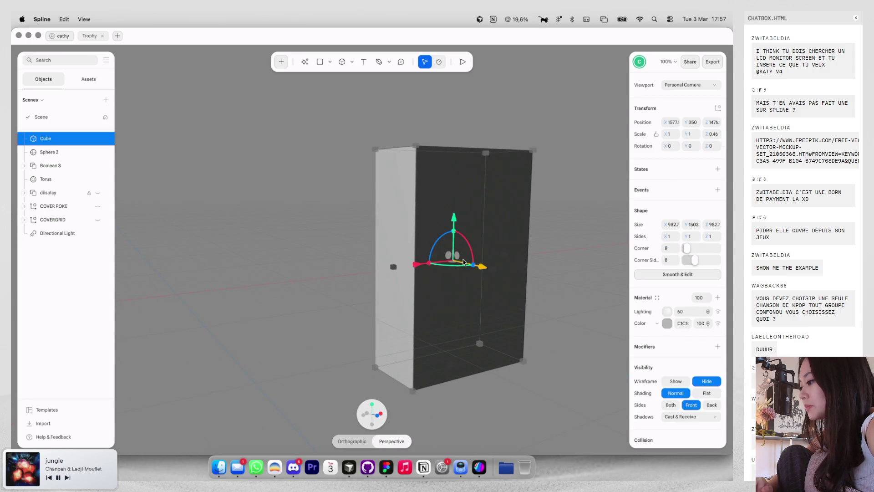
{"action": "left_click_drag", "start_coordinate": [472, 269], "coordinate": [476, 269]}
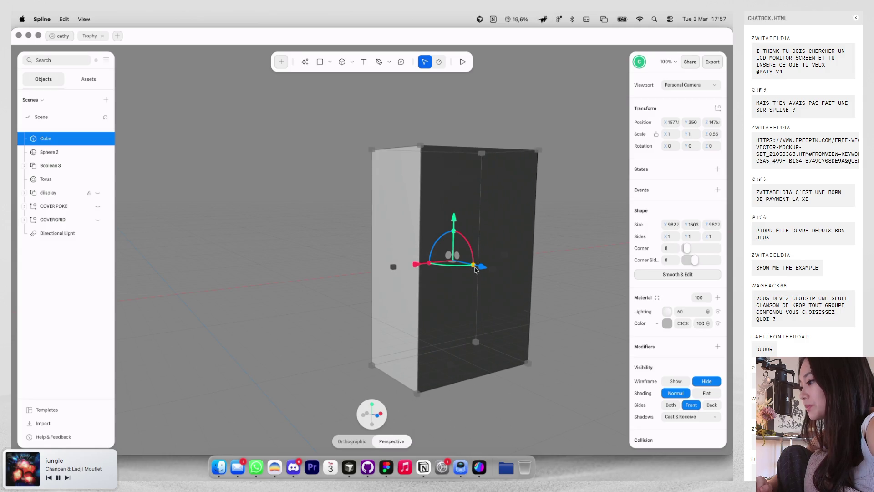
{"action": "left_click", "coordinate": [537, 230]}
{"action": "mouse_move", "coordinate": [544, 231]}
{"action": "left_mouse_down"}
{"action": "mouse_move", "coordinate": [495, 223]}
{"action": "mouse_move", "coordinate": [561, 243]}
{"action": "left_mouse_up"}
{"action": "left_click", "coordinate": [418, 223]}
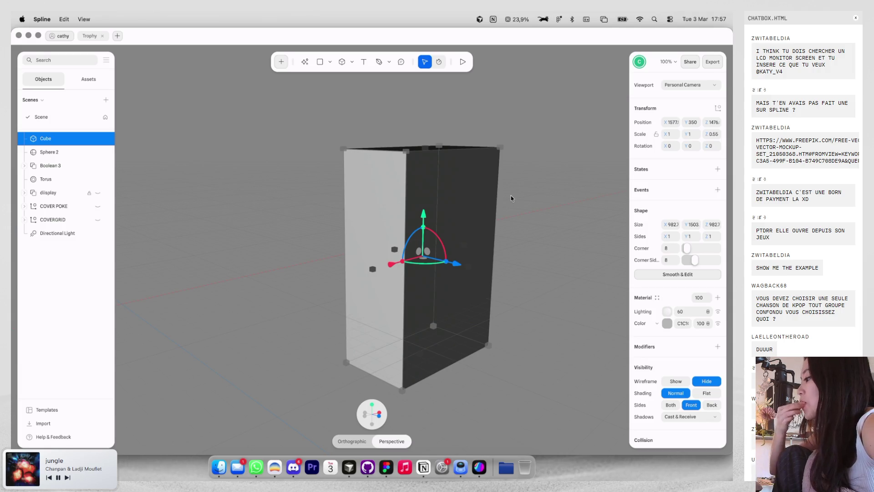
{"action": "left_click", "coordinate": [369, 415]}
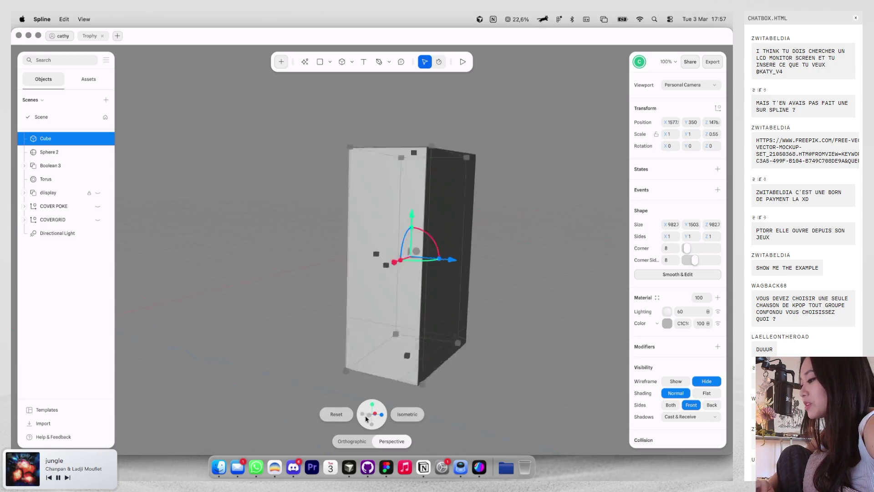
{"action": "left_click", "coordinate": [320, 62]}
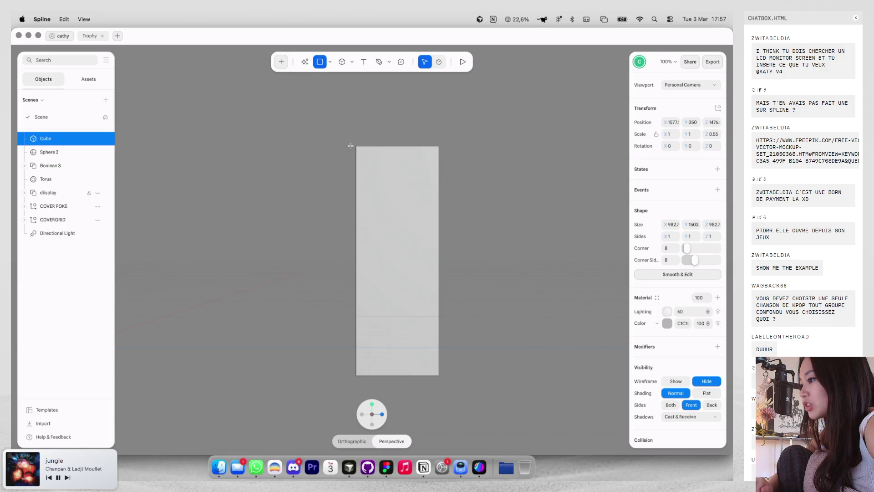
Place a rectangle and resize it into a tall panel covering the front of the box
{"action": "left_click", "coordinate": [362, 161]}
{"action": "left_click_drag", "start_coordinate": [400, 167], "coordinate": [514, 176]}
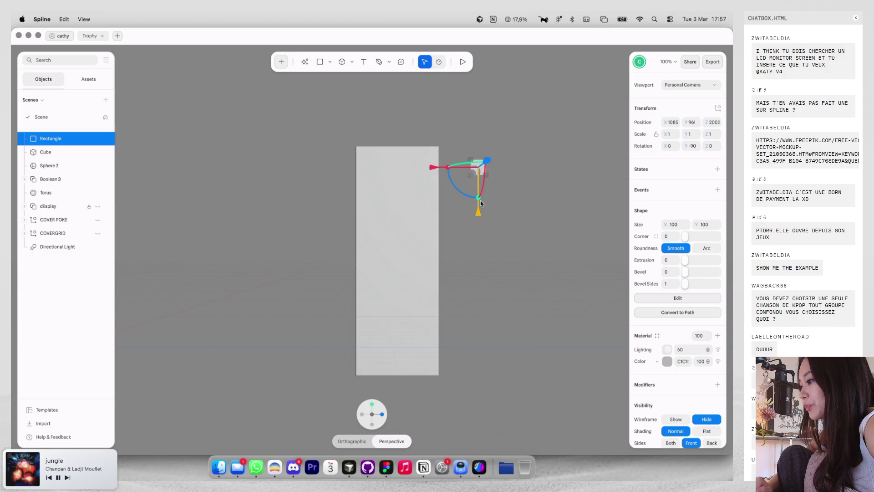
{"action": "left_click_drag", "start_coordinate": [478, 248], "coordinate": [478, 298]}
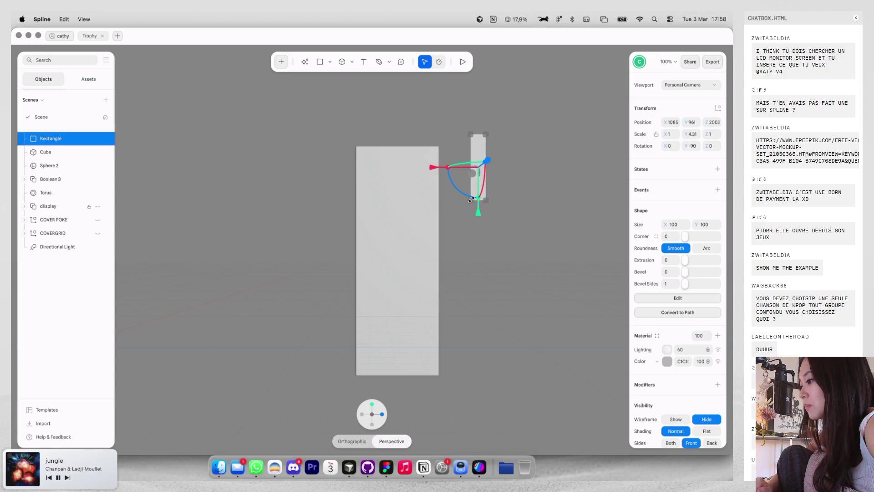
{"action": "left_click_drag", "start_coordinate": [470, 199], "coordinate": [403, 308]}
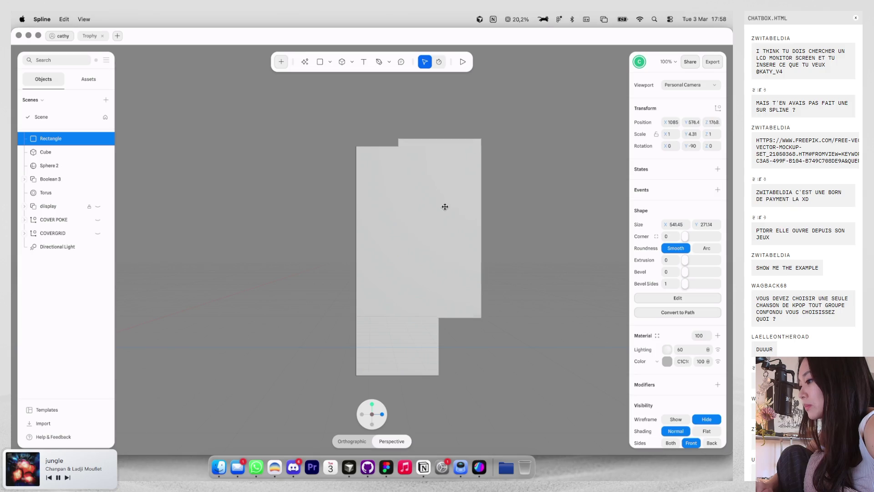
{"action": "left_click_drag", "start_coordinate": [445, 207], "coordinate": [410, 214]}
{"action": "left_click_drag", "start_coordinate": [441, 326], "coordinate": [438, 376]}
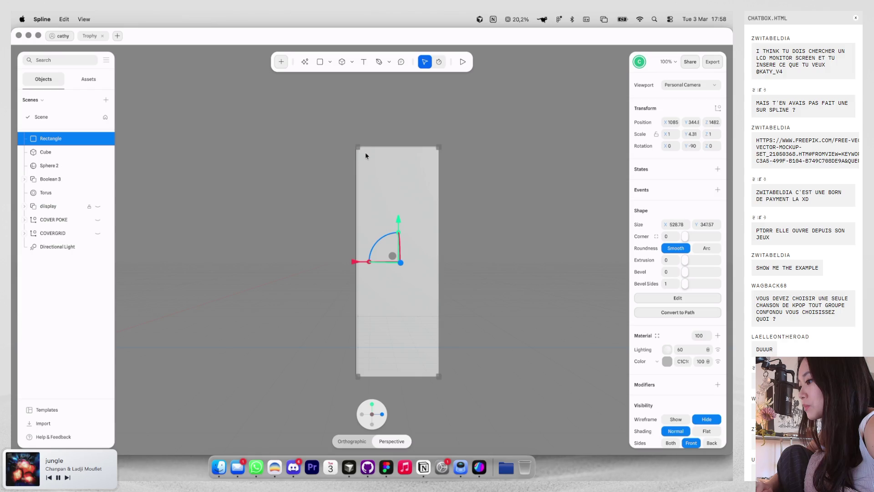
{"action": "left_click_drag", "start_coordinate": [357, 145], "coordinate": [354, 146]}
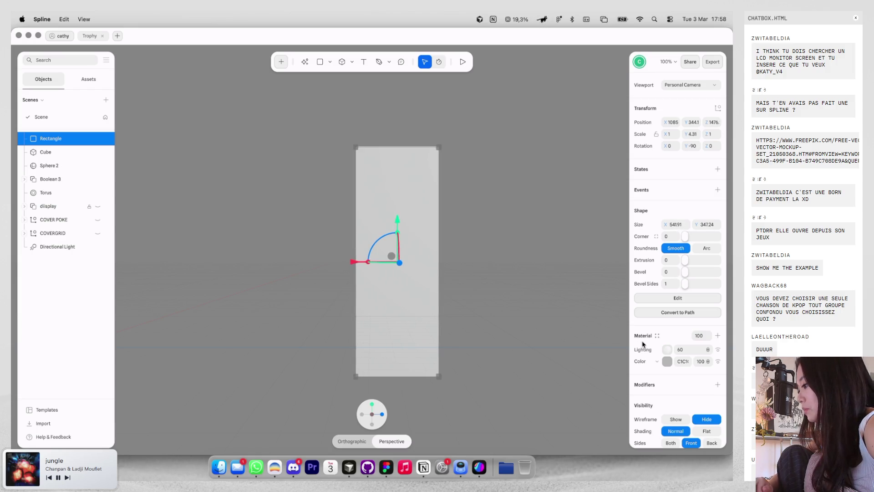
{"action": "scroll", "coordinate": [654, 356], "scroll_direction": "down", "scroll_amount": 1}
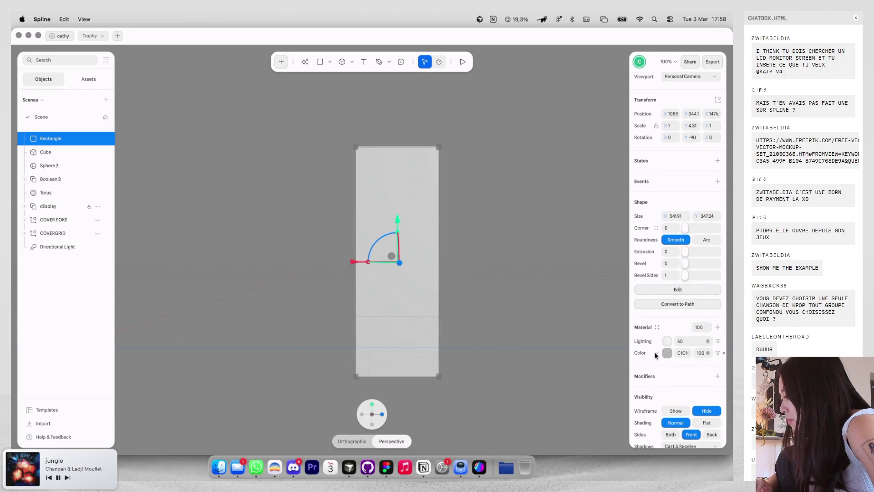
Change the rectangle's material colour layer to an image layer ready for upload, then switch to Figma
{"action": "left_click", "coordinate": [656, 356]}
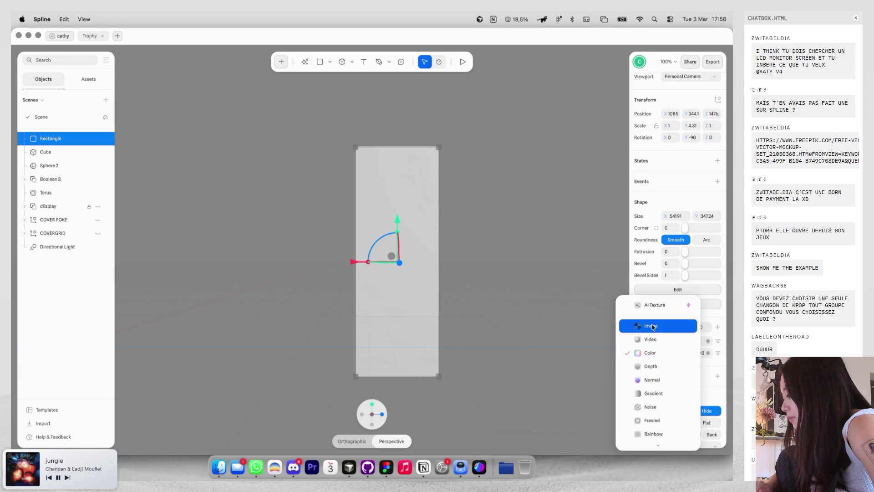
{"action": "left_click", "coordinate": [653, 327]}
{"action": "left_click", "coordinate": [667, 353]}
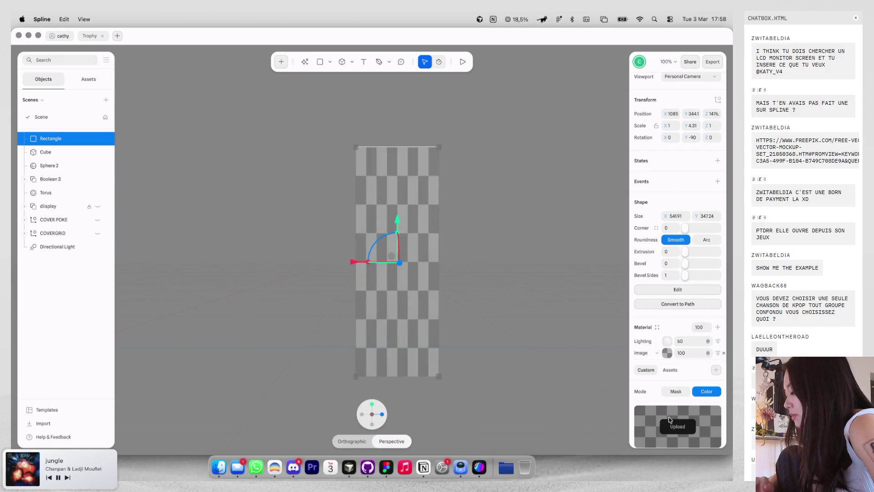
{"action": "key", "text": "super+Tab"}
{"action": "scroll", "coordinate": [352, 302], "scroll_direction": "down", "scroll_amount": 5}
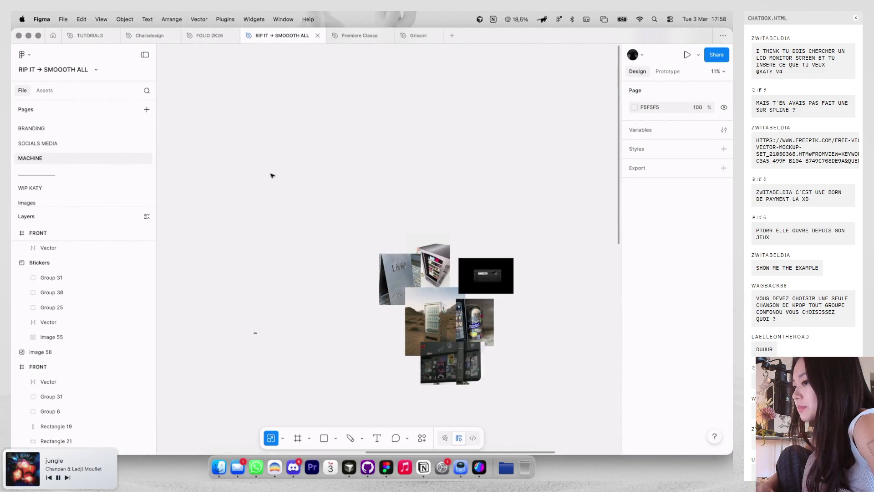
Return to the MACHINE page and select the RIP-IT FRONT design frame
{"action": "left_click", "coordinate": [124, 145]}
{"action": "left_click", "coordinate": [116, 160]}
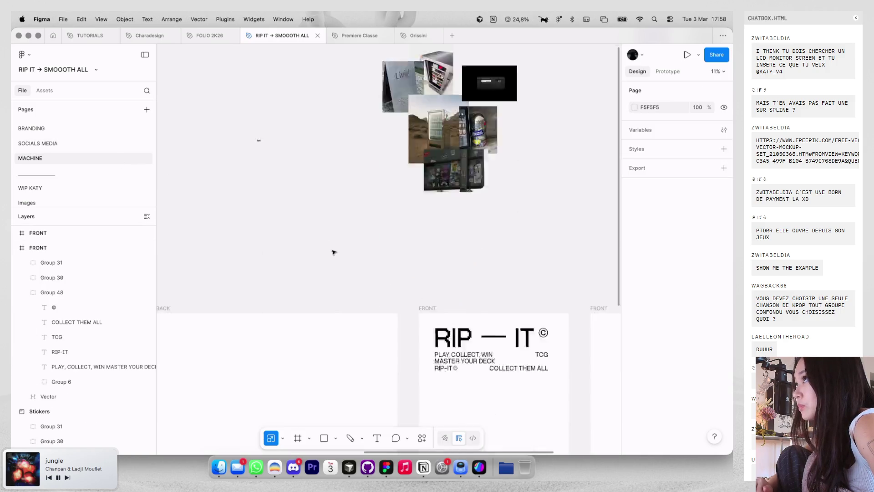
{"action": "scroll", "coordinate": [334, 251], "scroll_direction": "down", "scroll_amount": 5}
{"action": "scroll", "coordinate": [335, 252], "scroll_direction": "down", "scroll_amount": 3}
{"action": "scroll", "coordinate": [385, 178], "scroll_direction": "down", "scroll_amount": 2}
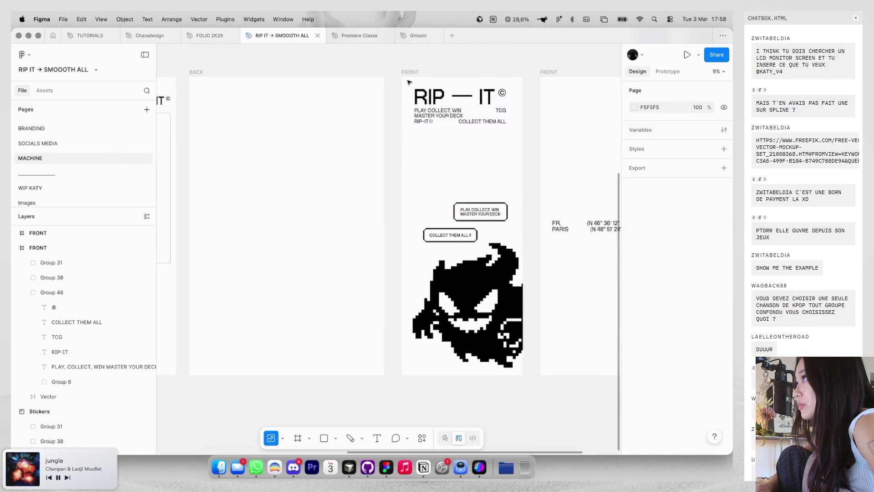
{"action": "left_click", "coordinate": [408, 75]}
{"action": "left_click", "coordinate": [725, 251]}
{"action": "scroll", "coordinate": [714, 383], "scroll_direction": "down", "scroll_amount": 1}
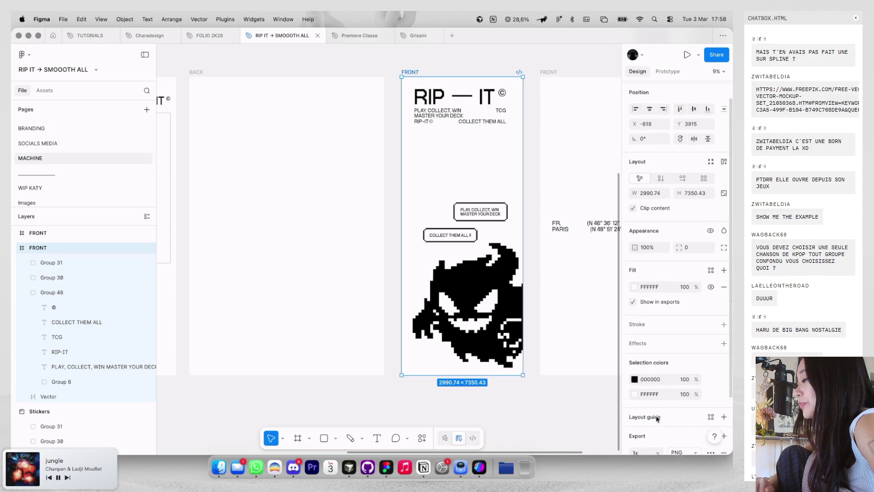
{"action": "scroll", "coordinate": [653, 417], "scroll_direction": "down", "scroll_amount": 2}
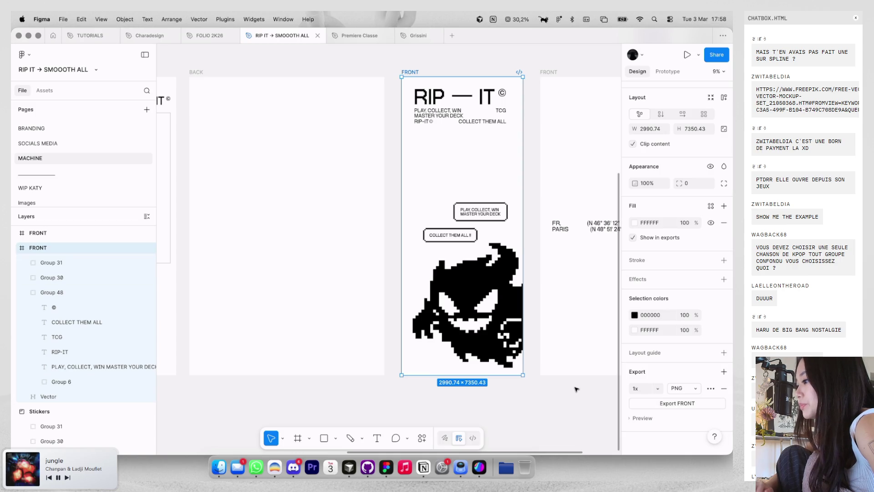
Remove the FRONT frame's white fill and export it as FRONT.png to the Desktop, then return to Spline
{"action": "left_click", "coordinate": [724, 223]}
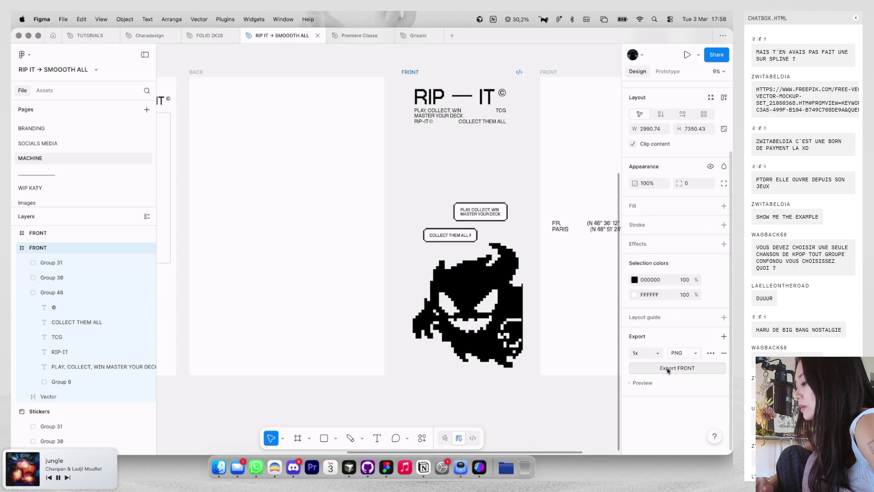
{"action": "left_click", "coordinate": [668, 370]}
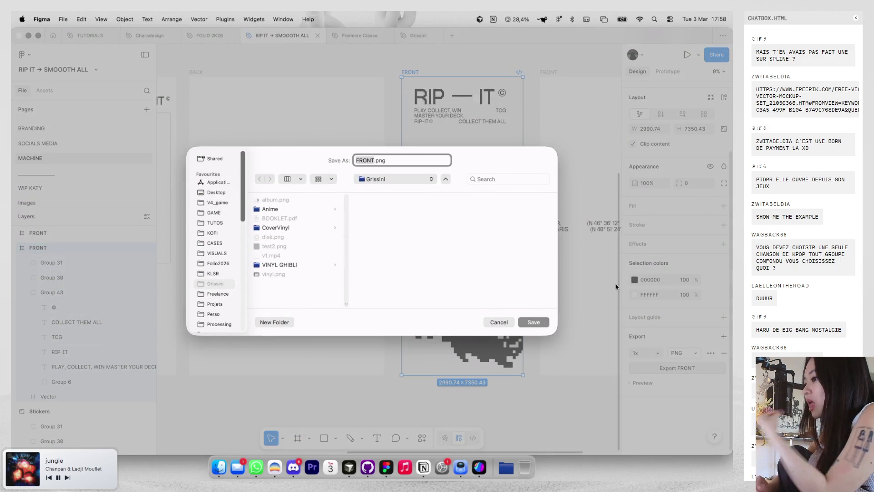
{"action": "left_click", "coordinate": [216, 193]}
{"action": "key", "text": "Return"}
{"action": "key", "text": "ctrl+Left"}
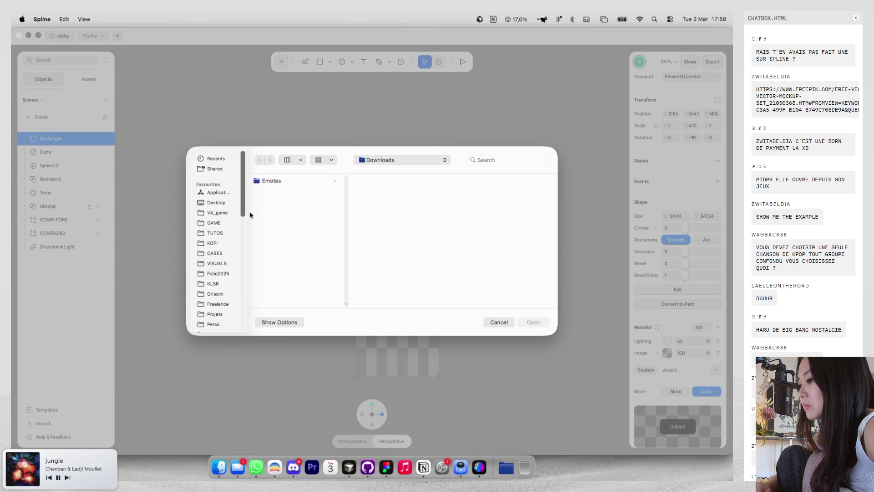
Browse the Desktop for the exported image and reselect the rectangle
{"action": "left_click", "coordinate": [232, 202]}
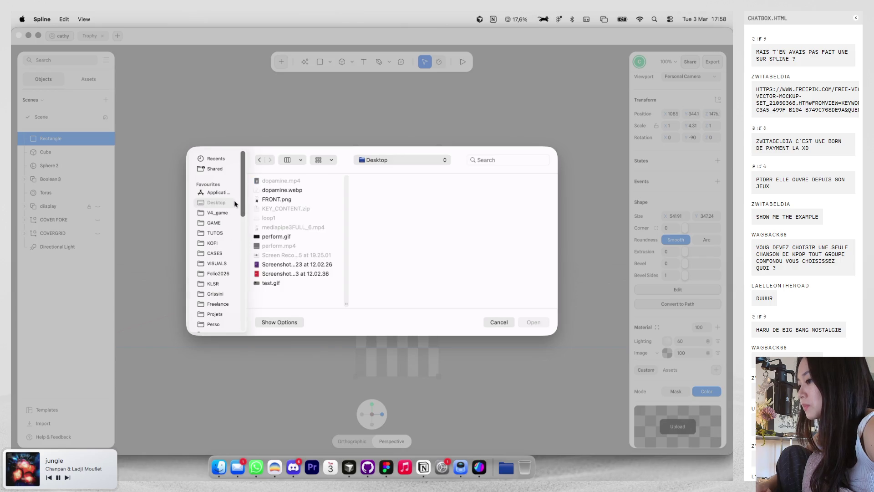
{"action": "double_click", "coordinate": [282, 198]}
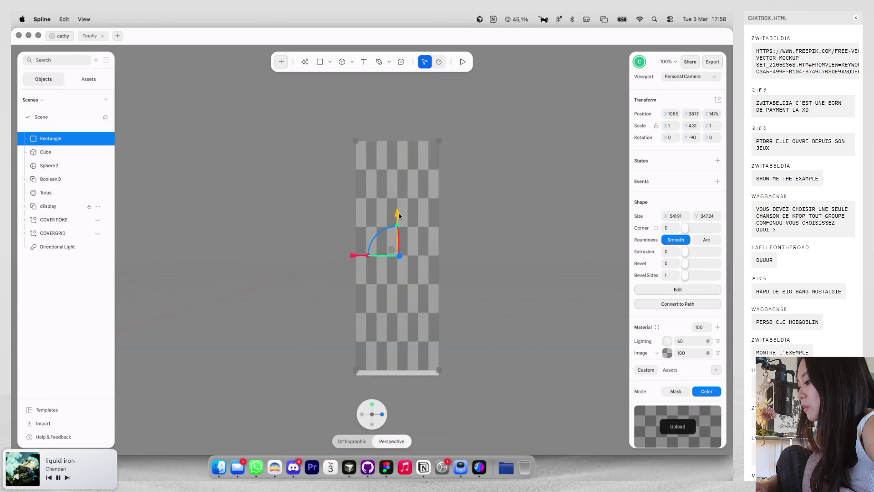
{"action": "left_click_drag", "start_coordinate": [490, 198], "coordinate": [441, 210]}
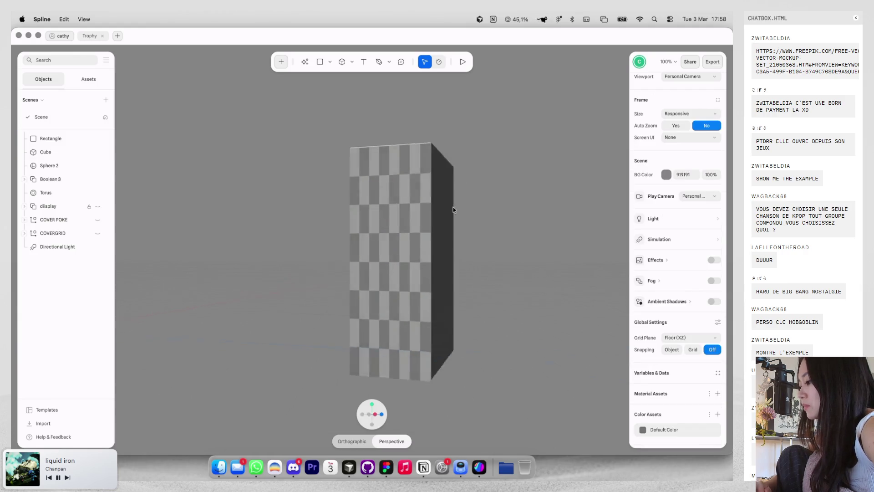
{"action": "left_click", "coordinate": [441, 211]}
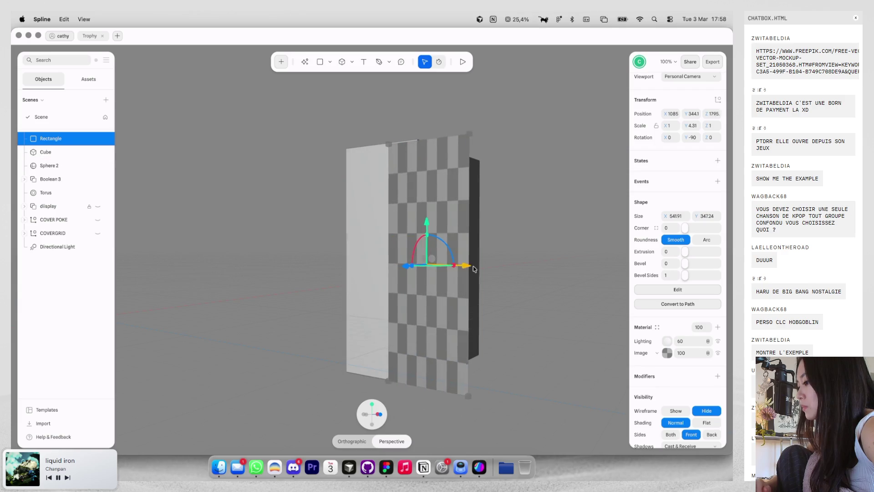
{"action": "scroll", "coordinate": [688, 408], "scroll_direction": "down", "scroll_amount": 2}
Upload FRONT.png as the rectangle's image texture, putting the RIP — IT design on the box face
{"action": "left_click", "coordinate": [663, 309]}
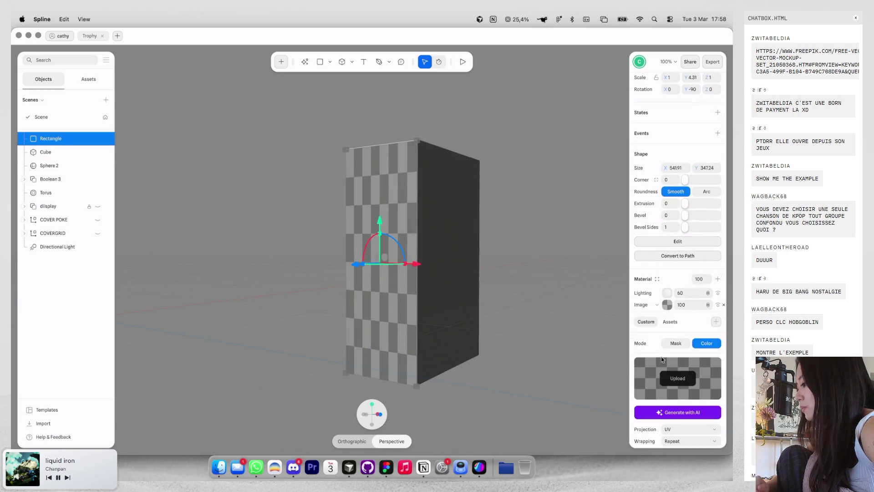
{"action": "left_click", "coordinate": [675, 379]}
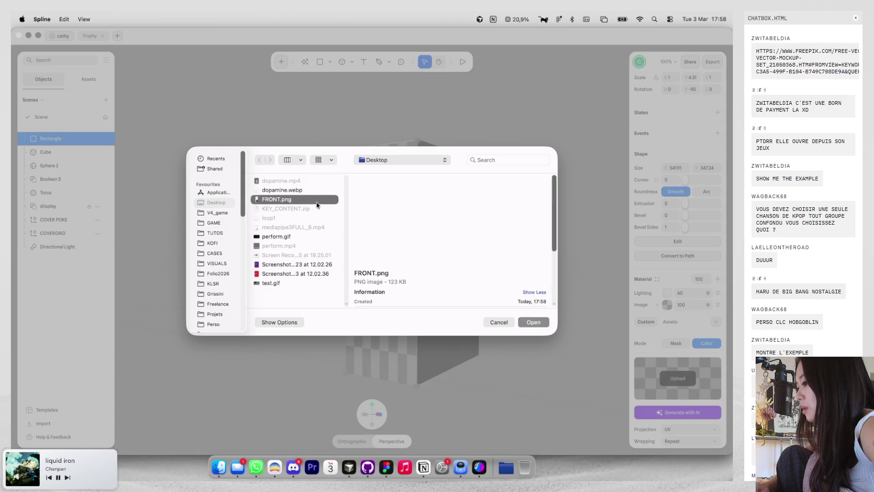
{"action": "double_click", "coordinate": [316, 200]}
{"action": "mouse_move", "coordinate": [317, 205]}
{"action": "left_mouse_down"}
{"action": "mouse_move", "coordinate": [541, 280]}
{"action": "mouse_move", "coordinate": [425, 250]}
{"action": "left_mouse_up"}
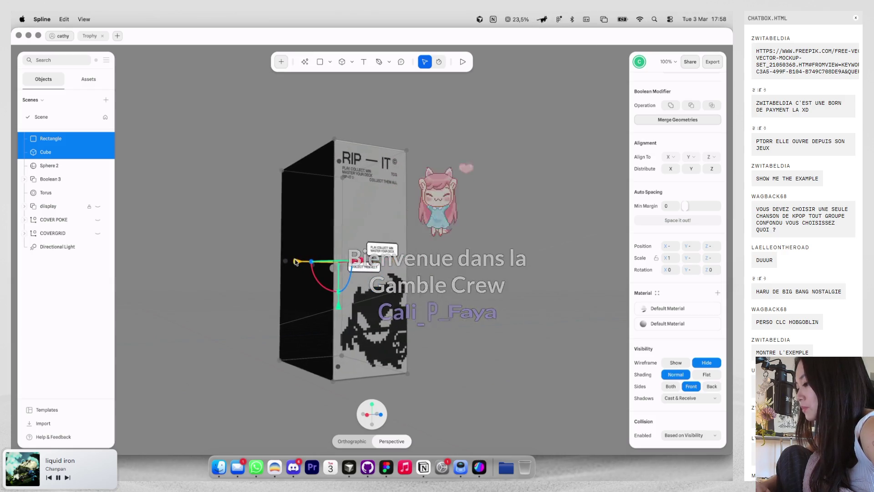
Slide the RIP — IT panel off the box face, make it slightly taller and slide it back on
{"action": "left_click", "coordinate": [463, 256]}
{"action": "scroll", "coordinate": [458, 246], "scroll_direction": "right", "scroll_amount": 5}
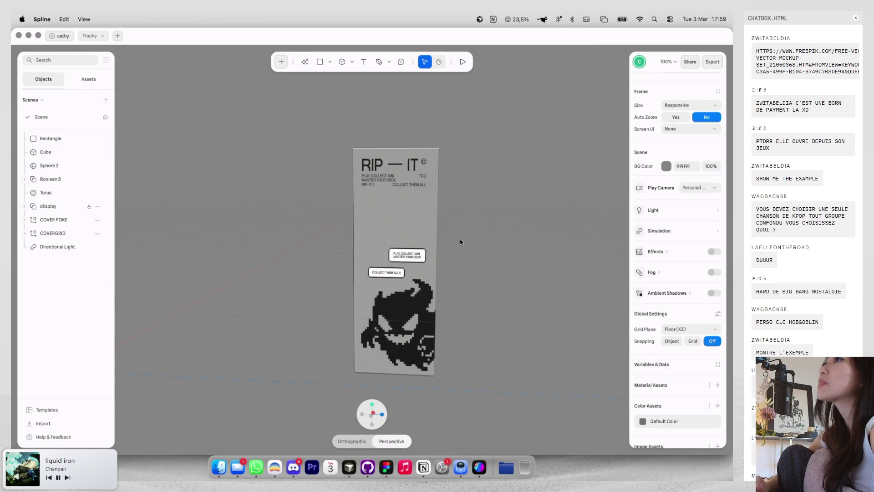
{"action": "left_click", "coordinate": [380, 225]}
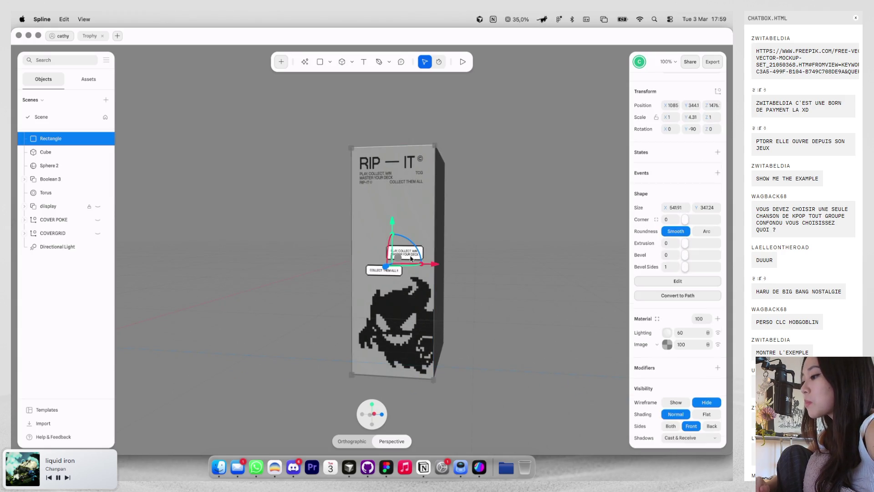
{"action": "scroll", "coordinate": [431, 267], "scroll_direction": "left", "scroll_amount": 5}
{"action": "scroll", "coordinate": [401, 266], "scroll_direction": "right", "scroll_amount": 5}
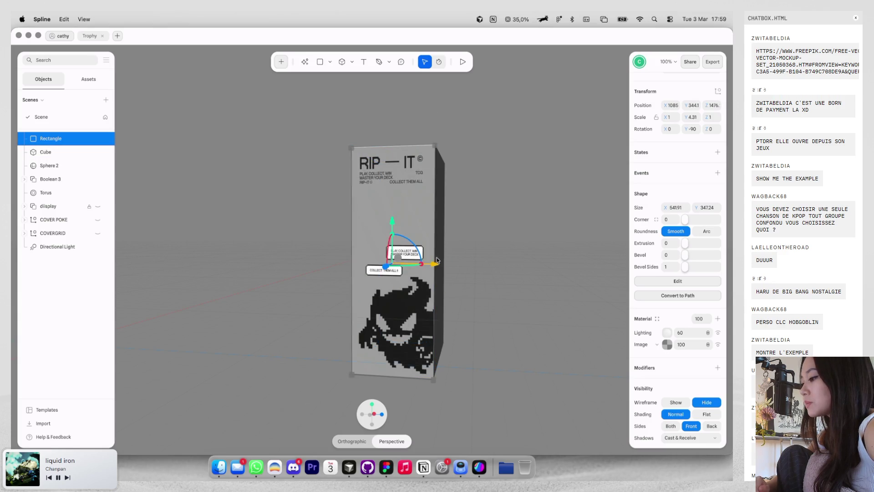
{"action": "left_click_drag", "start_coordinate": [435, 264], "coordinate": [395, 262]}
{"action": "left_click_drag", "start_coordinate": [498, 262], "coordinate": [410, 205]}
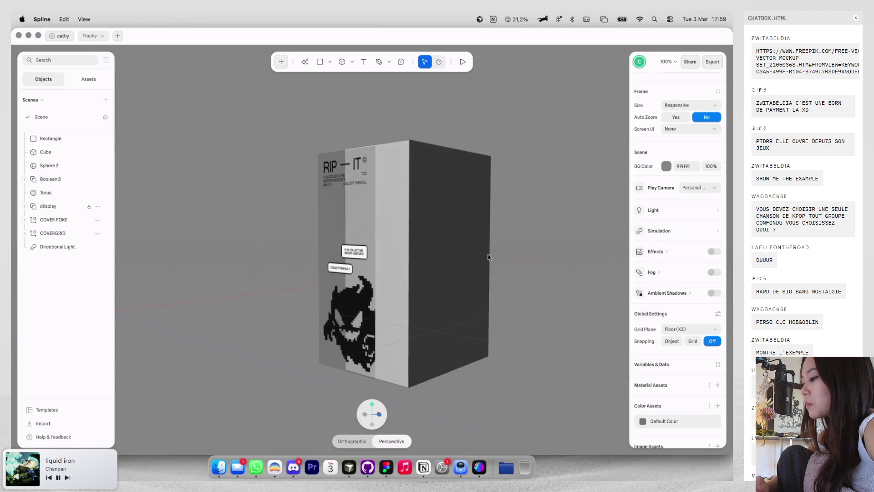
{"action": "left_click", "coordinate": [352, 169]}
{"action": "left_click_drag", "start_coordinate": [337, 151], "coordinate": [336, 149]}
{"action": "left_click_drag", "start_coordinate": [390, 272], "coordinate": [430, 284]}
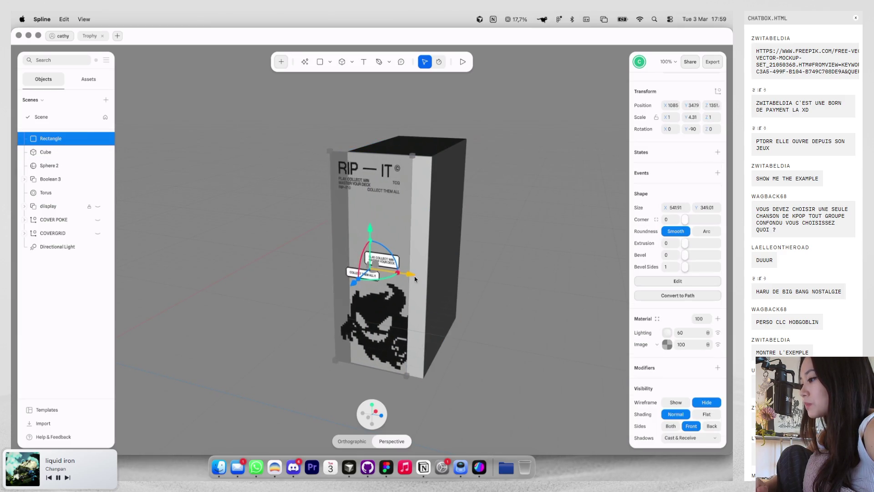
Inspect the panel and box from the side, deselect and leave the scene for the workspace home
{"action": "left_click", "coordinate": [475, 273]}
{"action": "left_click", "coordinate": [391, 275]}
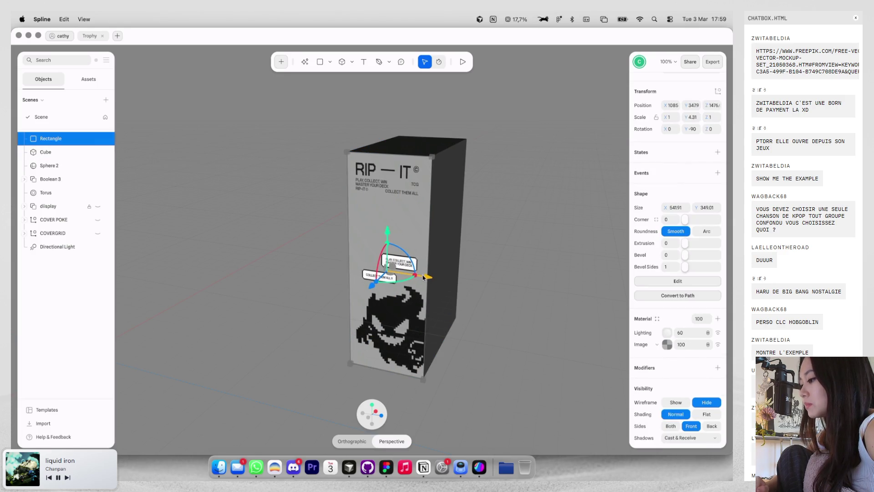
{"action": "left_click", "coordinate": [509, 274]}
{"action": "left_click_drag", "start_coordinate": [508, 270], "coordinate": [525, 262]}
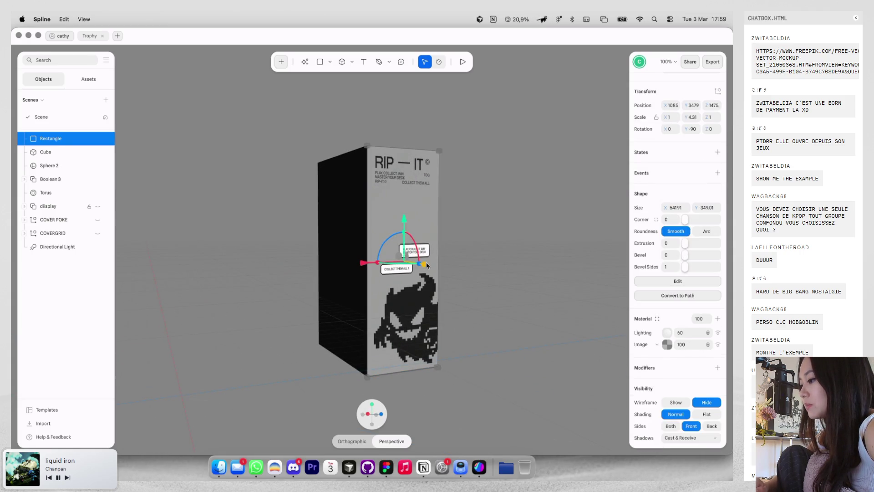
{"action": "left_click", "coordinate": [490, 295], "text": "shift"}
{"action": "scroll", "coordinate": [489, 295], "scroll_direction": "up", "scroll_amount": 3}
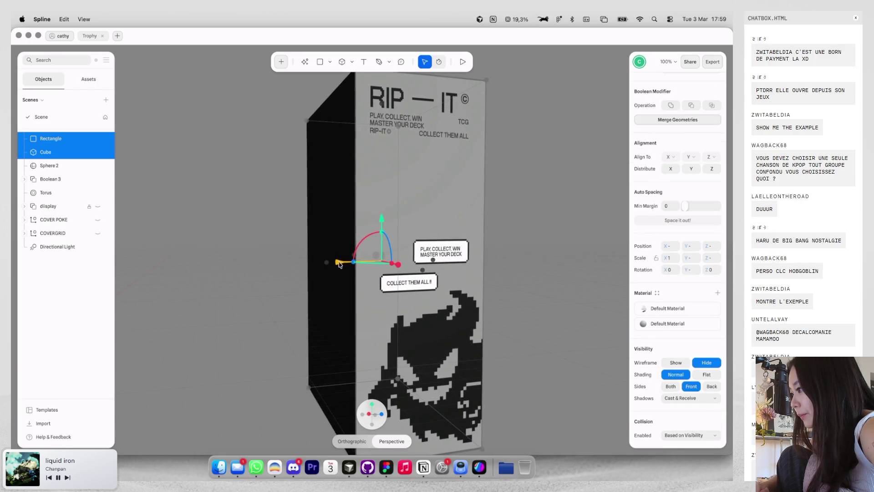
{"action": "left_click", "coordinate": [362, 253]}
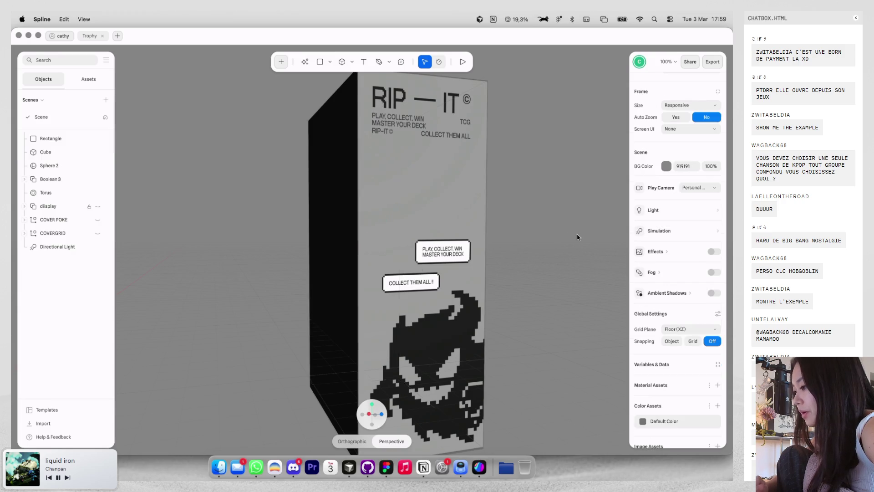
{"action": "scroll", "coordinate": [567, 238], "scroll_direction": "down", "scroll_amount": 3}
{"action": "mouse_move", "coordinate": [560, 238]}
{"action": "left_mouse_down"}
{"action": "mouse_move", "coordinate": [370, 191]}
{"action": "mouse_move", "coordinate": [329, 347]}
{"action": "mouse_move", "coordinate": [345, 177]}
{"action": "left_mouse_up"}
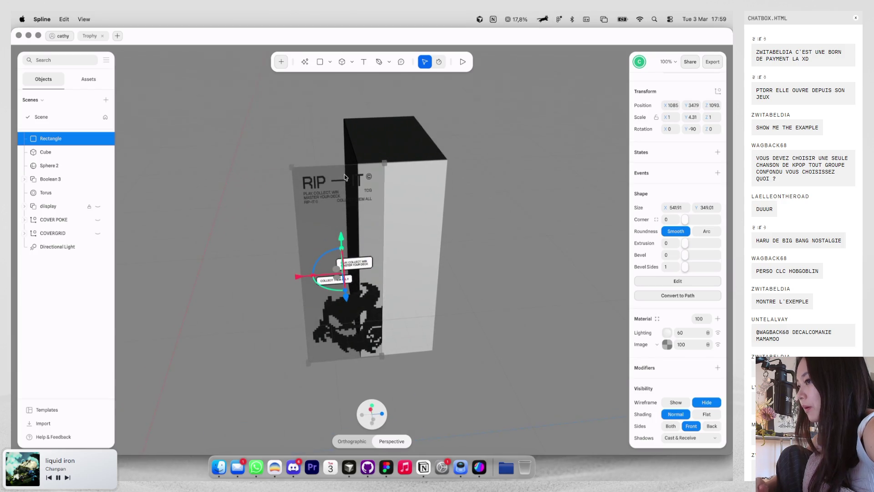
{"action": "key", "text": "Escape"}
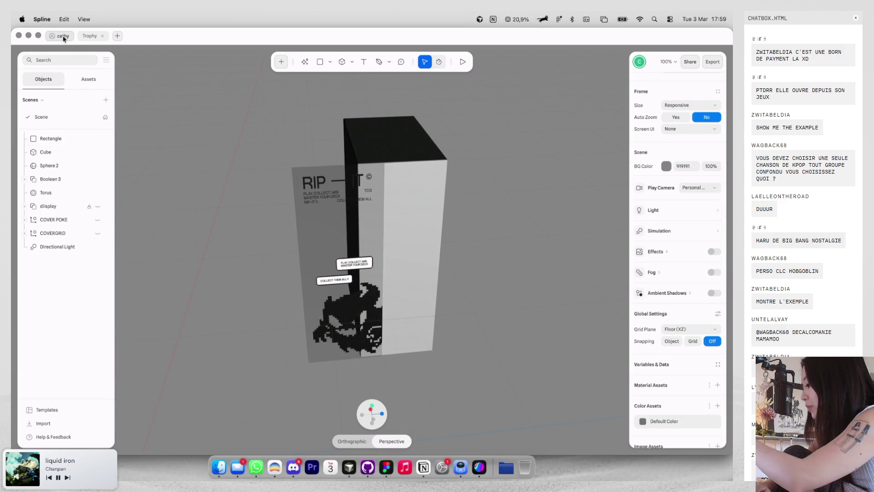
{"action": "left_click", "coordinate": [62, 36]}
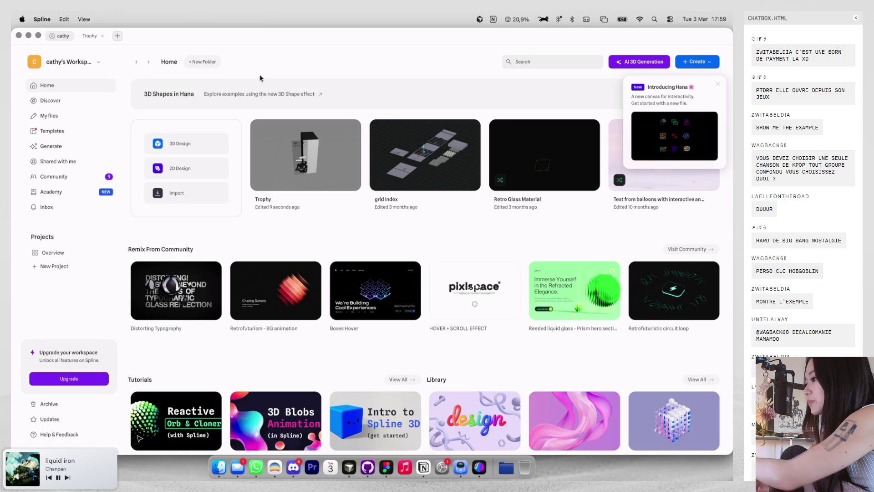
Search Spline's Community page for 'materials', then switch over to the browser
{"action": "left_click", "coordinate": [55, 176]}
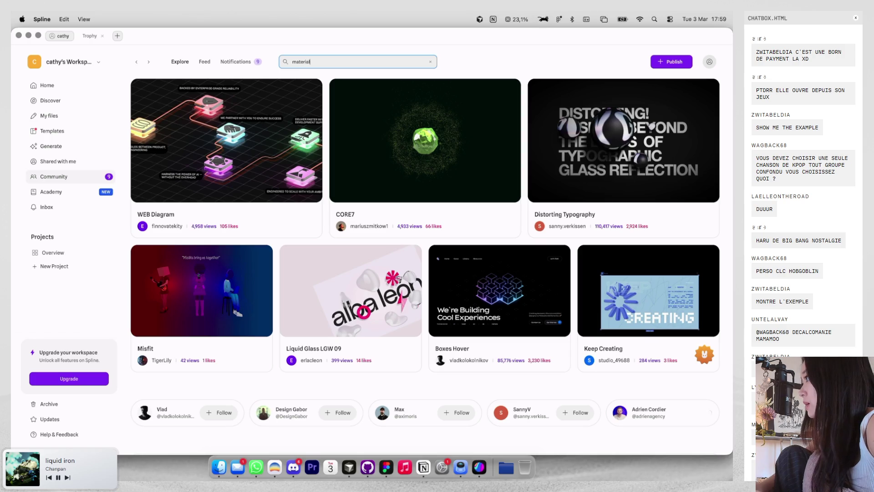
{"action": "type", "text": "s"}
{"action": "key", "text": "Return"}
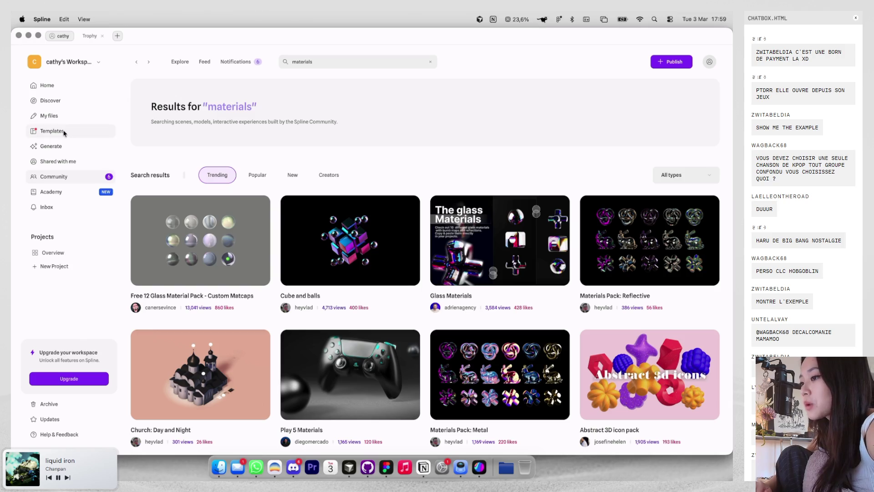
{"action": "key", "text": "super+Tab"}
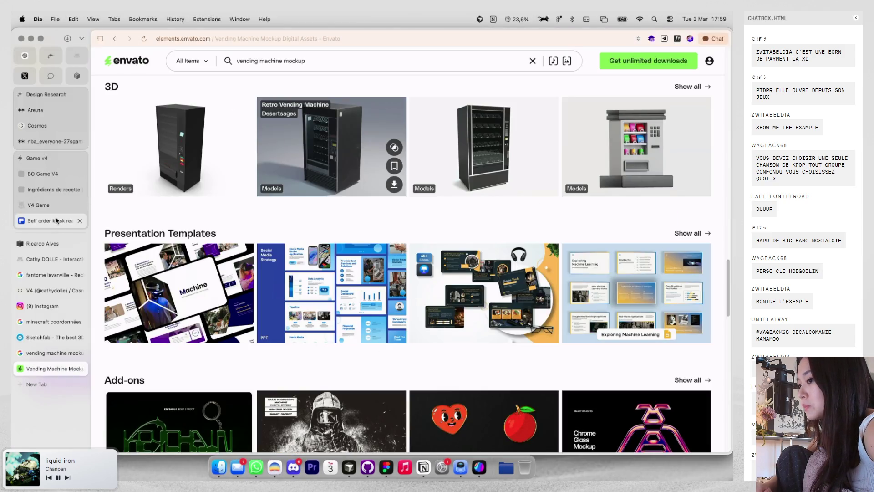
Open the DesignHooks vending machine mockup link from the V4 Game stream chat and check the Envato results
{"action": "left_click", "coordinate": [39, 205]}
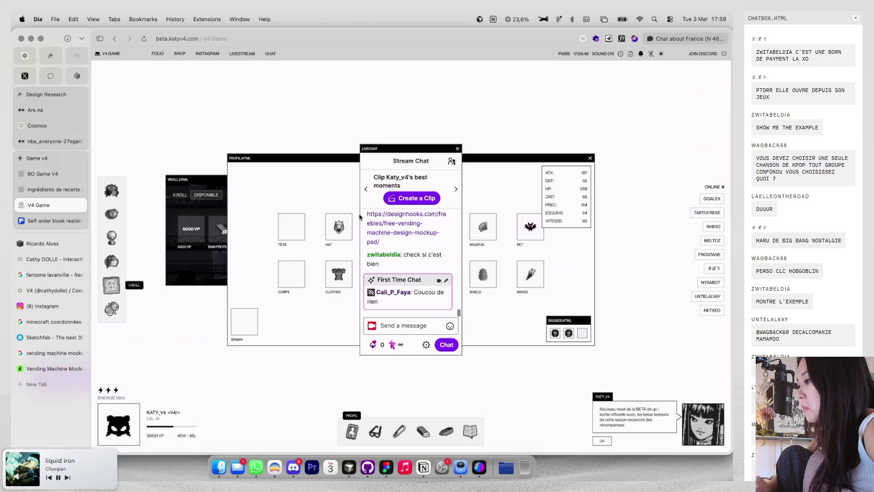
{"action": "left_click", "coordinate": [402, 234]}
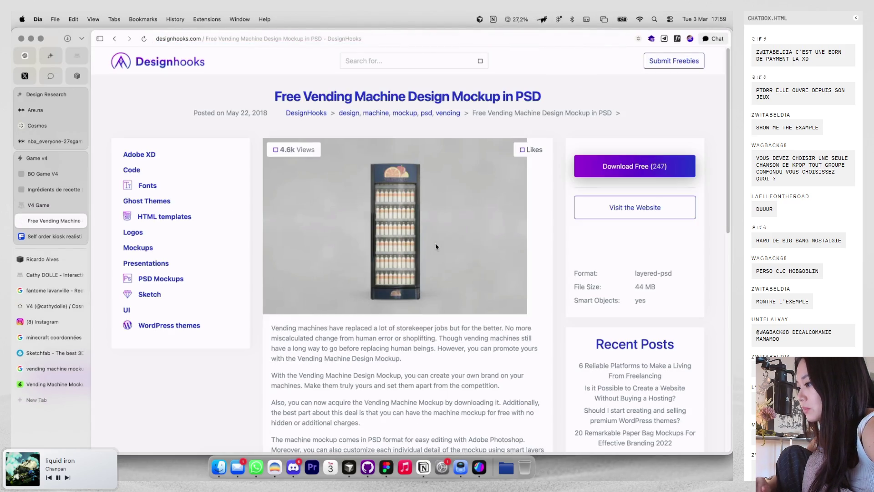
{"action": "scroll", "coordinate": [415, 237], "scroll_direction": "down", "scroll_amount": 1}
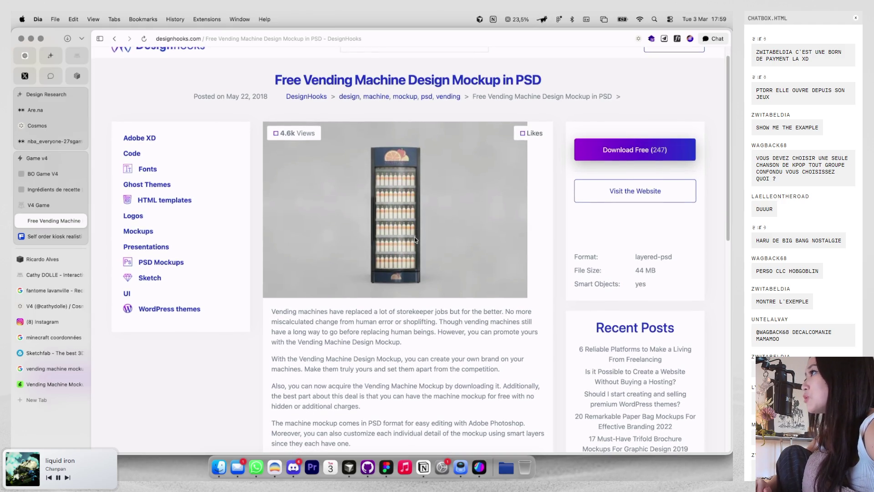
{"action": "key", "text": "ctrl+Right"}
{"action": "scroll", "coordinate": [456, 201], "scroll_direction": "down", "scroll_amount": 3}
{"action": "scroll", "coordinate": [457, 201], "scroll_direction": "down", "scroll_amount": 3}
{"action": "scroll", "coordinate": [457, 201], "scroll_direction": "down", "scroll_amount": 3}
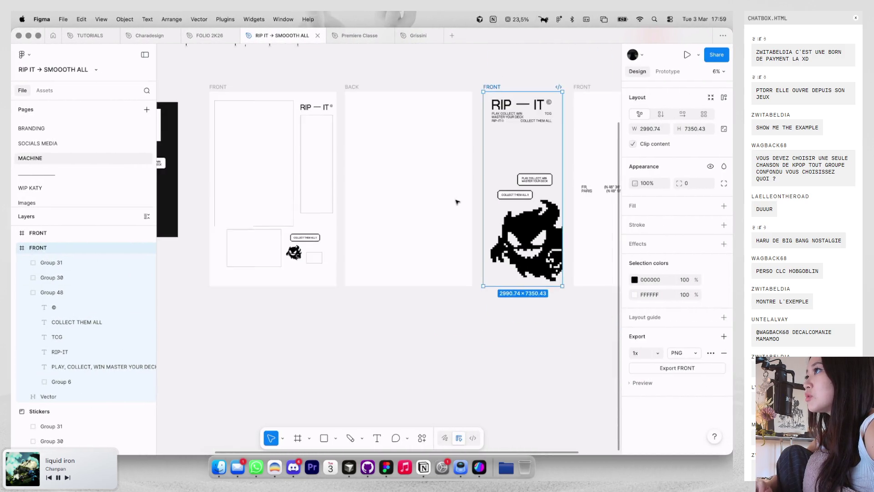
{"action": "scroll", "coordinate": [457, 202], "scroll_direction": "down", "scroll_amount": 3}
{"action": "scroll", "coordinate": [374, 155], "scroll_direction": "up", "scroll_amount": 3}
{"action": "scroll", "coordinate": [374, 155], "scroll_direction": "up", "scroll_amount": 3}
{"action": "scroll", "coordinate": [371, 154], "scroll_direction": "up", "scroll_amount": 2}
{"action": "key", "text": "ctrl+Left"}
{"action": "key", "text": "ctrl+Tab"}
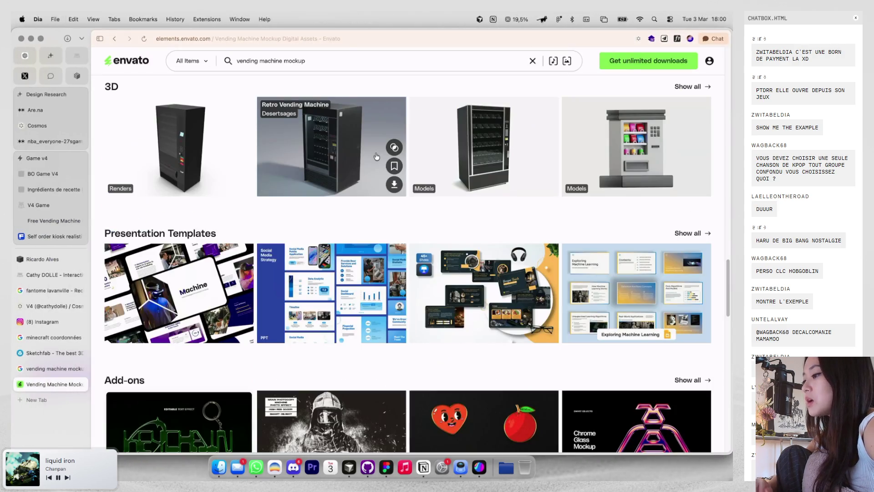
{"action": "key", "text": "ctrl+Right"}
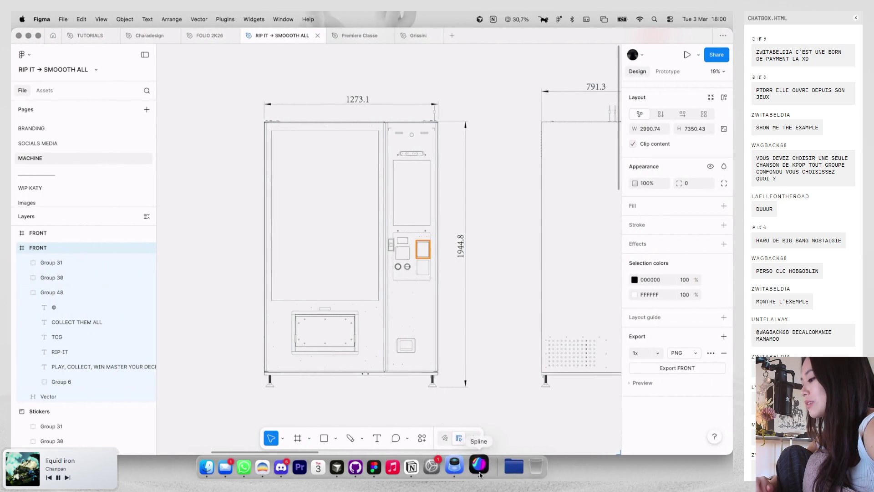
Move the Spline window to another desktop via Mission Control and switch to its materials results
{"action": "left_click", "coordinate": [479, 468]}
{"action": "key", "text": "ctrl+Up"}
{"action": "mouse_move", "coordinate": [444, 361]}
{"action": "left_mouse_down"}
{"action": "mouse_move", "coordinate": [392, 109]}
{"action": "mouse_move", "coordinate": [404, 104]}
{"action": "left_mouse_up"}
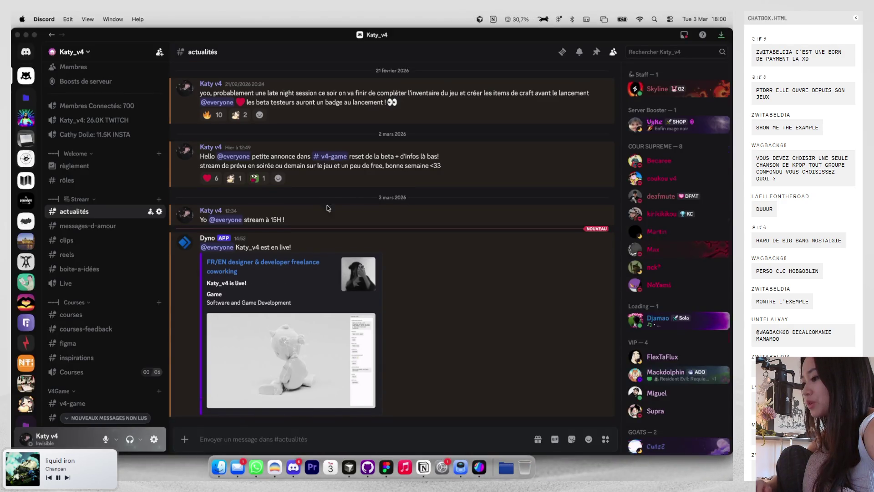
{"action": "key", "text": "ctrl+Right"}
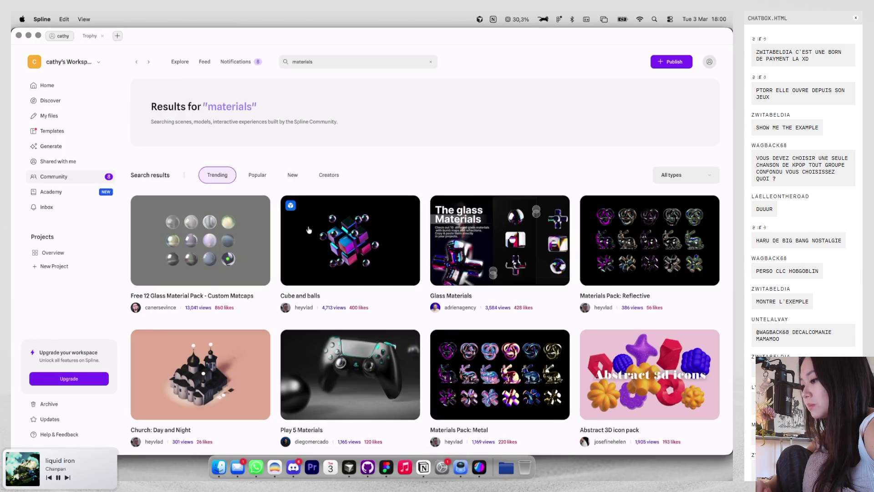
{"action": "scroll", "coordinate": [322, 253], "scroll_direction": "down", "scroll_amount": 1}
{"action": "scroll", "coordinate": [335, 280], "scroll_direction": "down", "scroll_amount": 2}
{"action": "scroll", "coordinate": [348, 303], "scroll_direction": "down", "scroll_amount": 1}
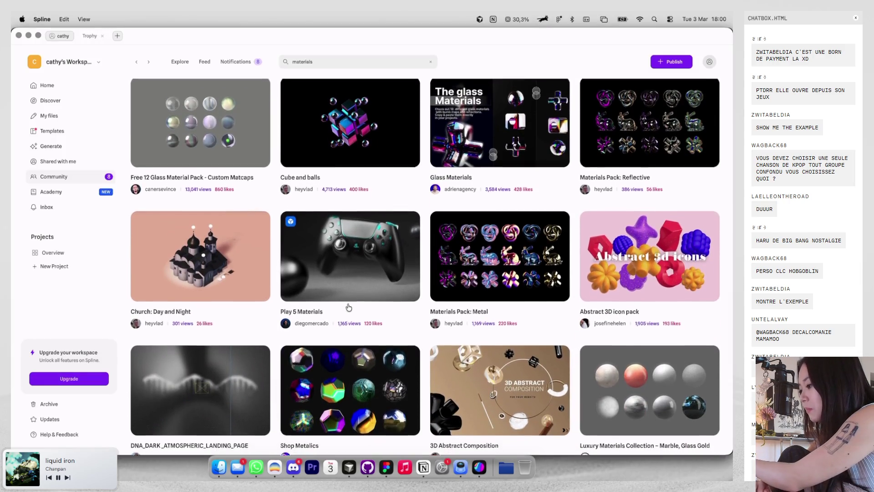
{"action": "scroll", "coordinate": [348, 308], "scroll_direction": "down", "scroll_amount": 1}
{"action": "scroll", "coordinate": [349, 307], "scroll_direction": "down", "scroll_amount": 3}
{"action": "scroll", "coordinate": [349, 307], "scroll_direction": "down", "scroll_amount": 1}
{"action": "scroll", "coordinate": [348, 307], "scroll_direction": "down", "scroll_amount": 5}
{"action": "scroll", "coordinate": [348, 307], "scroll_direction": "down", "scroll_amount": 1}
{"action": "scroll", "coordinate": [348, 306], "scroll_direction": "up", "scroll_amount": 3}
{"action": "scroll", "coordinate": [348, 307], "scroll_direction": "up", "scroll_amount": 1}
{"action": "scroll", "coordinate": [348, 306], "scroll_direction": "up", "scroll_amount": 2}
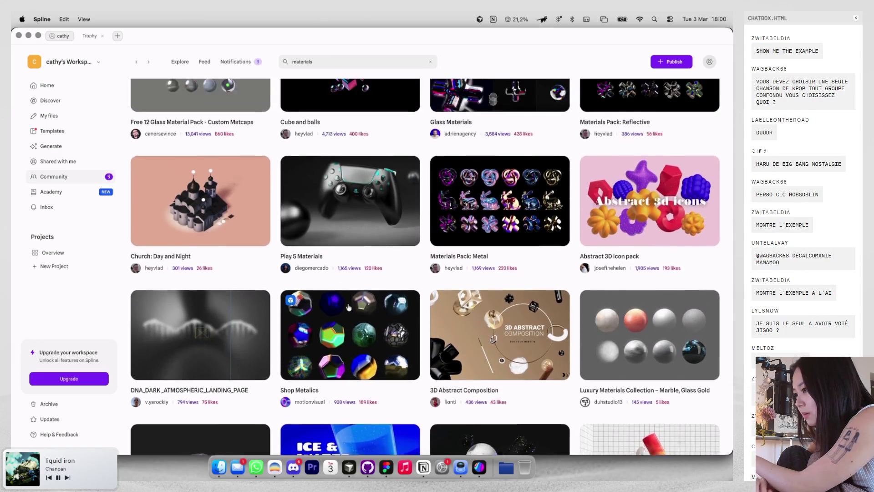
{"action": "scroll", "coordinate": [348, 307], "scroll_direction": "up", "scroll_amount": 2}
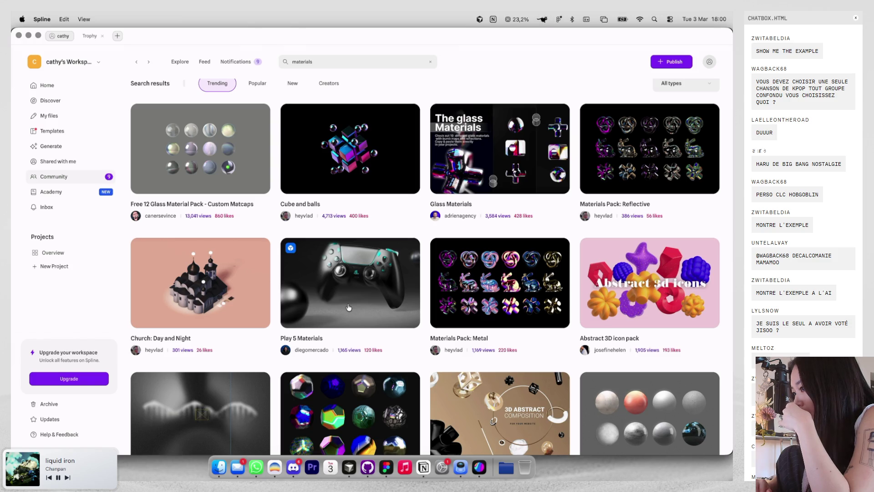
{"action": "scroll", "coordinate": [348, 307], "scroll_direction": "down", "scroll_amount": 2}
{"action": "scroll", "coordinate": [347, 306], "scroll_direction": "down", "scroll_amount": 1}
{"action": "scroll", "coordinate": [348, 307], "scroll_direction": "down", "scroll_amount": 1}
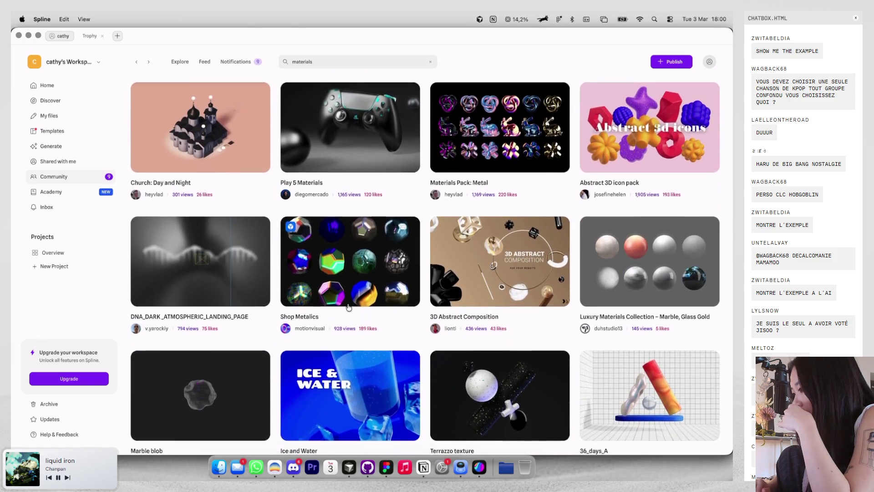
{"action": "scroll", "coordinate": [348, 307], "scroll_direction": "down", "scroll_amount": 4}
{"action": "scroll", "coordinate": [348, 307], "scroll_direction": "up", "scroll_amount": 1}
{"action": "scroll", "coordinate": [347, 307], "scroll_direction": "up", "scroll_amount": 3}
{"action": "scroll", "coordinate": [348, 306], "scroll_direction": "up", "scroll_amount": 1}
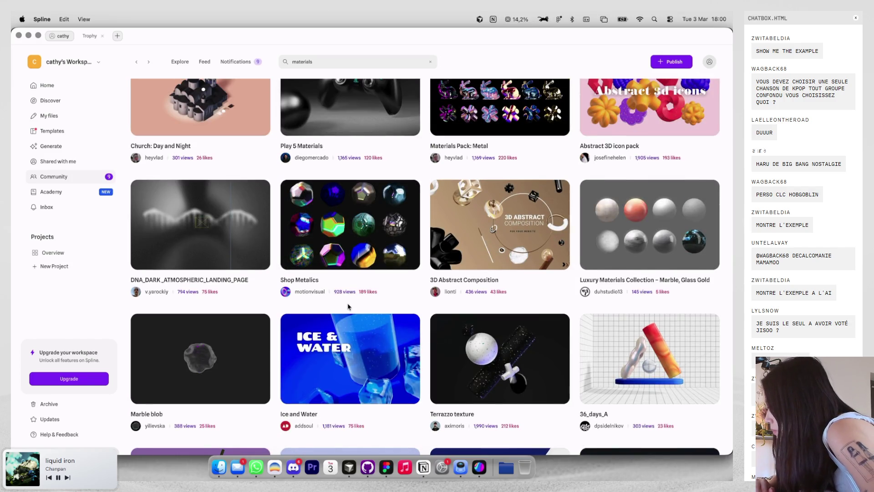
{"action": "scroll", "coordinate": [348, 307], "scroll_direction": "down", "scroll_amount": 4}
{"action": "scroll", "coordinate": [347, 306], "scroll_direction": "down", "scroll_amount": 4}
{"action": "scroll", "coordinate": [347, 306], "scroll_direction": "down", "scroll_amount": 4}
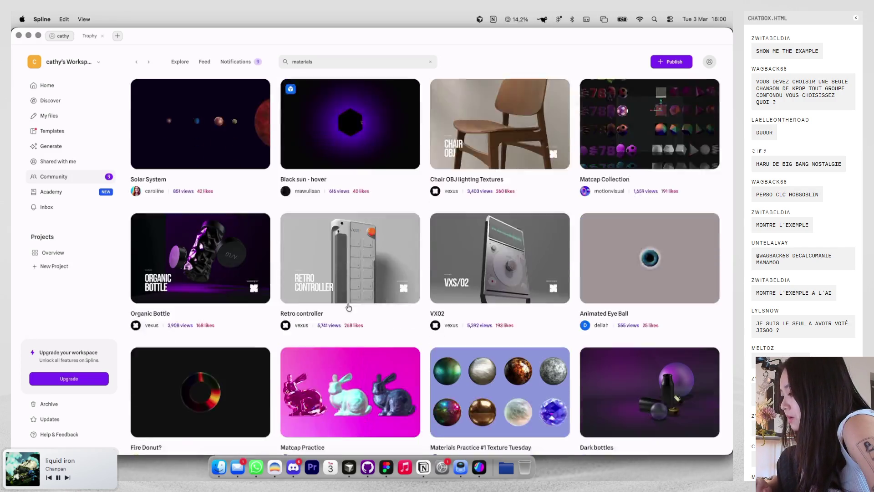
{"action": "scroll", "coordinate": [348, 307], "scroll_direction": "down", "scroll_amount": 2}
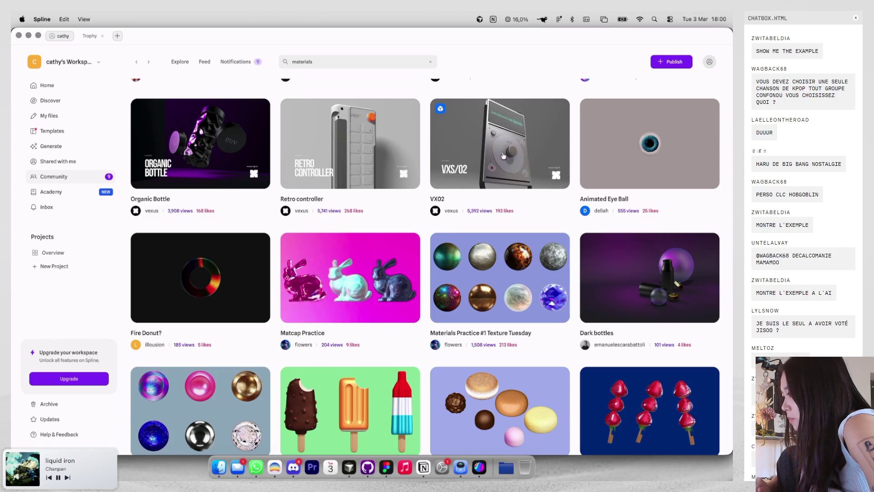
Open the VX02 community scene from the materials results
{"action": "left_click", "coordinate": [503, 157]}
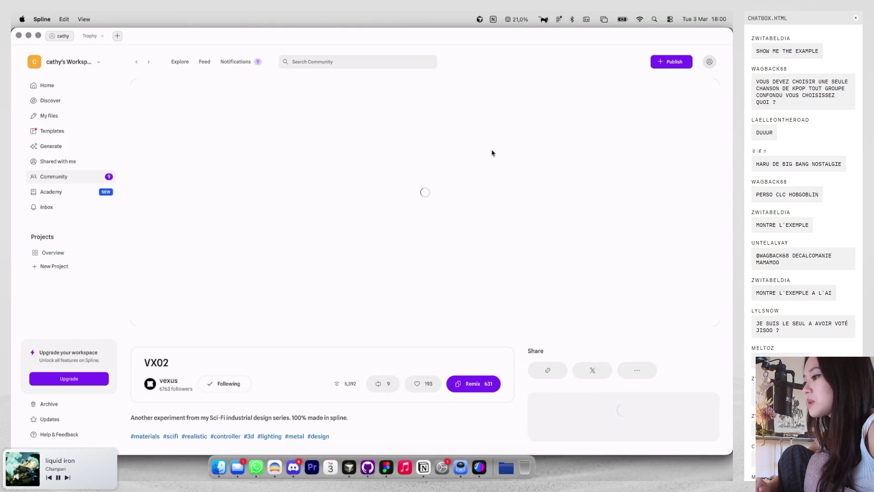
Try remixing VX02 twice, dismissing the upgrade pricing offer each time, then return to the Trophy scene
{"action": "left_click", "coordinate": [467, 384]}
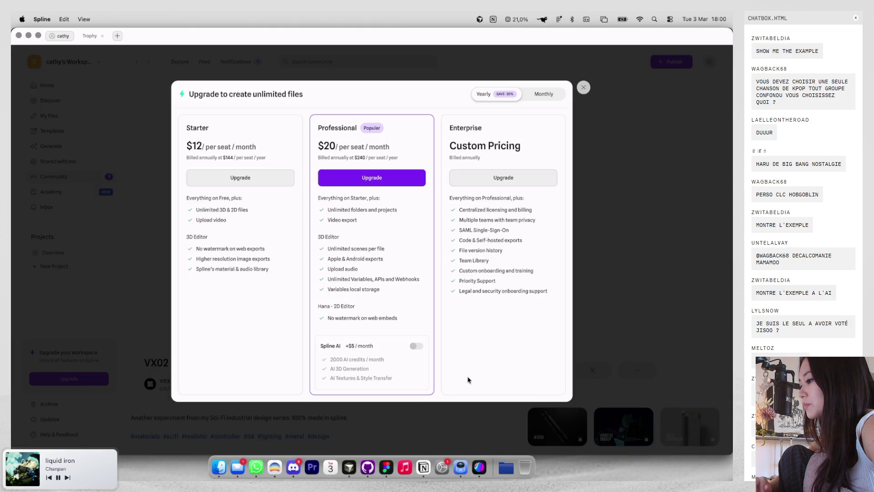
{"action": "left_click", "coordinate": [583, 89]}
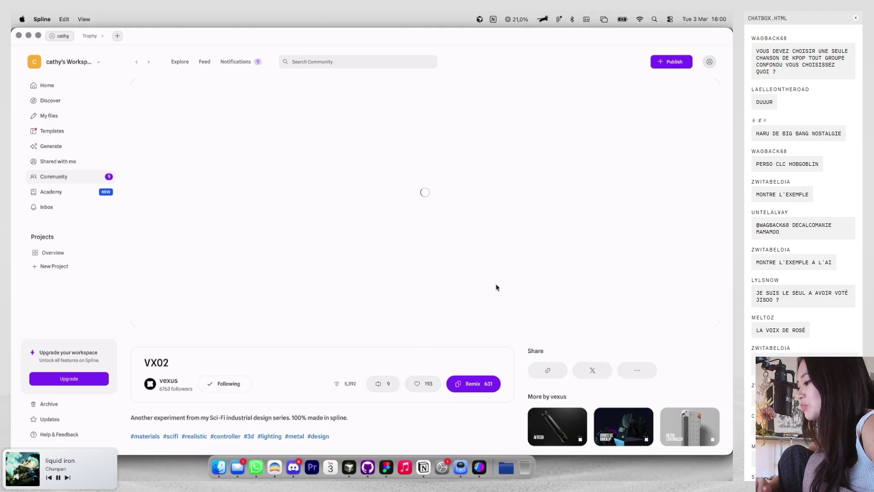
{"action": "scroll", "coordinate": [470, 325], "scroll_direction": "down", "scroll_amount": 2}
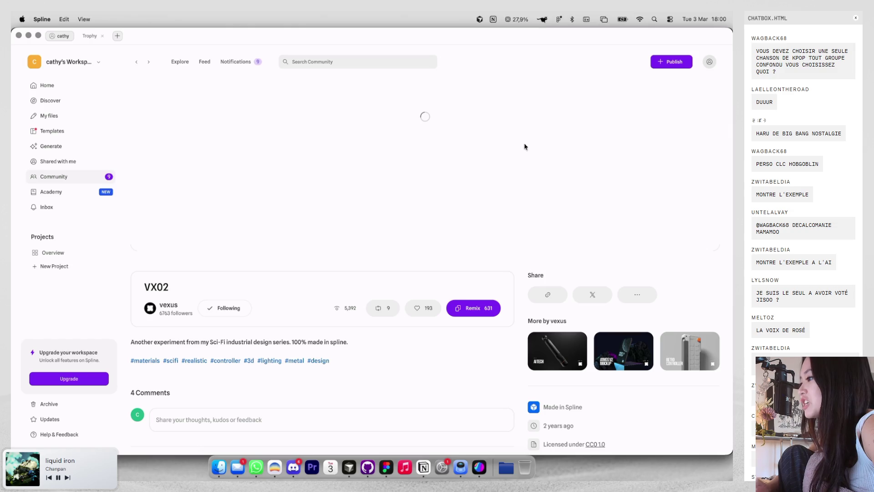
{"action": "left_click", "coordinate": [478, 265]}
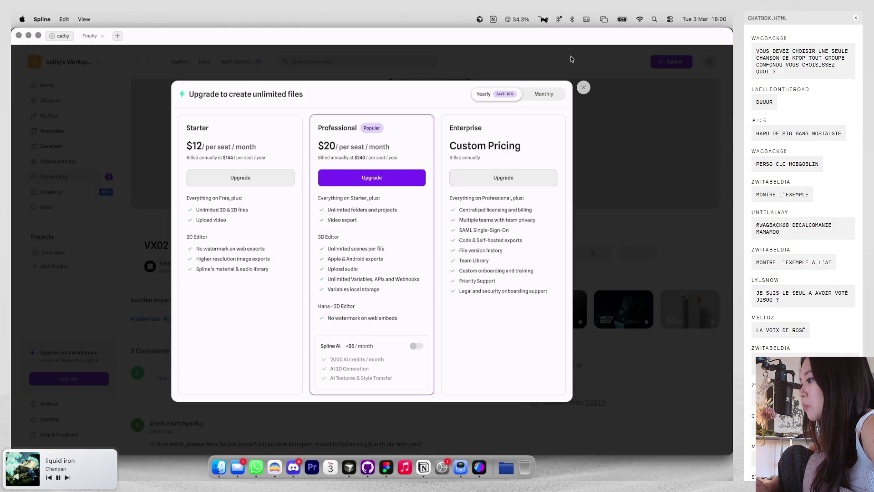
{"action": "left_click", "coordinate": [583, 88]}
{"action": "scroll", "coordinate": [332, 108], "scroll_direction": "up", "scroll_amount": 3}
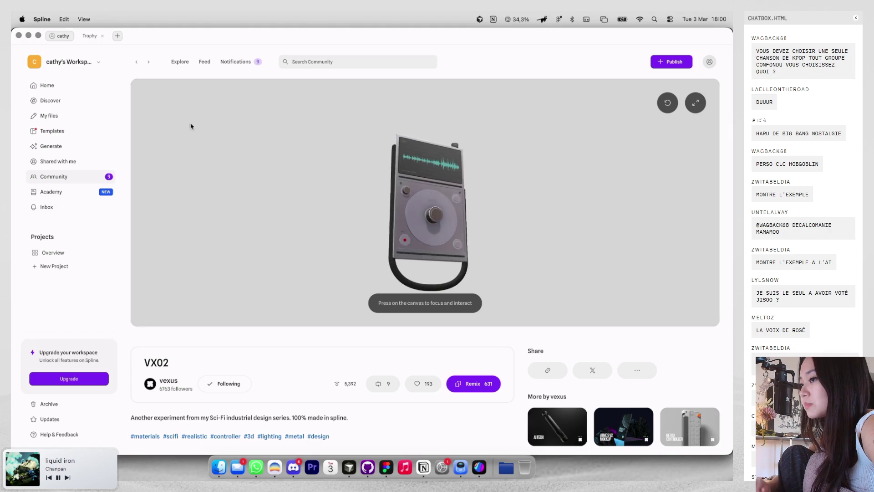
{"action": "left_click", "coordinate": [88, 38]}
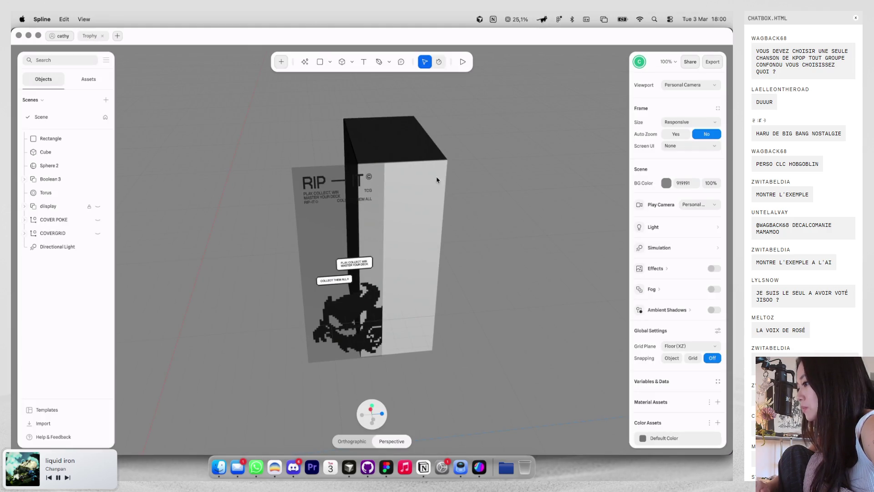
Lighten the scene background to pale grey and glance at the list of objects to add
{"action": "left_click", "coordinate": [666, 183]}
{"action": "left_click_drag", "start_coordinate": [633, 228], "coordinate": [626, 227]}
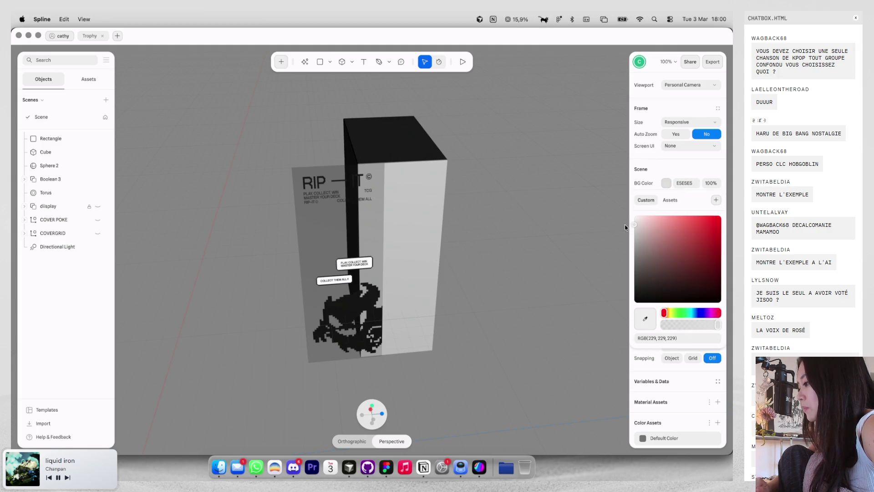
{"action": "scroll", "coordinate": [579, 216], "scroll_direction": "down", "scroll_amount": 5}
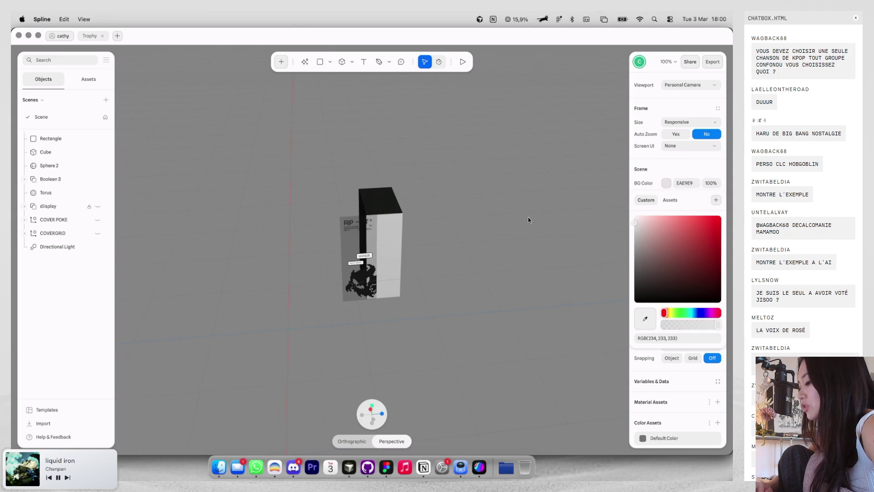
{"action": "mouse_move", "coordinate": [536, 201]}
{"action": "left_mouse_down"}
{"action": "mouse_move", "coordinate": [455, 243]}
{"action": "mouse_move", "coordinate": [357, 195]}
{"action": "left_mouse_up"}
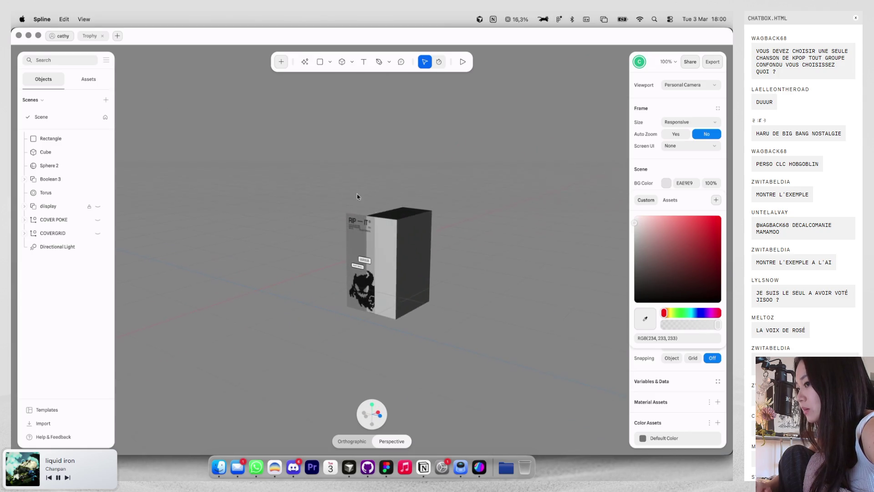
{"action": "left_click", "coordinate": [360, 169]}
{"action": "left_click", "coordinate": [287, 61]}
{"action": "scroll", "coordinate": [311, 220], "scroll_direction": "down", "scroll_amount": 3}
{"action": "scroll", "coordinate": [311, 220], "scroll_direction": "down", "scroll_amount": 2}
{"action": "scroll", "coordinate": [310, 220], "scroll_direction": "down", "scroll_amount": 3}
{"action": "scroll", "coordinate": [311, 221], "scroll_direction": "down", "scroll_amount": 2}
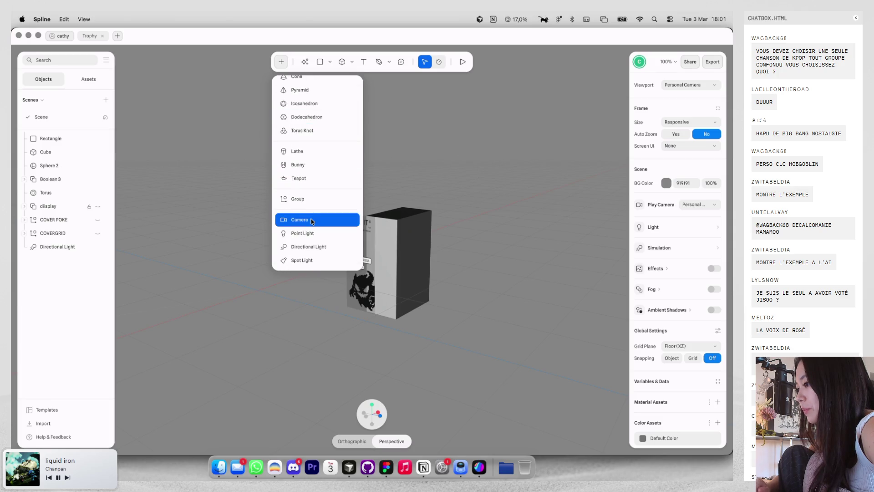
{"action": "left_click", "coordinate": [315, 247]}
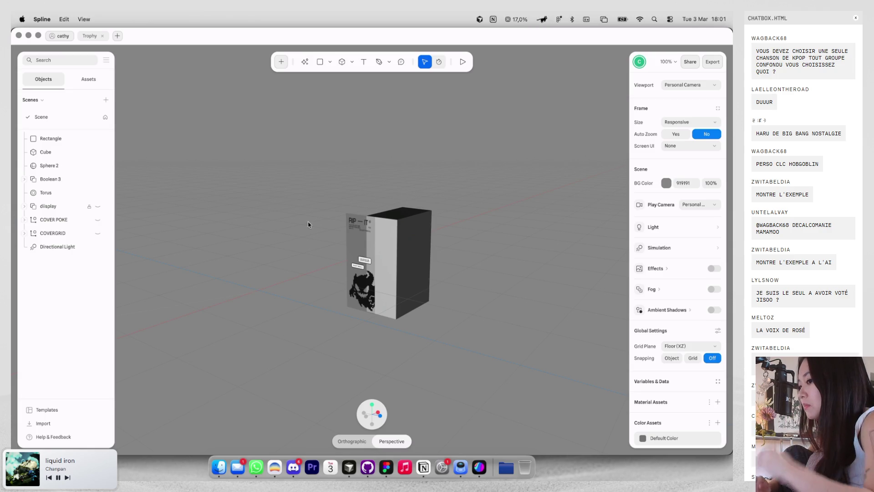
{"action": "scroll", "coordinate": [321, 244], "scroll_direction": "down", "scroll_amount": 3}
{"action": "scroll", "coordinate": [321, 244], "scroll_direction": "down", "scroll_amount": 2}
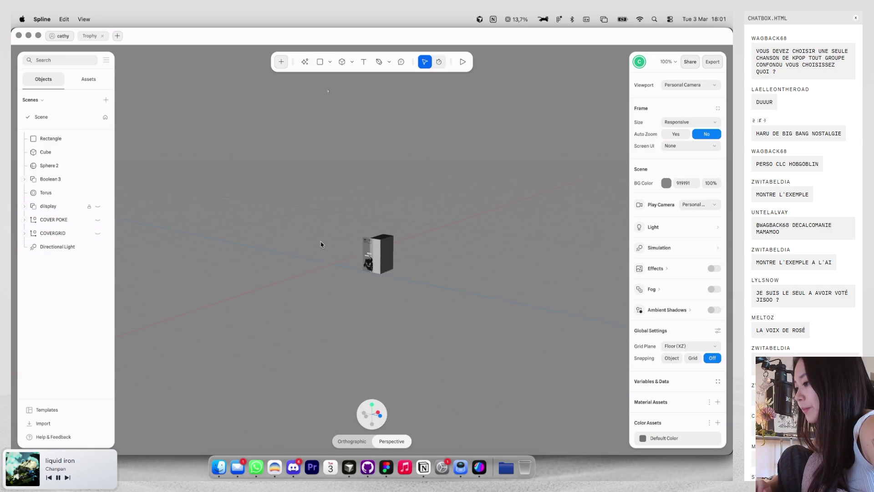
{"action": "scroll", "coordinate": [376, 226], "scroll_direction": "up", "scroll_amount": 5}
{"action": "scroll", "coordinate": [375, 212], "scroll_direction": "down", "scroll_amount": 3}
{"action": "scroll", "coordinate": [373, 201], "scroll_direction": "down", "scroll_amount": 1}
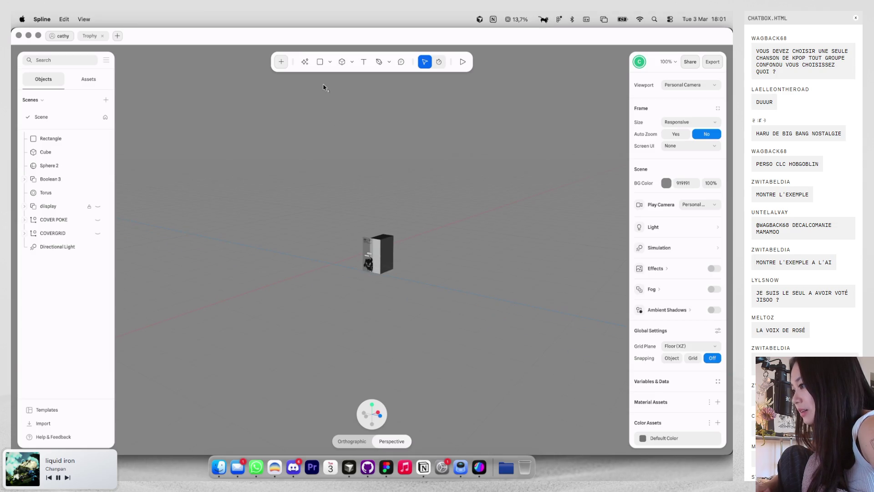
{"action": "scroll", "coordinate": [389, 283], "scroll_direction": "up", "scroll_amount": 2}
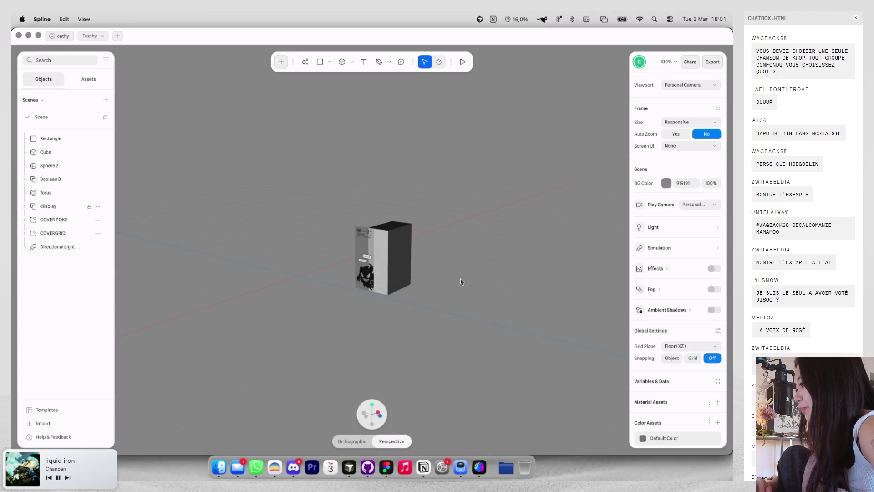
{"action": "scroll", "coordinate": [462, 283], "scroll_direction": "up", "scroll_amount": 3}
Reopen the background colour picker twice without changes, then bring up Spline's Dock quit options
{"action": "left_click", "coordinate": [666, 183]}
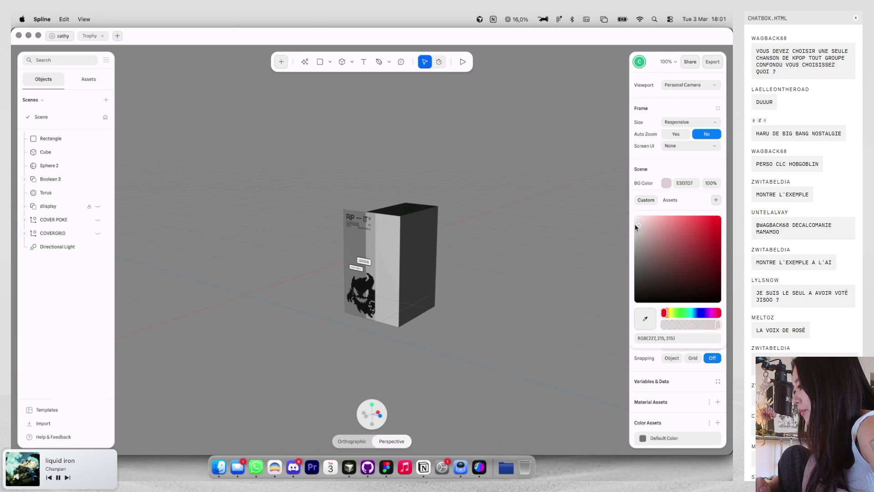
{"action": "left_click", "coordinate": [592, 230]}
{"action": "scroll", "coordinate": [534, 228], "scroll_direction": "up", "scroll_amount": 2}
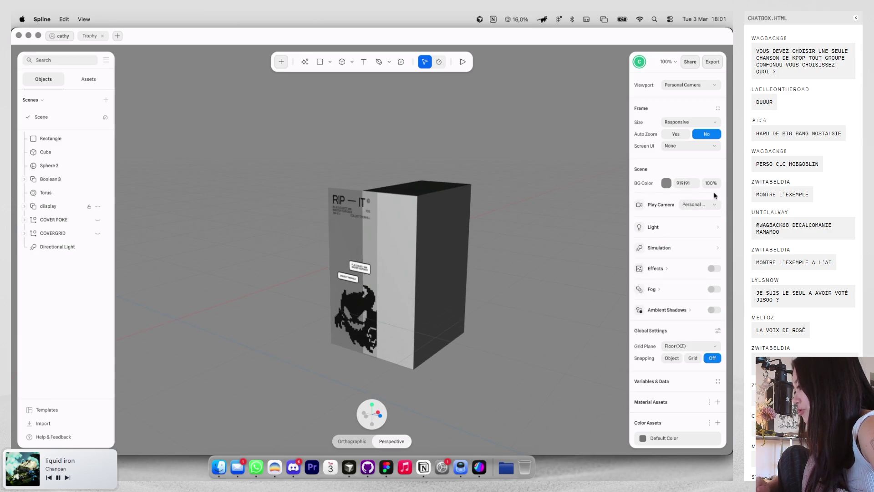
{"action": "left_click", "coordinate": [667, 184]}
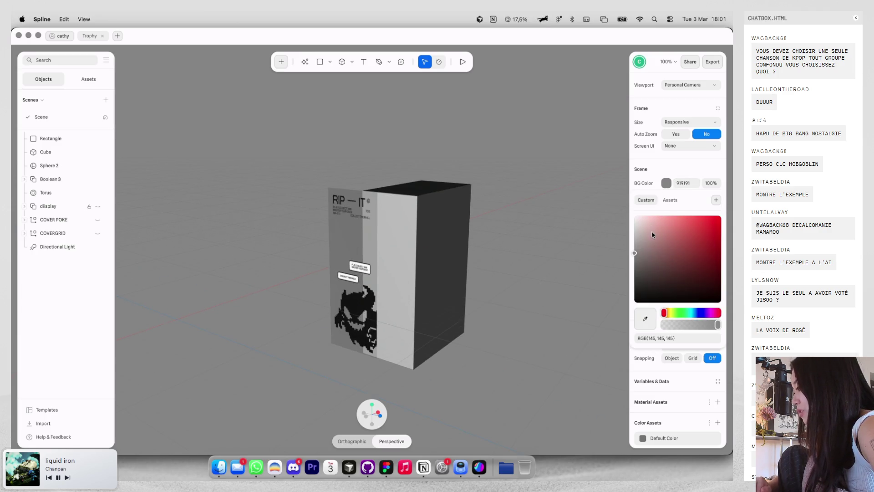
{"action": "left_click", "coordinate": [588, 232]}
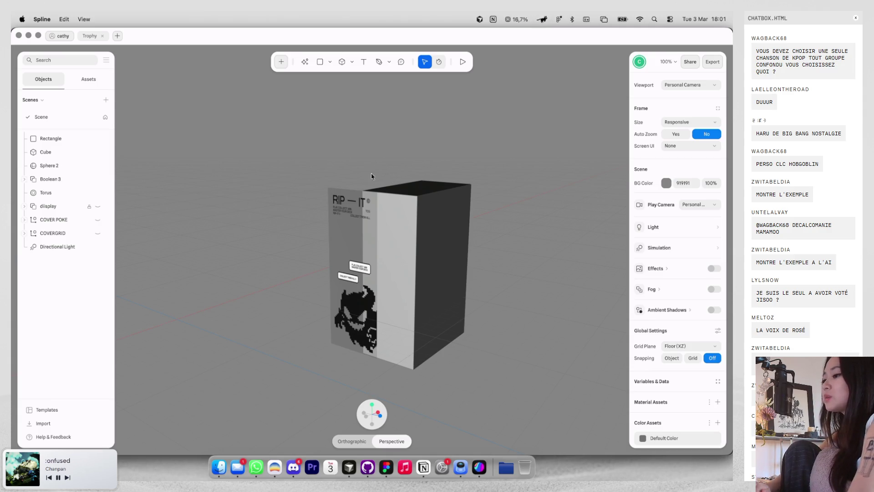
{"action": "right_click", "coordinate": [479, 466]}
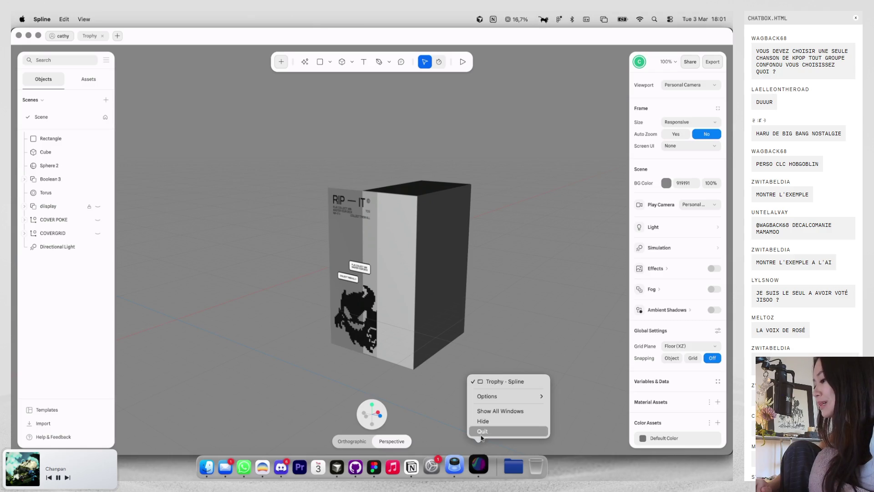
Quit Spline and relaunch it from Spotlight, then switch to the browser's Envato results
{"action": "left_click", "coordinate": [482, 430]}
{"action": "key", "text": "super+space"}
{"action": "type", "text": "spl"}
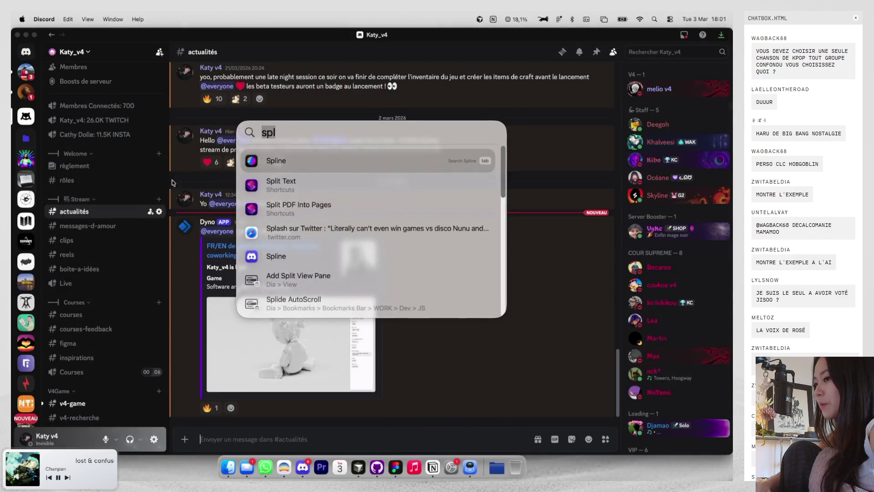
{"action": "key", "text": "Return"}
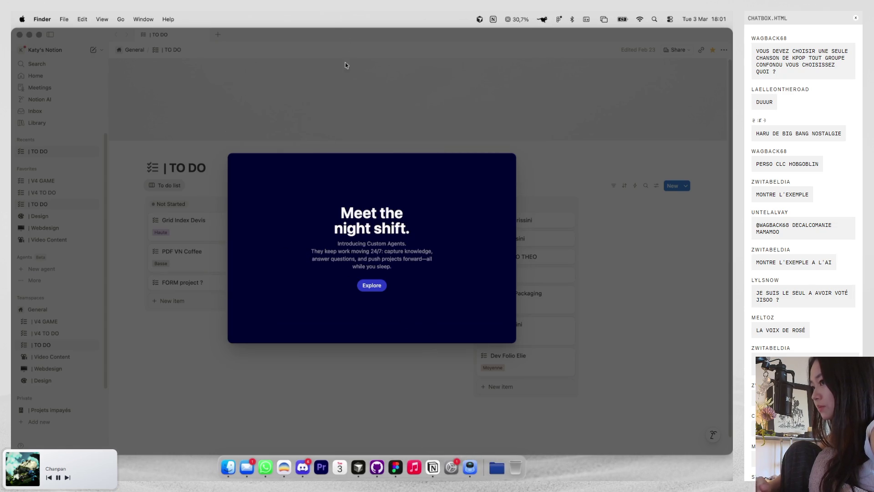
{"action": "left_click", "coordinate": [451, 467]}
{"action": "scroll", "coordinate": [333, 221], "scroll_direction": "down", "scroll_amount": 5}
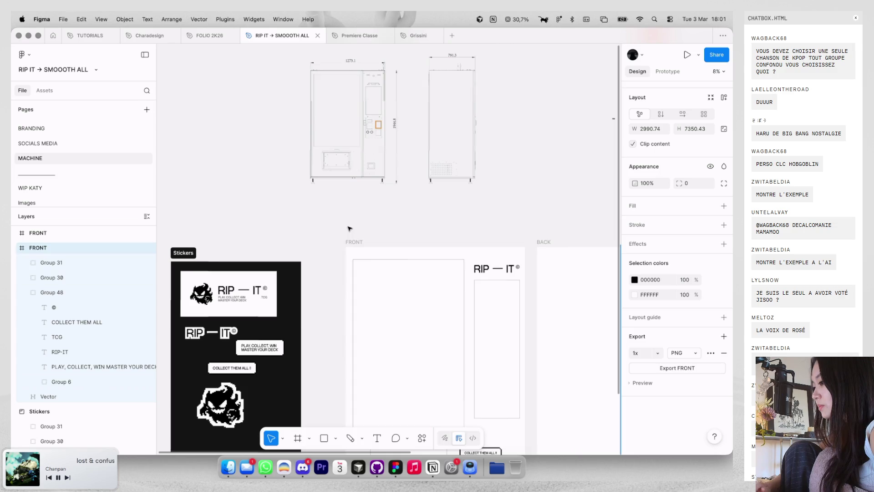
{"action": "key", "text": "super+space"}
{"action": "type", "text": "spline"}
{"action": "key", "text": "Return"}
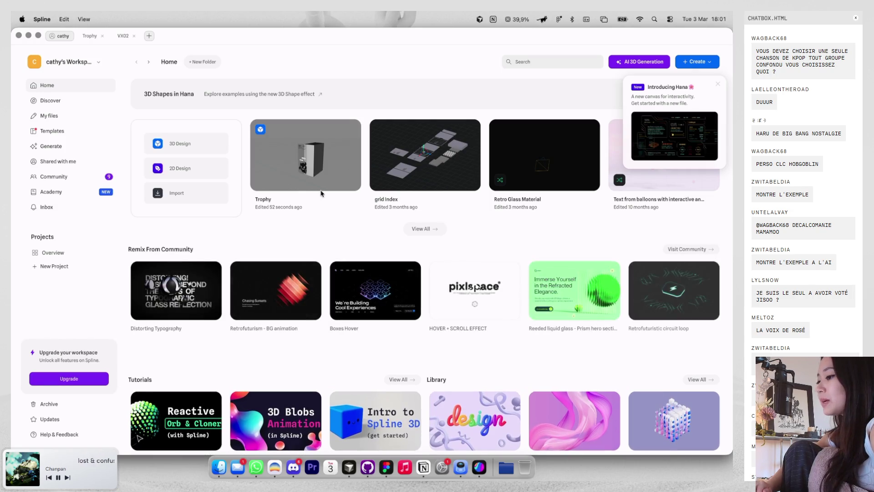
{"action": "key", "text": "super+Tab"}
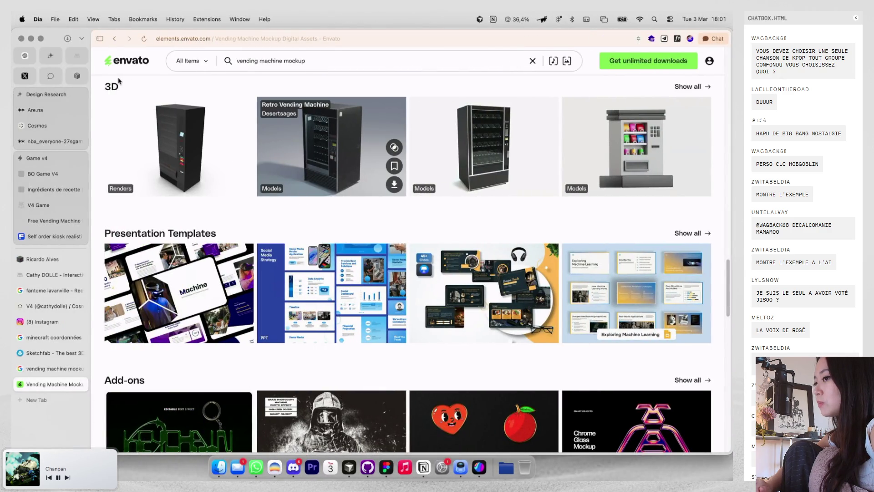
Open the Envato vending machine mockup from the V4 Game chat and flip through its preview images
{"action": "left_click", "coordinate": [38, 205]}
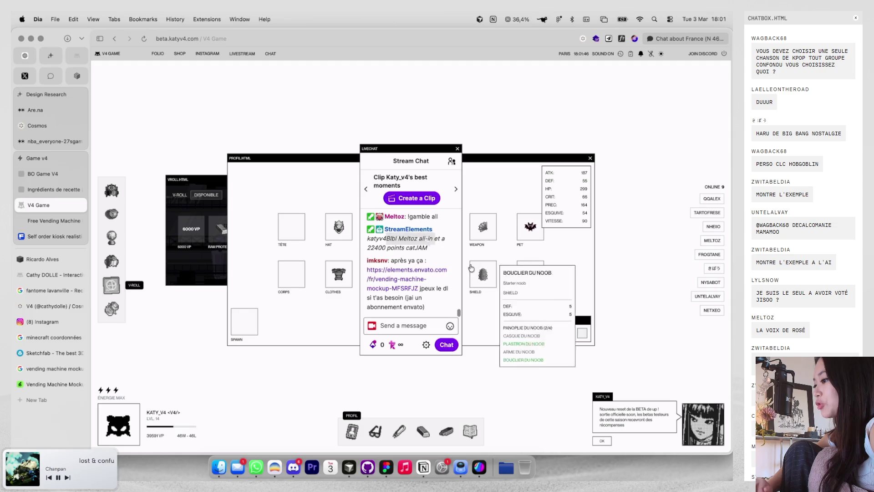
{"action": "left_click", "coordinate": [402, 271]}
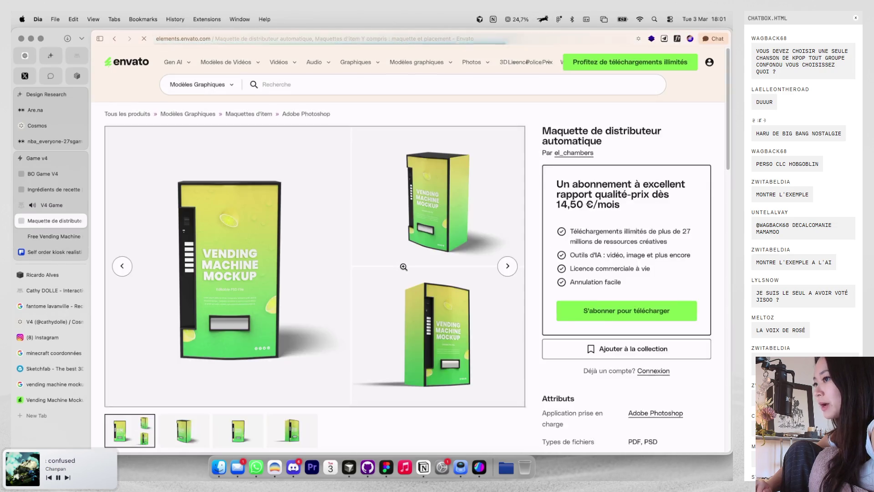
{"action": "scroll", "coordinate": [403, 266], "scroll_direction": "down", "scroll_amount": 3}
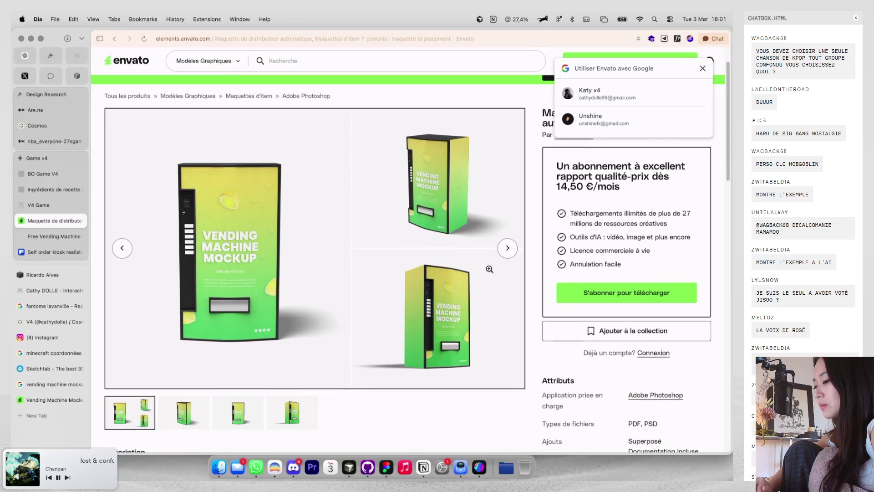
{"action": "left_click", "coordinate": [507, 247]}
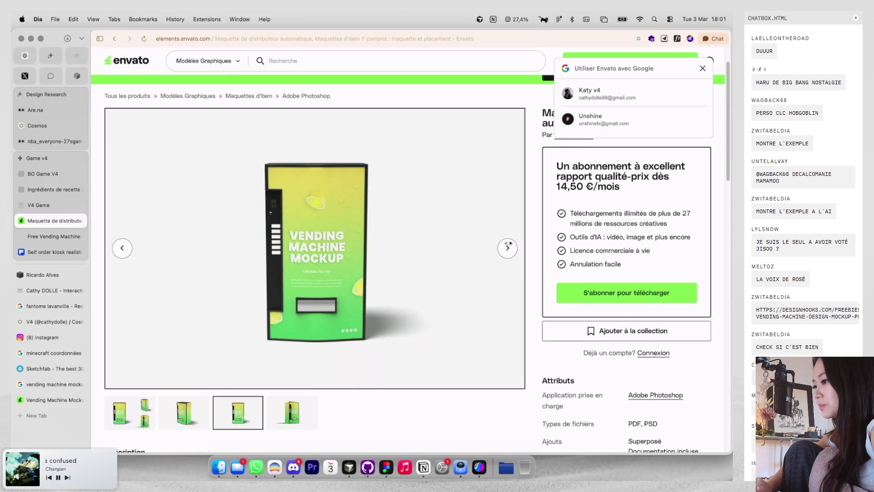
{"action": "left_click", "coordinate": [508, 247]}
{"action": "left_click", "coordinate": [508, 247]}
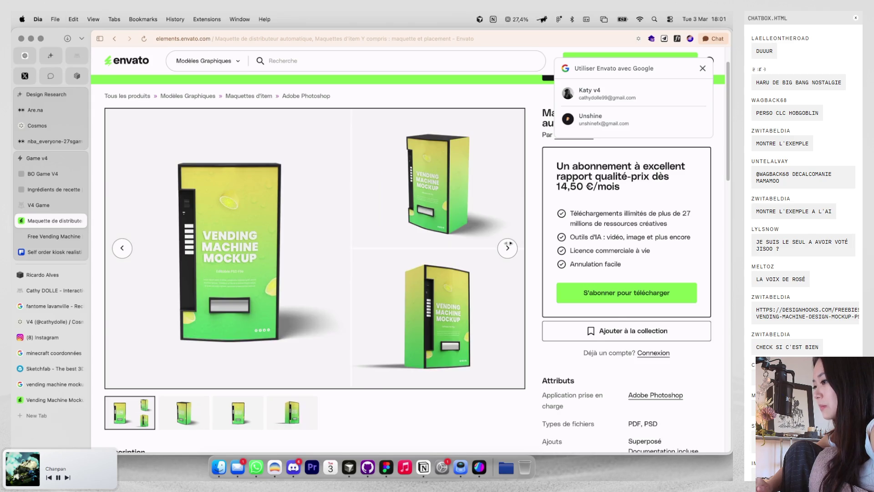
{"action": "key", "text": "ctrl+Tab"}
{"action": "scroll", "coordinate": [507, 247], "scroll_direction": "down", "scroll_amount": 1}
{"action": "scroll", "coordinate": [507, 246], "scroll_direction": "down", "scroll_amount": 3}
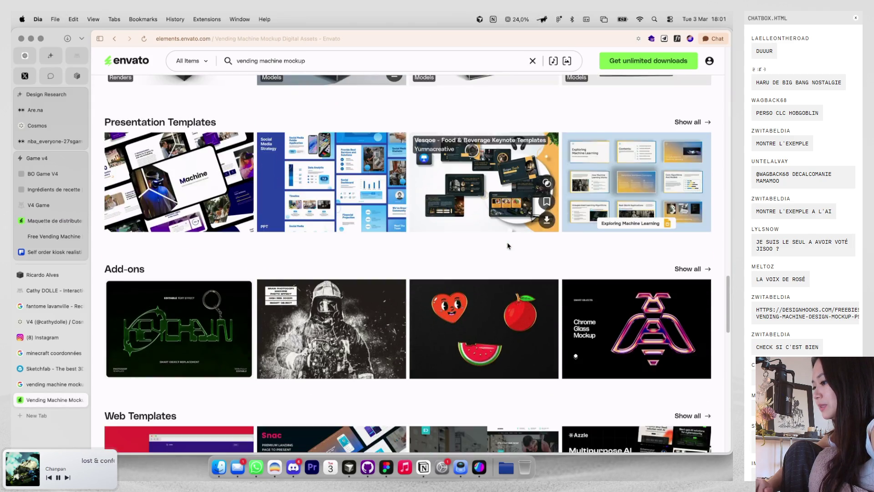
Switch to the Spline Home screen desktop and open the Trophy file
{"action": "key", "text": "ctrl+Right"}
{"action": "key", "text": "ctrl+Left"}
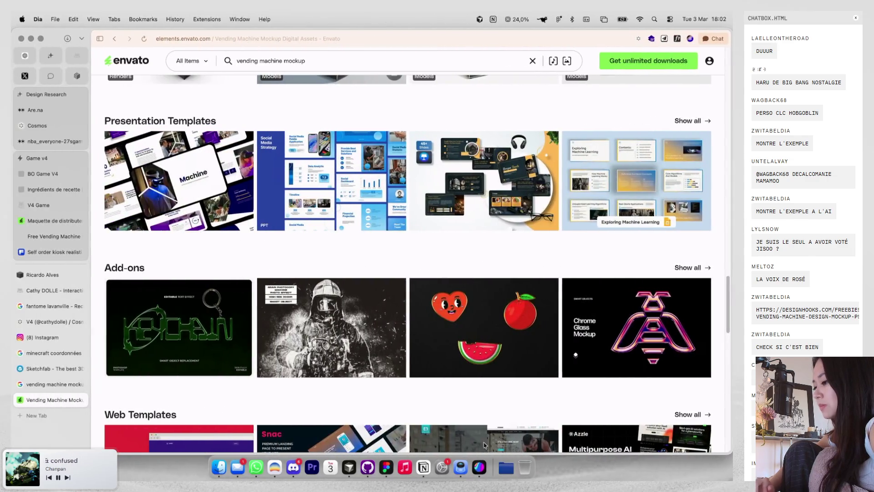
{"action": "key", "text": "ctrl+Right"}
{"action": "double_click", "coordinate": [323, 163]}
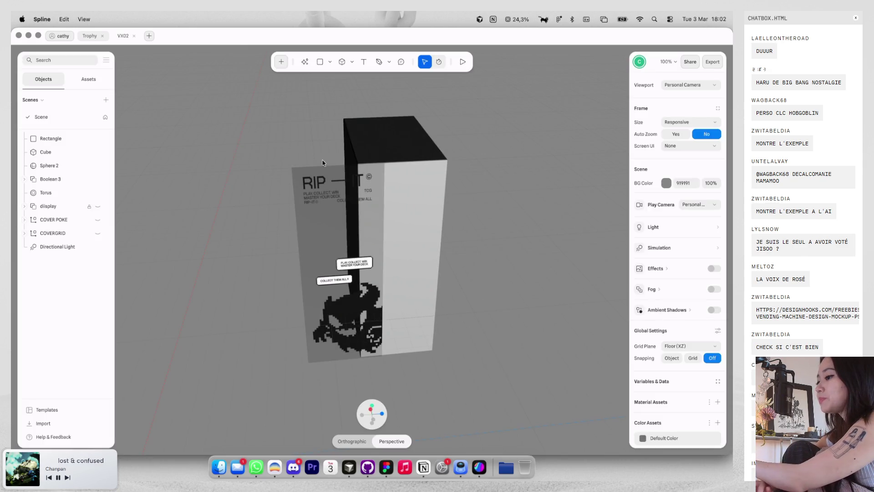
Set the Trophy scene background to light grey E7E7E7
{"action": "left_click", "coordinate": [418, 168]}
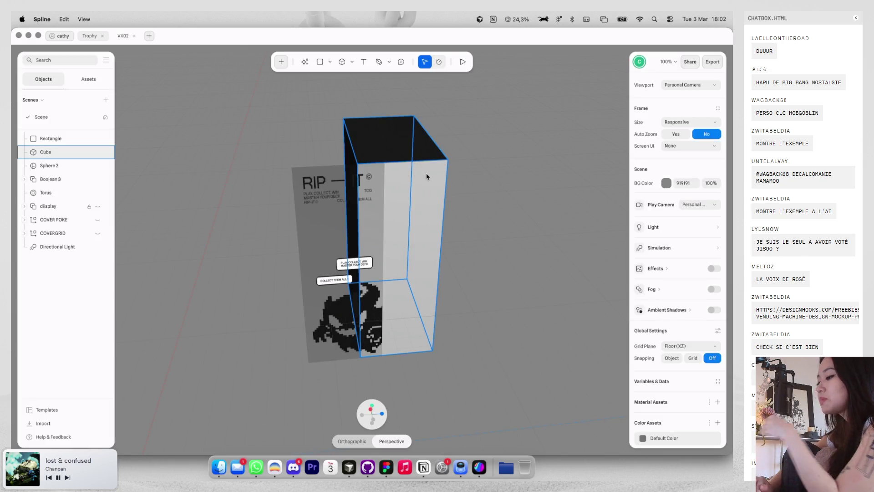
{"action": "left_click", "coordinate": [420, 234]}
{"action": "left_click", "coordinate": [566, 213]}
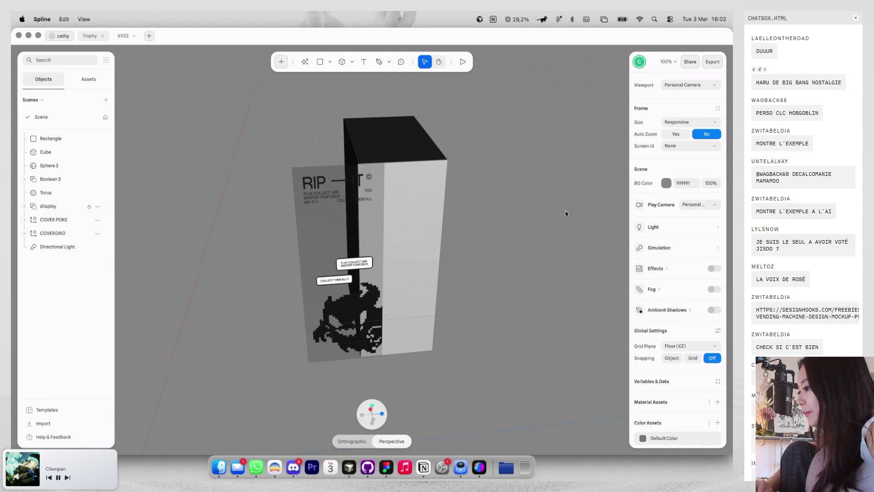
{"action": "left_click", "coordinate": [666, 184]}
{"action": "left_click_drag", "start_coordinate": [646, 217], "coordinate": [617, 223]}
{"action": "left_click", "coordinate": [555, 214]}
Orbit to face the box front with nothing selected and bring up the list of objects to add
{"action": "left_click_drag", "start_coordinate": [504, 200], "coordinate": [480, 214]}
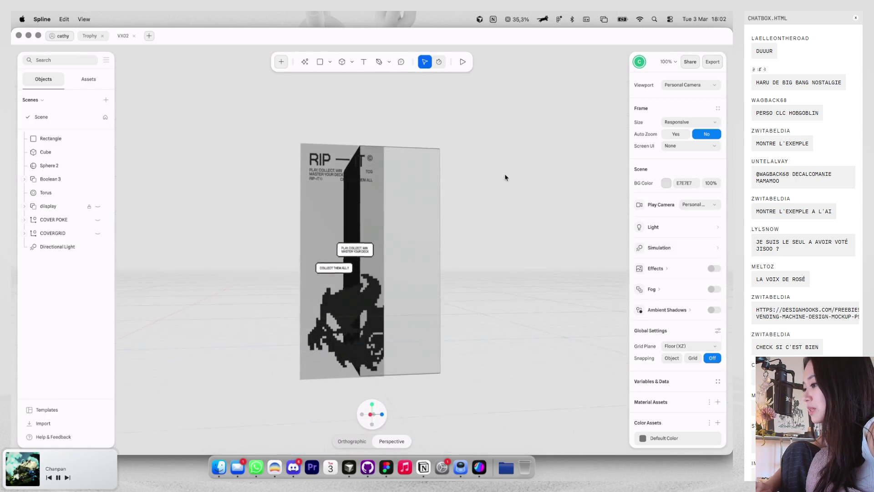
{"action": "left_click", "coordinate": [480, 214]}
{"action": "left_click", "coordinate": [522, 216]}
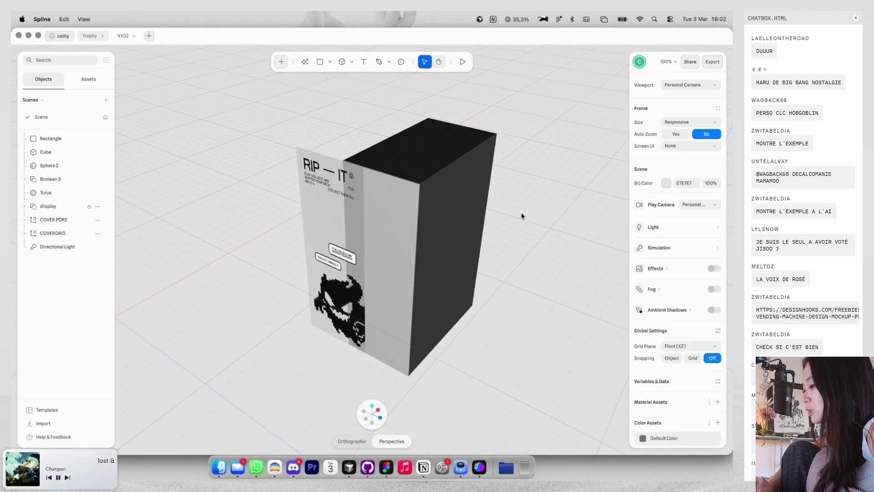
{"action": "left_click", "coordinate": [465, 209]}
{"action": "left_click_drag", "start_coordinate": [521, 208], "coordinate": [523, 186]}
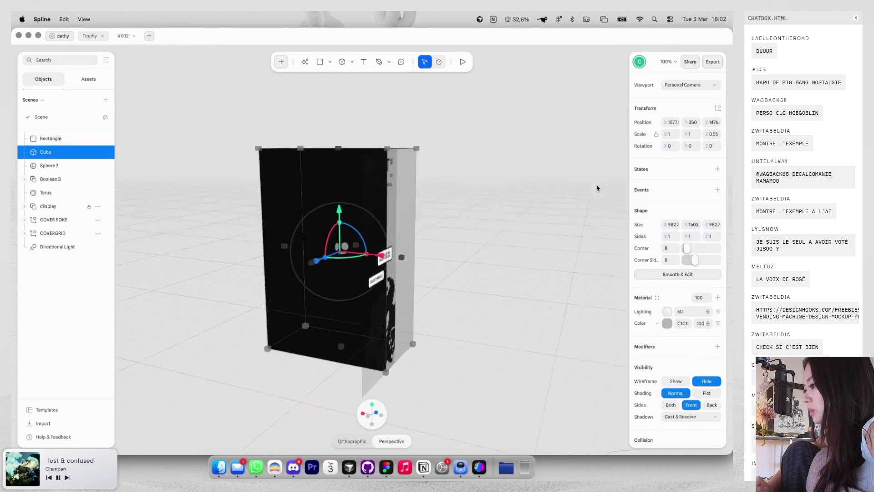
{"action": "left_click", "coordinate": [524, 185]}
{"action": "left_click", "coordinate": [282, 60]}
{"action": "scroll", "coordinate": [312, 208], "scroll_direction": "down", "scroll_amount": 5}
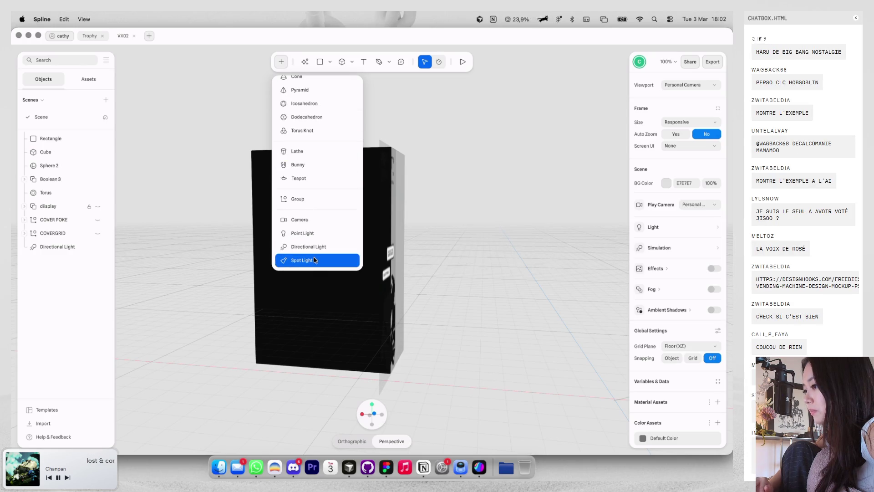
Add a second directional light, aim it at the cabinet and move it left and down
{"action": "left_click", "coordinate": [309, 246]}
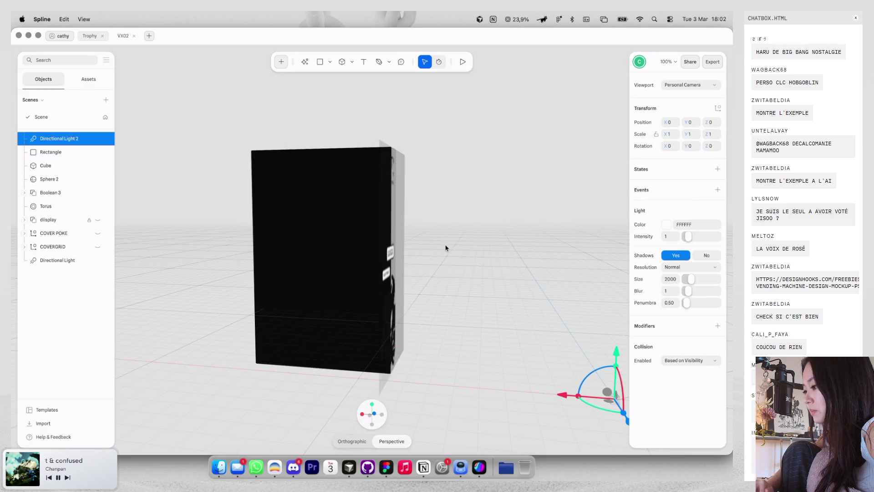
{"action": "scroll", "coordinate": [446, 248], "scroll_direction": "down", "scroll_amount": 3}
{"action": "mouse_move", "coordinate": [467, 196]}
{"action": "left_mouse_down"}
{"action": "mouse_move", "coordinate": [498, 211]}
{"action": "mouse_move", "coordinate": [492, 214]}
{"action": "mouse_move", "coordinate": [571, 207]}
{"action": "left_mouse_up"}
{"action": "left_click", "coordinate": [525, 232]}
{"action": "mouse_move", "coordinate": [571, 252]}
{"action": "left_mouse_down"}
{"action": "mouse_move", "coordinate": [456, 236]}
{"action": "mouse_move", "coordinate": [438, 219]}
{"action": "left_mouse_up"}
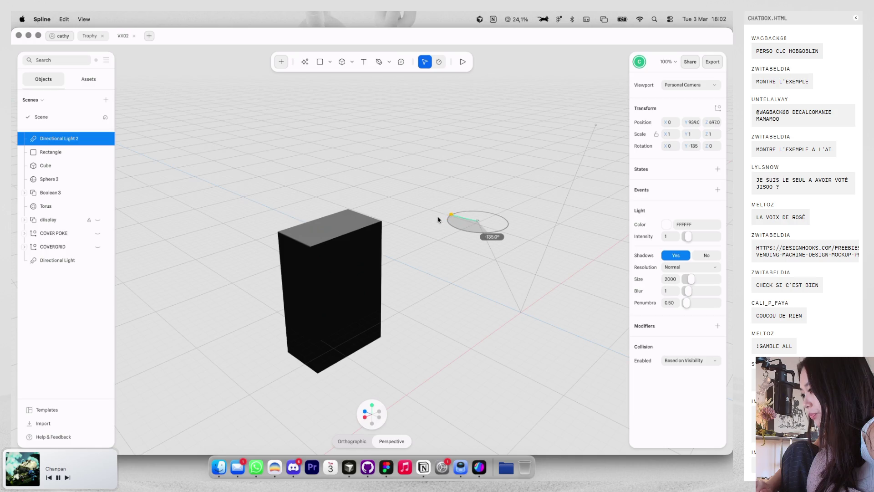
{"action": "left_click_drag", "start_coordinate": [487, 246], "coordinate": [512, 267]}
{"action": "mouse_move", "coordinate": [463, 235]}
{"action": "left_mouse_down"}
{"action": "mouse_move", "coordinate": [508, 296]}
{"action": "mouse_move", "coordinate": [494, 284]}
{"action": "mouse_move", "coordinate": [504, 326]}
{"action": "mouse_move", "coordinate": [444, 328]}
{"action": "left_mouse_up"}
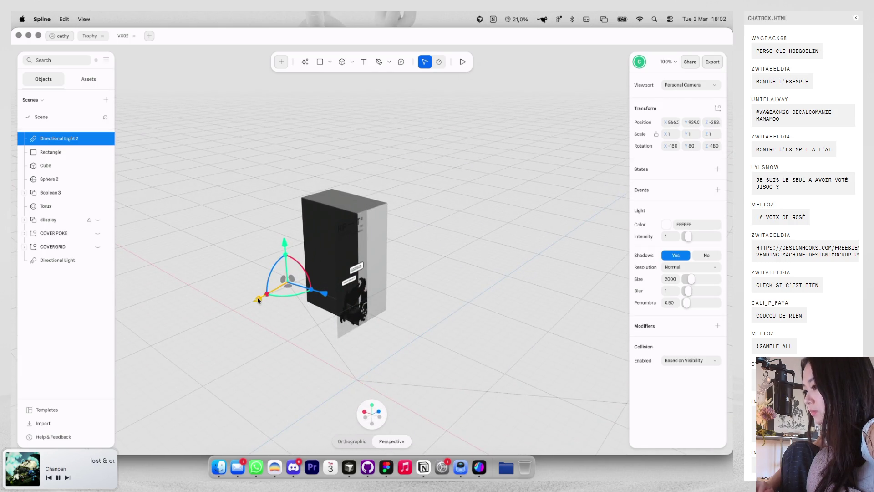
{"action": "left_click_drag", "start_coordinate": [259, 300], "coordinate": [227, 311]}
{"action": "left_click_drag", "start_coordinate": [298, 309], "coordinate": [254, 301]}
{"action": "scroll", "coordinate": [341, 259], "scroll_direction": "up", "scroll_amount": 5}
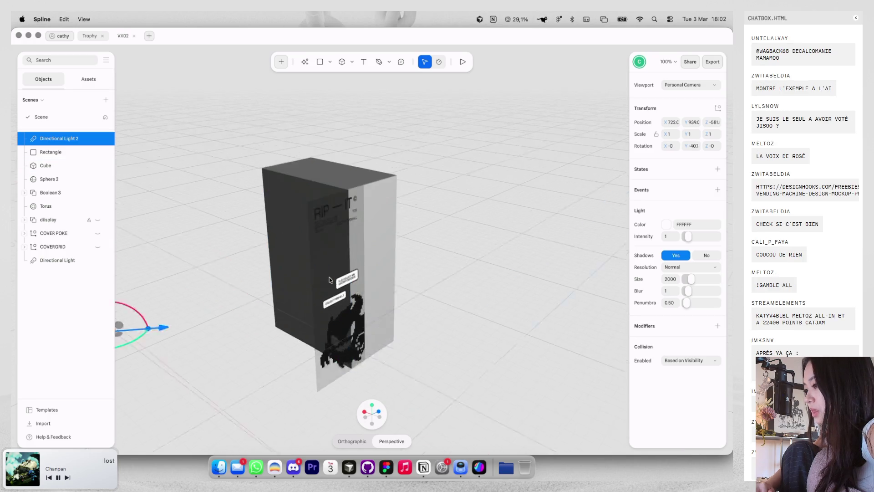
Lighten the vending box's colour to a pale grey
{"action": "left_click", "coordinate": [387, 224]}
{"action": "left_click", "coordinate": [667, 325]}
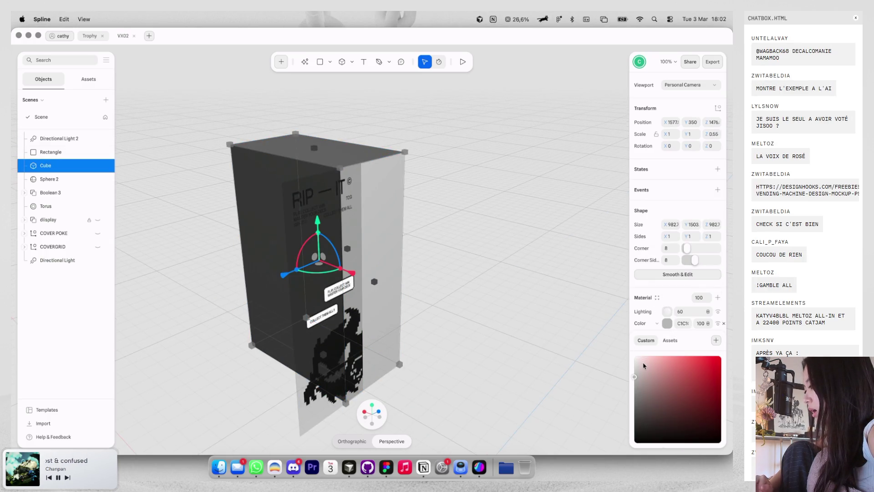
{"action": "left_click_drag", "start_coordinate": [644, 366], "coordinate": [615, 363]}
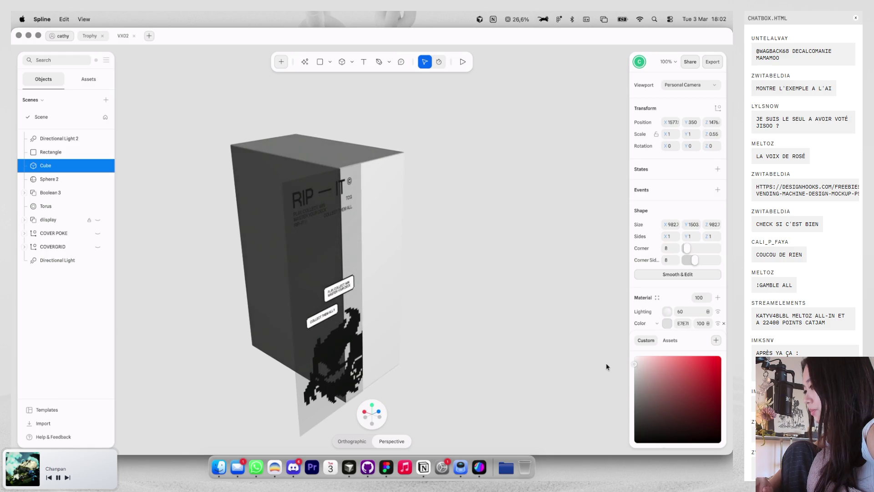
{"action": "left_click", "coordinate": [523, 318]}
{"action": "scroll", "coordinate": [523, 319], "scroll_direction": "down", "scroll_amount": 3}
{"action": "scroll", "coordinate": [523, 318], "scroll_direction": "down", "scroll_amount": 2}
{"action": "scroll", "coordinate": [462, 323], "scroll_direction": "down", "scroll_amount": 2}
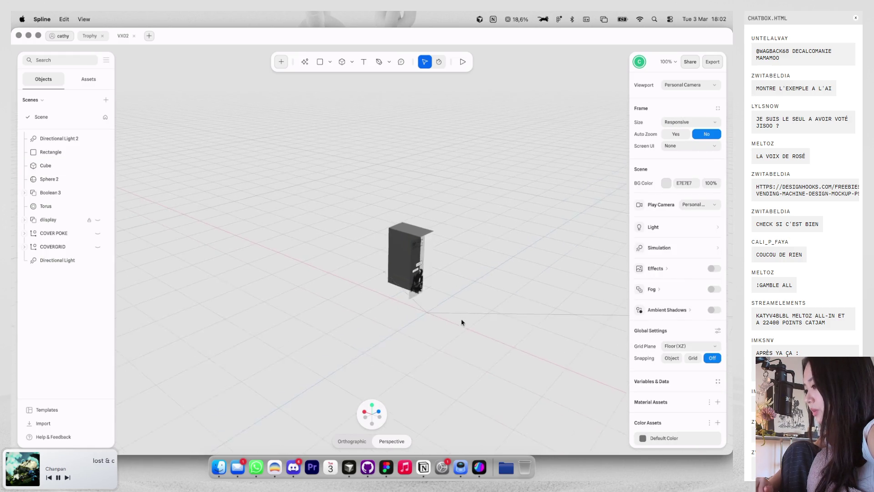
{"action": "scroll", "coordinate": [455, 244], "scroll_direction": "up", "scroll_amount": 2}
{"action": "scroll", "coordinate": [456, 244], "scroll_direction": "up", "scroll_amount": 5}
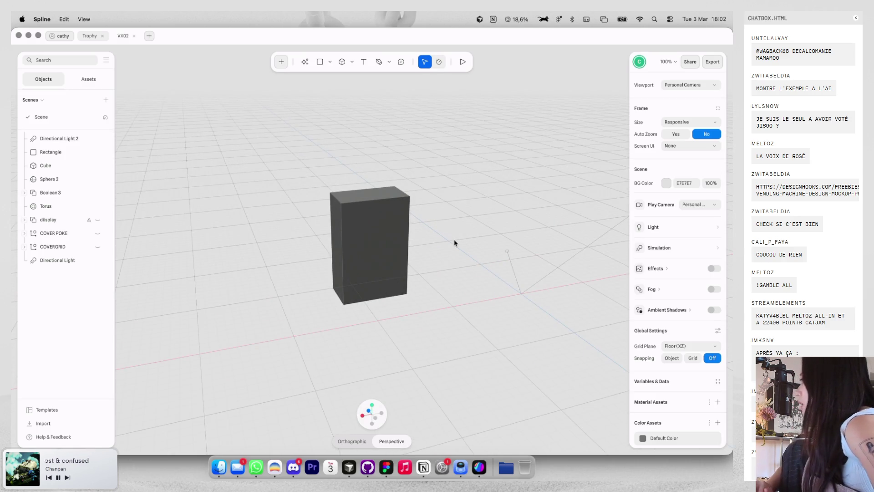
{"action": "scroll", "coordinate": [455, 229], "scroll_direction": "up", "scroll_amount": 2}
{"action": "scroll", "coordinate": [457, 229], "scroll_direction": "up", "scroll_amount": 2}
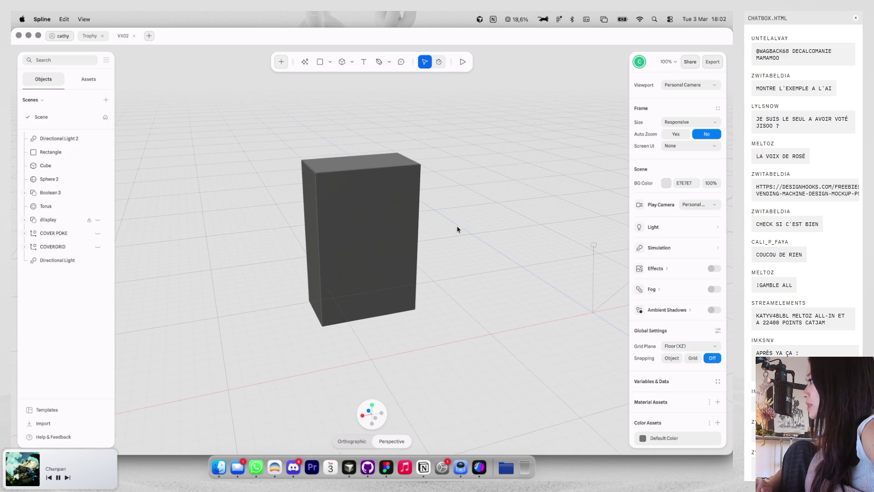
{"action": "scroll", "coordinate": [498, 244], "scroll_direction": "down", "scroll_amount": 2}
Turn the second directional light about its vertical axis and raise it, undoing stray rotations
{"action": "left_click", "coordinate": [602, 270]}
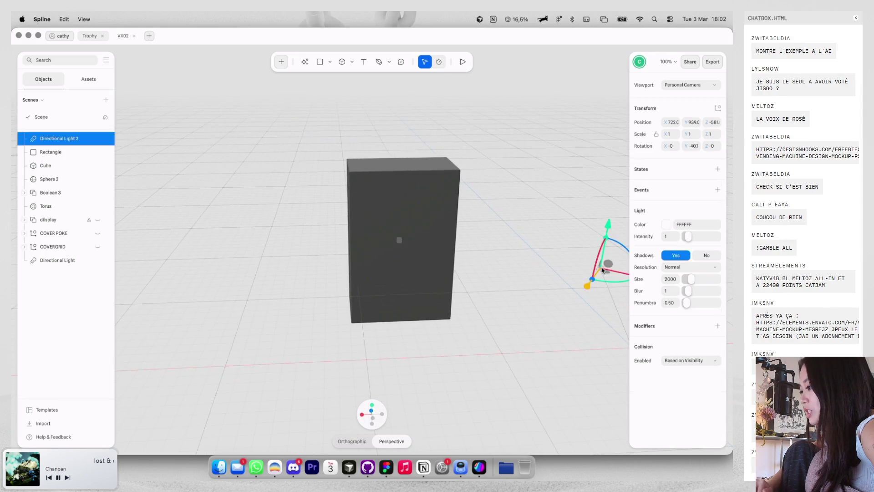
{"action": "mouse_move", "coordinate": [497, 275]}
{"action": "left_mouse_down"}
{"action": "mouse_move", "coordinate": [476, 276]}
{"action": "mouse_move", "coordinate": [449, 211]}
{"action": "left_mouse_up"}
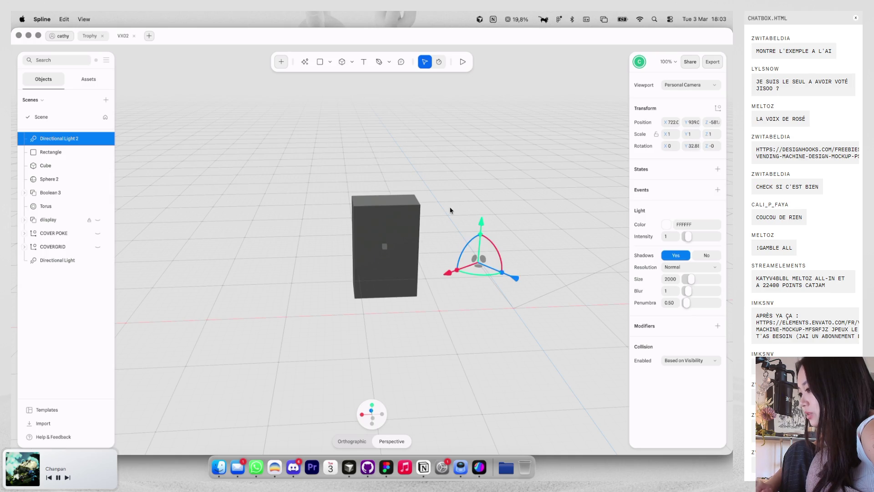
{"action": "left_click", "coordinate": [535, 266]}
{"action": "mouse_move", "coordinate": [535, 265]}
{"action": "left_mouse_down"}
{"action": "mouse_move", "coordinate": [550, 260]}
{"action": "mouse_move", "coordinate": [486, 266]}
{"action": "left_mouse_up"}
{"action": "key", "text": "ctrl+z"}
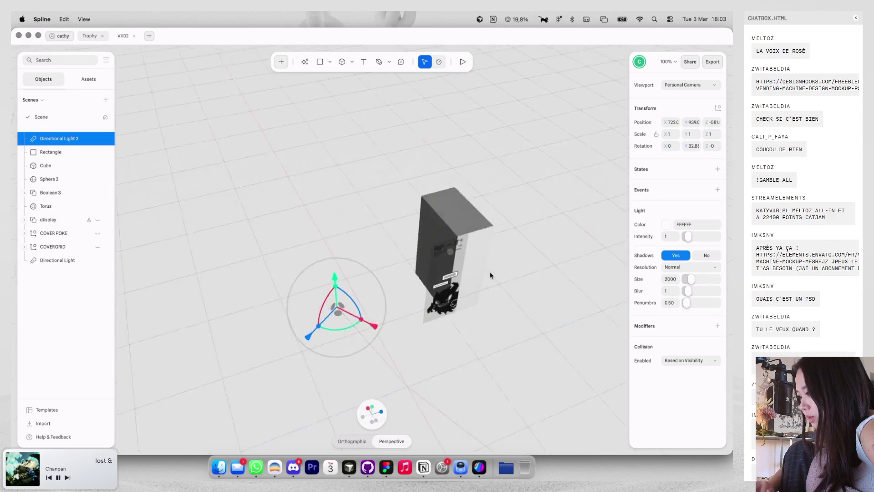
{"action": "mouse_move", "coordinate": [310, 253]}
{"action": "left_mouse_down"}
{"action": "mouse_move", "coordinate": [311, 218]}
{"action": "mouse_move", "coordinate": [366, 314]}
{"action": "left_mouse_up"}
{"action": "key", "text": "ctrl+z"}
{"action": "left_click", "coordinate": [264, 337]}
{"action": "key", "text": "ctrl+z"}
Reposition the second light to a new spot beside the box and lower it slightly
{"action": "left_click_drag", "start_coordinate": [263, 339], "coordinate": [329, 347]}
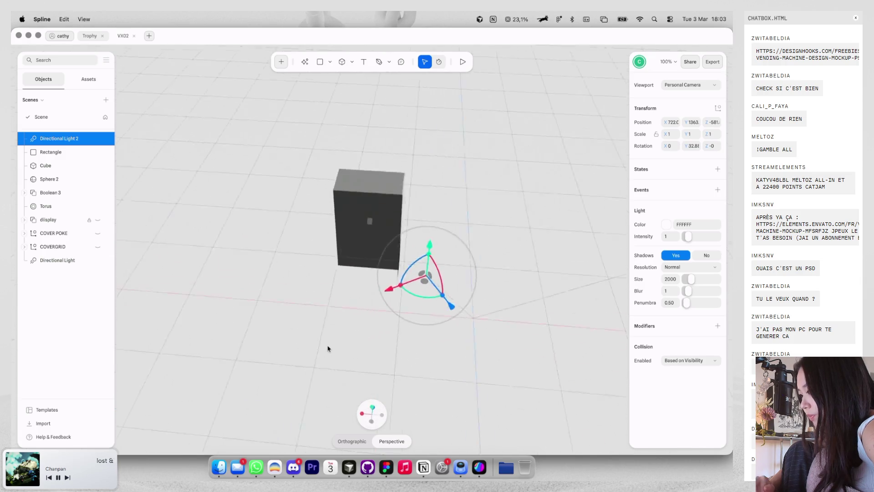
{"action": "left_click_drag", "start_coordinate": [384, 280], "coordinate": [458, 265]}
{"action": "mouse_move", "coordinate": [400, 267]}
{"action": "left_mouse_down"}
{"action": "mouse_move", "coordinate": [389, 276]}
{"action": "mouse_move", "coordinate": [447, 254]}
{"action": "mouse_move", "coordinate": [376, 271]}
{"action": "mouse_move", "coordinate": [351, 256]}
{"action": "left_mouse_up"}
{"action": "mouse_move", "coordinate": [353, 296]}
{"action": "left_mouse_down"}
{"action": "mouse_move", "coordinate": [293, 287]}
{"action": "mouse_move", "coordinate": [384, 313]}
{"action": "left_mouse_up"}
{"action": "mouse_move", "coordinate": [343, 264]}
{"action": "left_mouse_down"}
{"action": "mouse_move", "coordinate": [332, 305]}
{"action": "mouse_move", "coordinate": [439, 201]}
{"action": "left_mouse_up"}
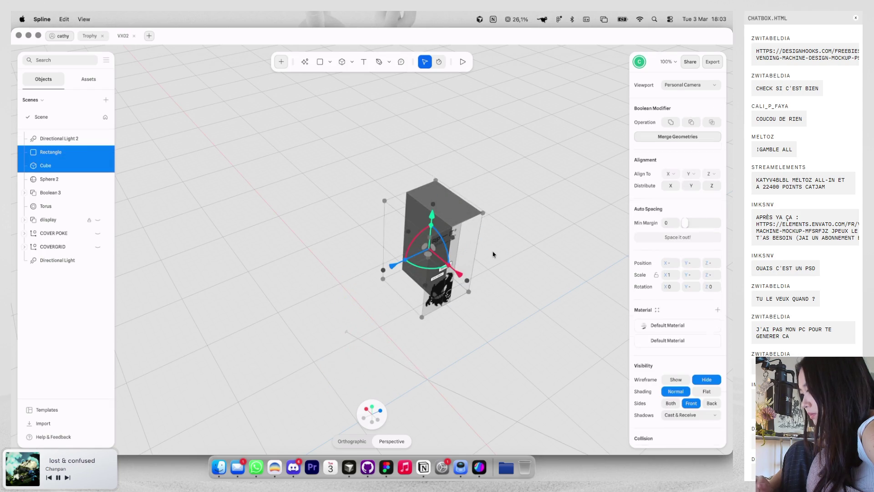
{"action": "scroll", "coordinate": [437, 201], "scroll_direction": "up", "scroll_amount": 5}
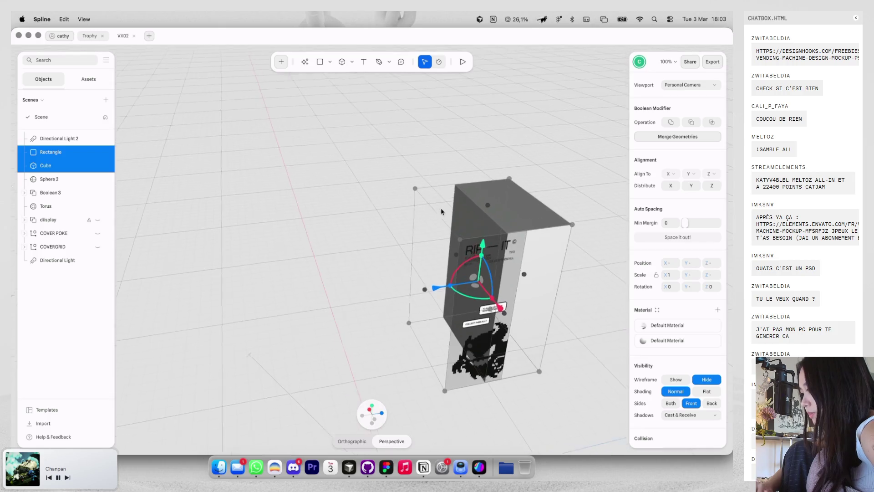
From front view, slide the Rectangle artwork panel along Z flush onto the box face, then switch to the browser
{"action": "left_click", "coordinate": [375, 423]}
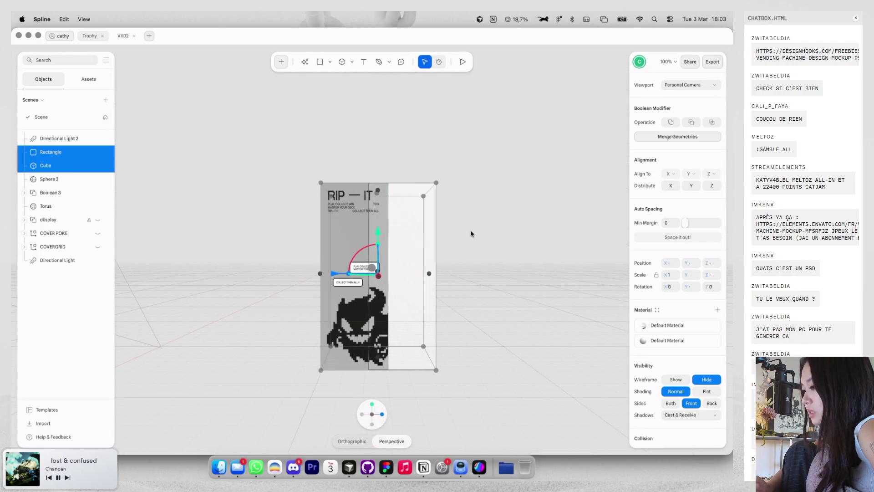
{"action": "left_click", "coordinate": [378, 286]}
{"action": "left_click_drag", "start_coordinate": [396, 276], "coordinate": [446, 279]}
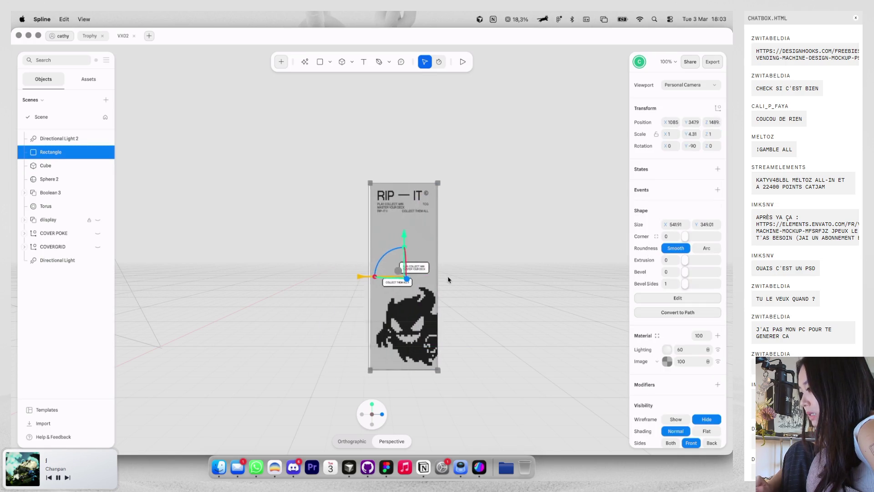
{"action": "left_click", "coordinate": [446, 280]}
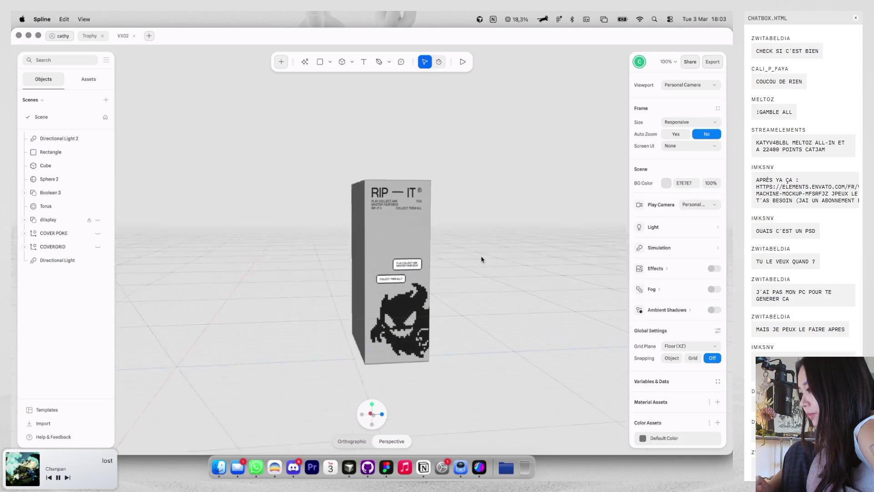
{"action": "scroll", "coordinate": [484, 257], "scroll_direction": "left", "scroll_amount": 5}
{"action": "scroll", "coordinate": [487, 253], "scroll_direction": "left", "scroll_amount": 5}
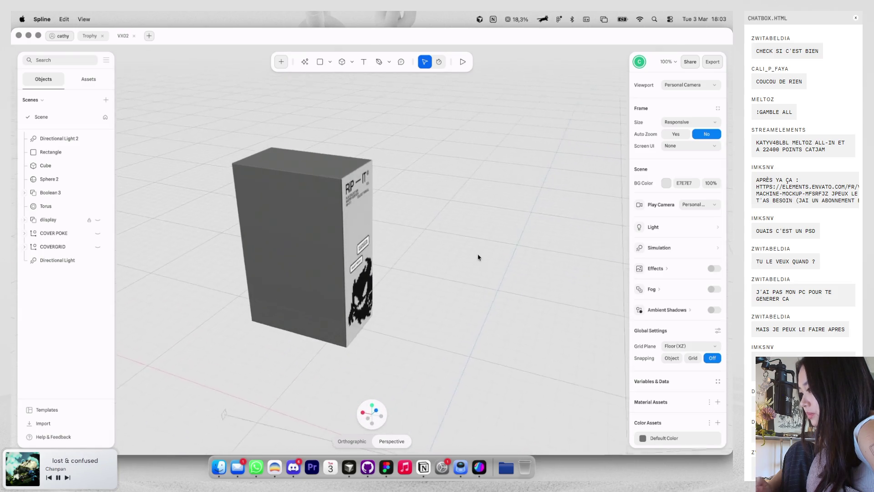
{"action": "scroll", "coordinate": [479, 253], "scroll_direction": "right", "scroll_amount": 5}
{"action": "scroll", "coordinate": [356, 260], "scroll_direction": "up", "scroll_amount": 5}
{"action": "scroll", "coordinate": [356, 260], "scroll_direction": "right", "scroll_amount": 5}
{"action": "scroll", "coordinate": [499, 269], "scroll_direction": "right", "scroll_amount": 5}
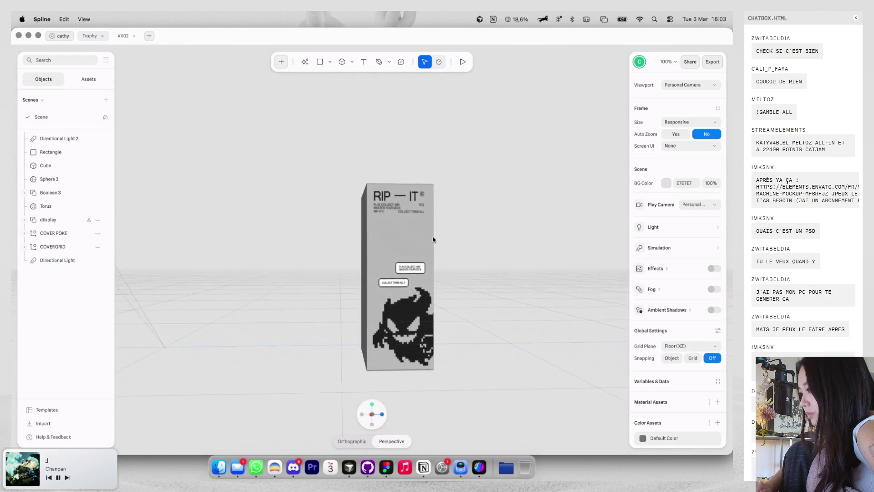
{"action": "scroll", "coordinate": [456, 249], "scroll_direction": "right", "scroll_amount": 3}
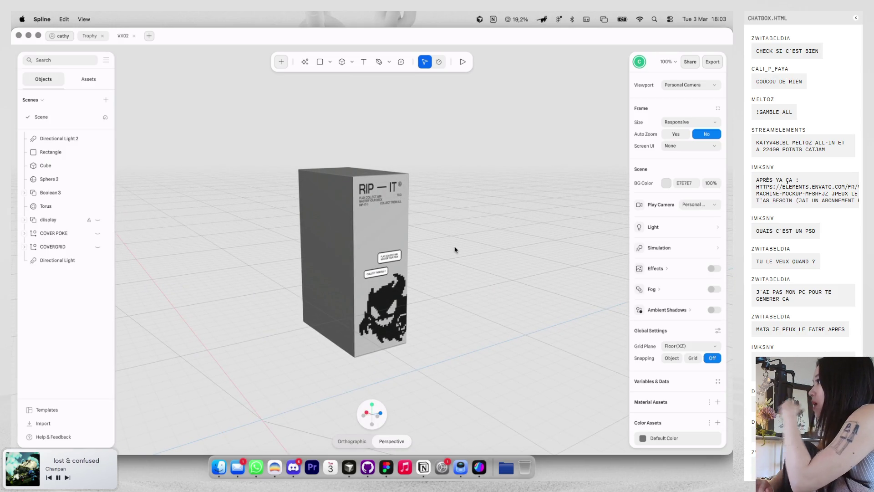
{"action": "key", "text": "super+Tab"}
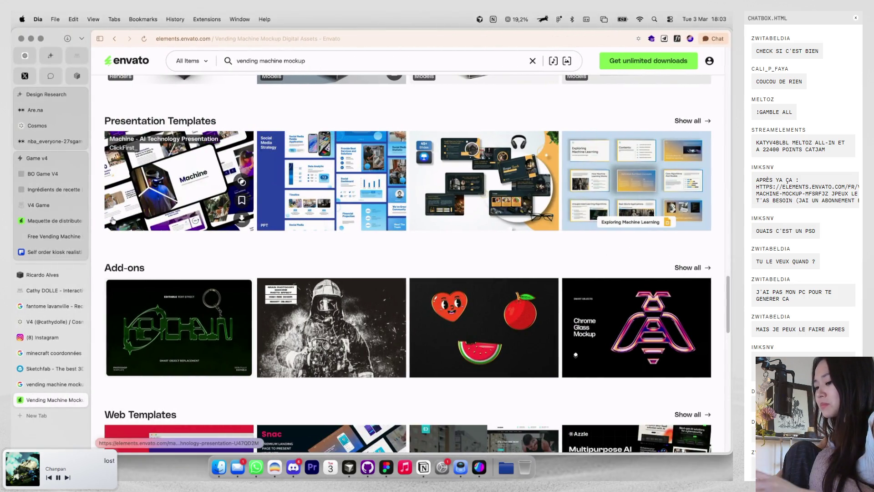
Close the Envato, Google and unused vending machine tabs and open the V4 Game page
{"action": "key", "text": "super+w"}
{"action": "key", "text": "super+w"}
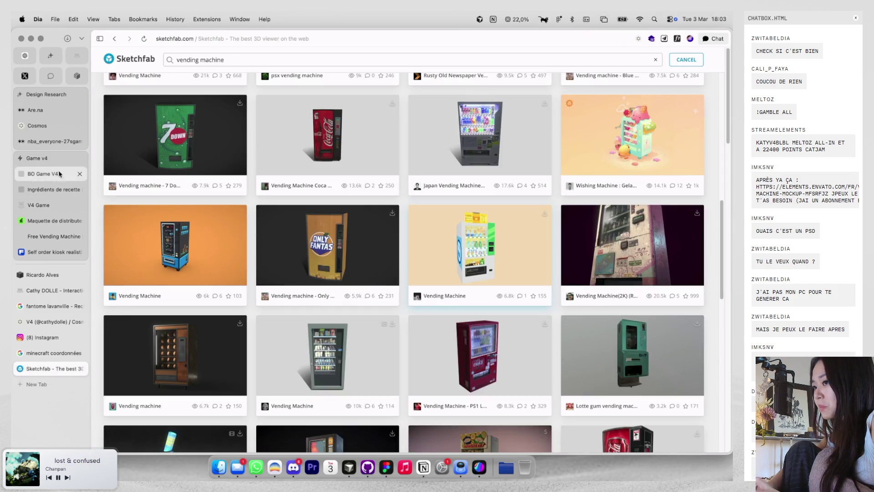
{"action": "key", "text": "super+w"}
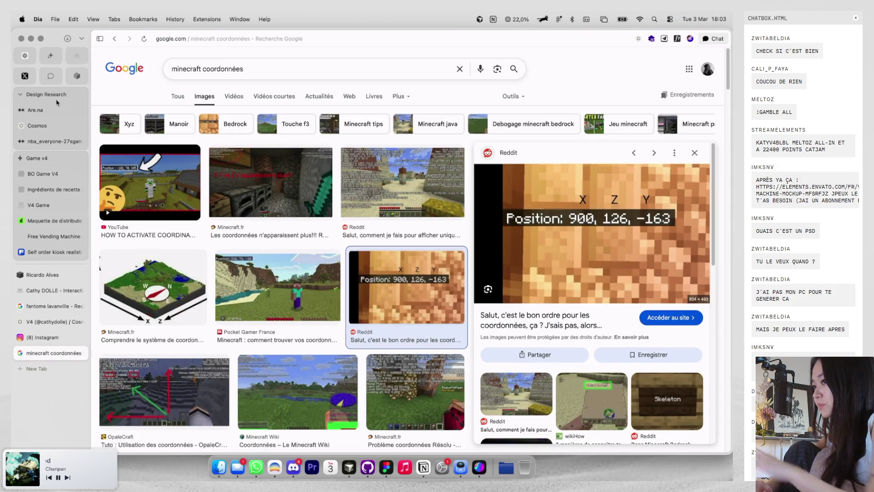
{"action": "left_click", "coordinate": [48, 209]}
{"action": "left_click", "coordinate": [79, 222]}
{"action": "left_click", "coordinate": [79, 222]}
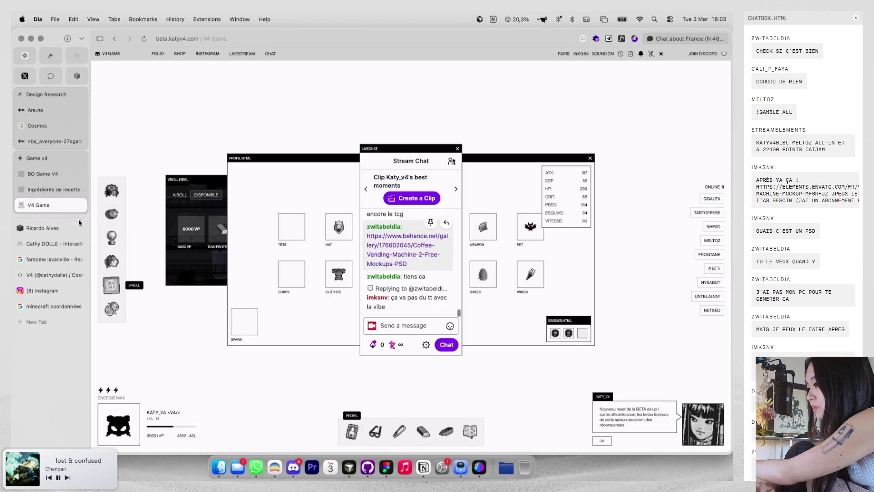
Open the Behance coffee vending machine mockup link from chat, then return to the Spline scene
{"action": "left_click", "coordinate": [389, 255]}
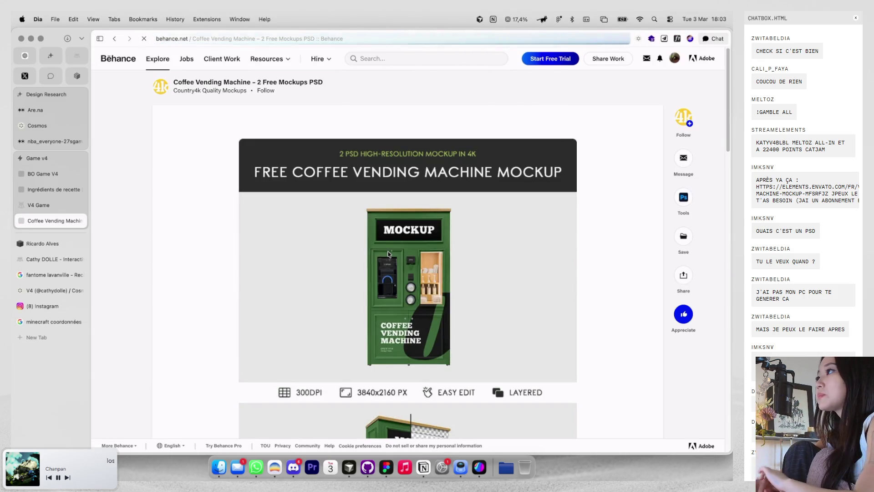
{"action": "scroll", "coordinate": [414, 252], "scroll_direction": "down", "scroll_amount": 3}
{"action": "scroll", "coordinate": [414, 254], "scroll_direction": "down", "scroll_amount": 5}
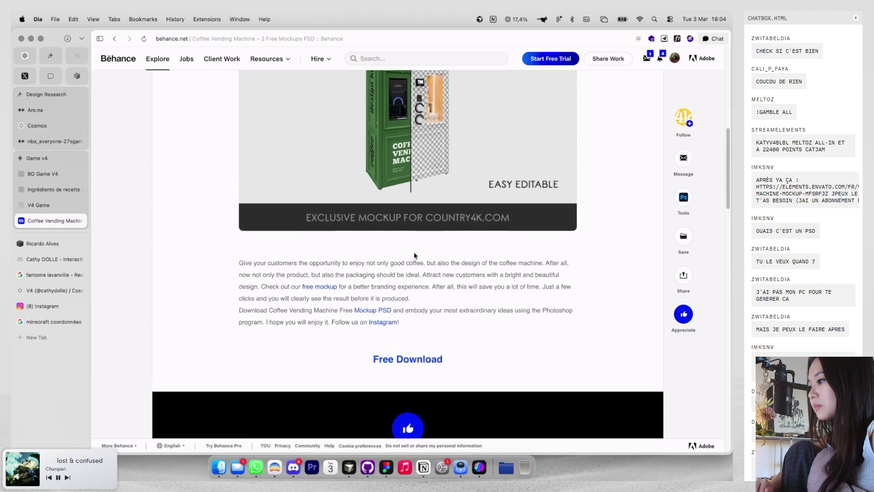
{"action": "scroll", "coordinate": [414, 256], "scroll_direction": "down", "scroll_amount": 3}
{"action": "scroll", "coordinate": [413, 254], "scroll_direction": "up", "scroll_amount": 5}
{"action": "scroll", "coordinate": [415, 254], "scroll_direction": "up", "scroll_amount": 5}
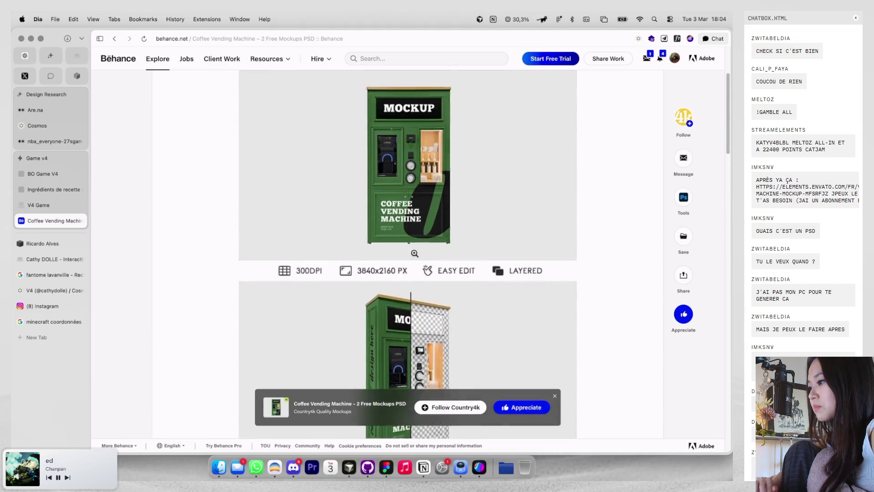
{"action": "scroll", "coordinate": [414, 253], "scroll_direction": "up", "scroll_amount": 5}
{"action": "scroll", "coordinate": [414, 252], "scroll_direction": "down", "scroll_amount": 1}
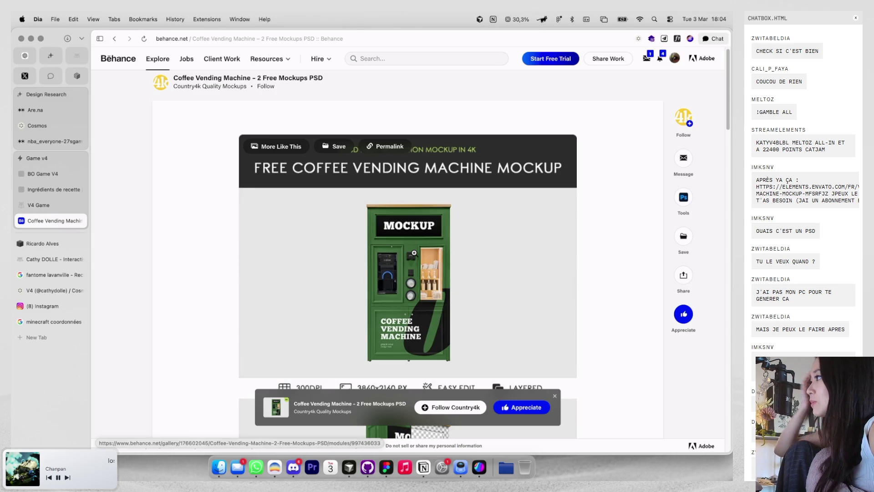
{"action": "key", "text": "ctrl+Right"}
{"action": "key", "text": "ctrl+Right"}
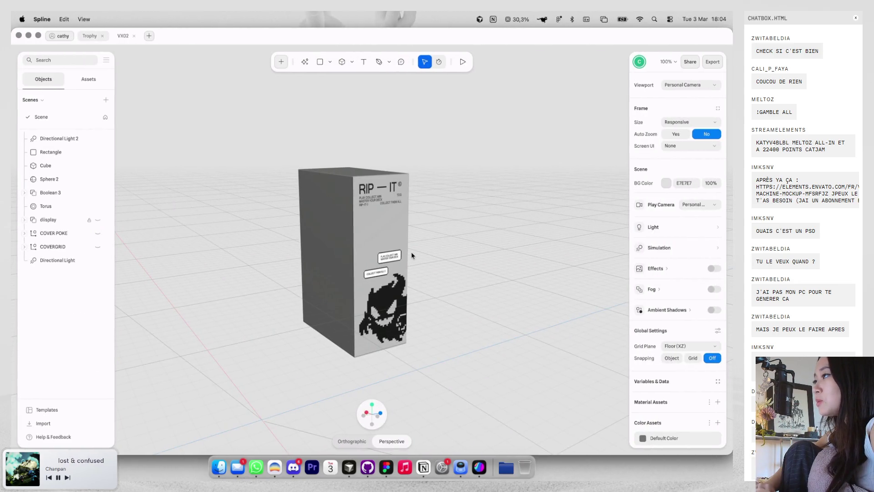
{"action": "key", "text": "ctrl+Right"}
Move the Spline 3D scene window onto its own desktop via Mission Control
{"action": "key", "text": "ctrl+Left"}
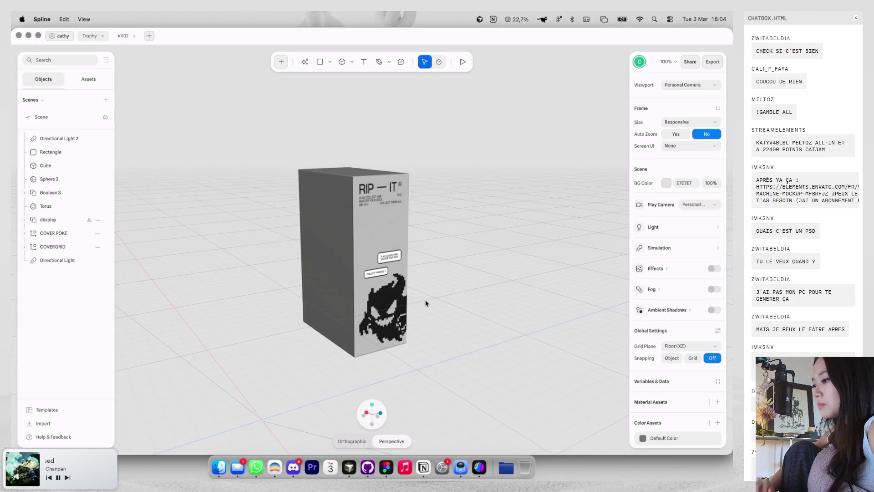
{"action": "key", "text": "ctrl+Up"}
{"action": "left_click_drag", "start_coordinate": [427, 311], "coordinate": [408, 56]}
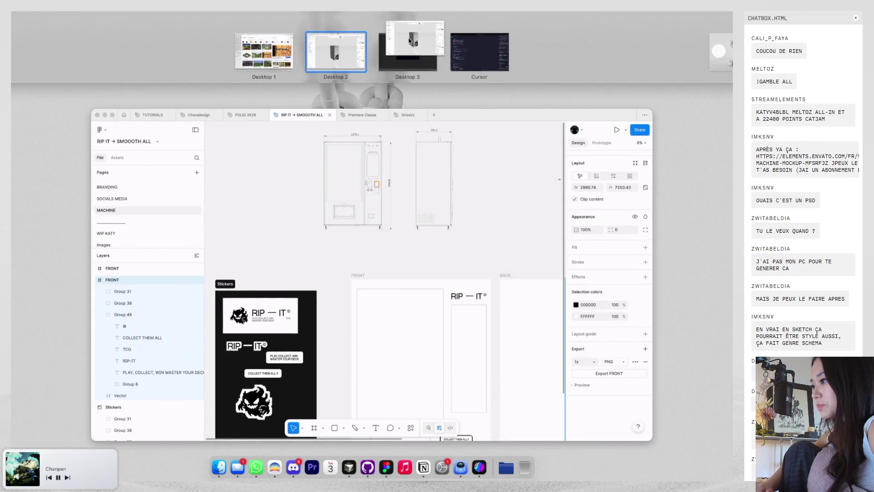
{"action": "left_click", "coordinate": [407, 56]}
Check the Figma machine drawings, return to Spline and set a front view of the box
{"action": "key", "text": "ctrl+Left"}
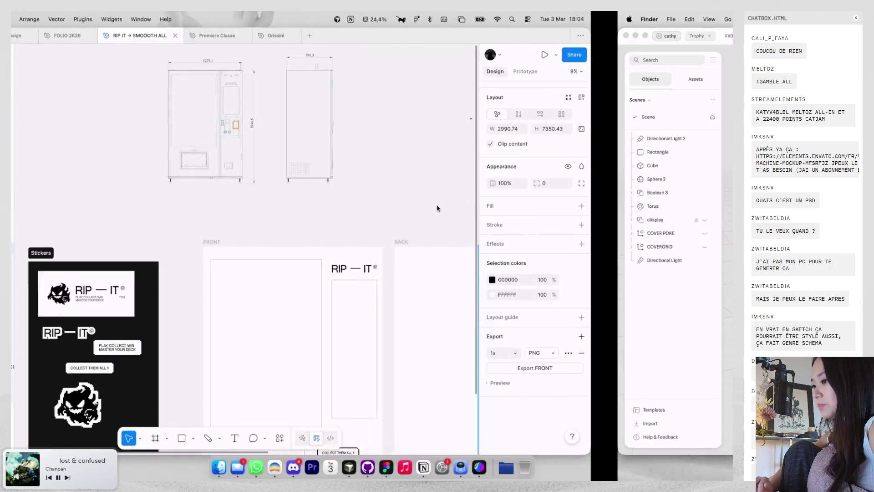
{"action": "scroll", "coordinate": [411, 205], "scroll_direction": "up", "scroll_amount": 3}
{"action": "scroll", "coordinate": [357, 205], "scroll_direction": "up", "scroll_amount": 3}
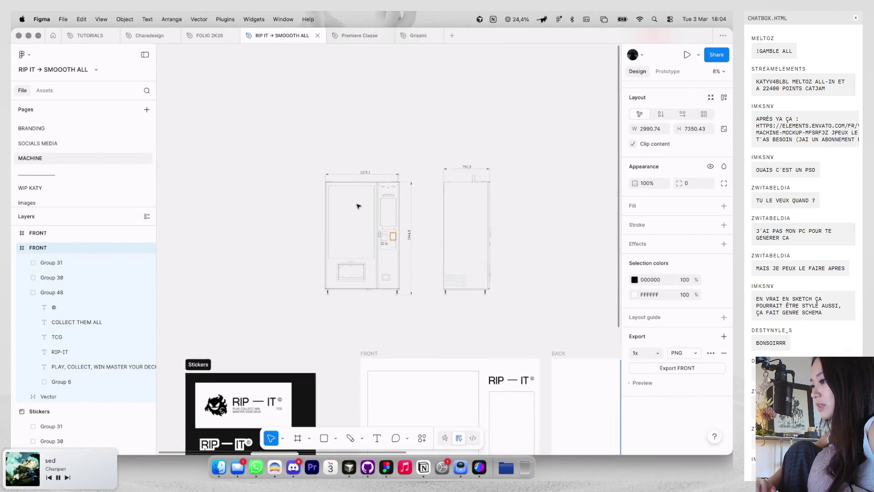
{"action": "scroll", "coordinate": [357, 205], "scroll_direction": "up", "scroll_amount": 3}
{"action": "key", "text": "ctrl+Right"}
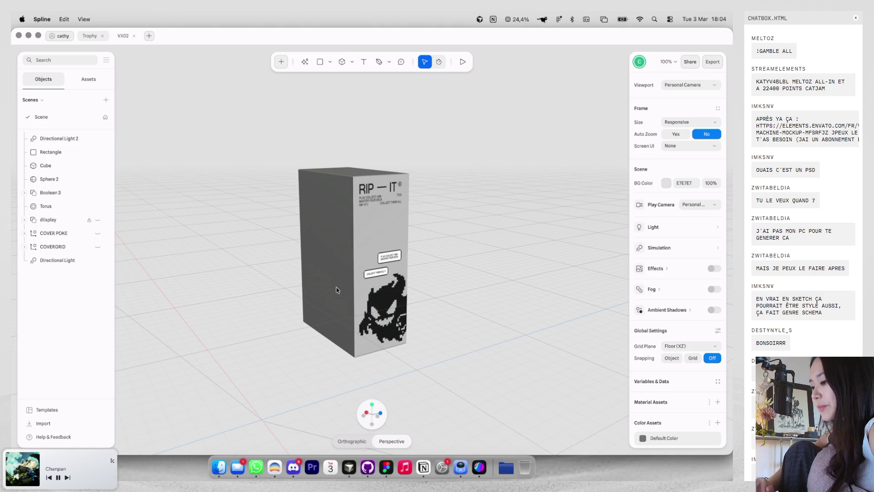
{"action": "left_click", "coordinate": [368, 414]}
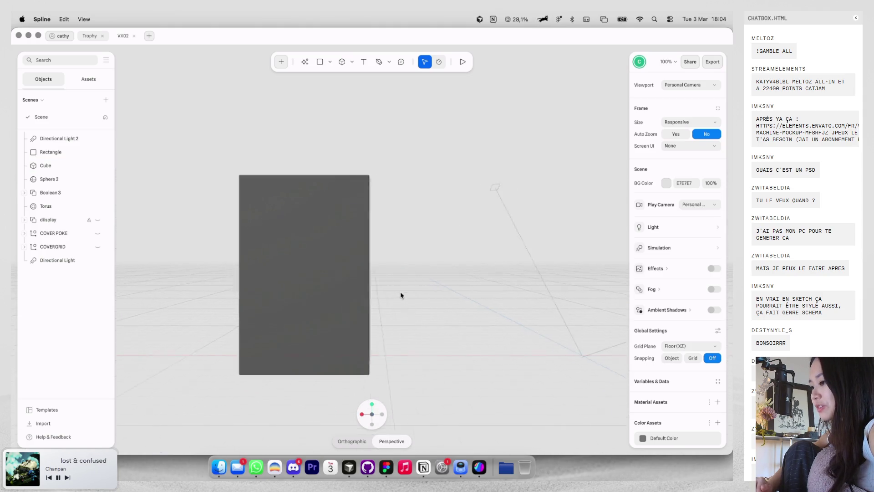
Add a rectangle on the box's front face and enlarge it over the face like the display window
{"action": "left_click", "coordinate": [320, 62]}
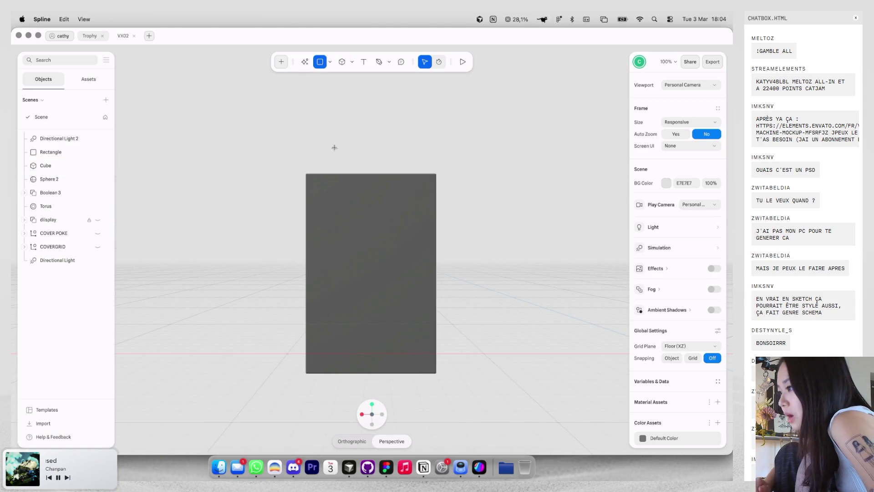
{"action": "left_click", "coordinate": [341, 228]}
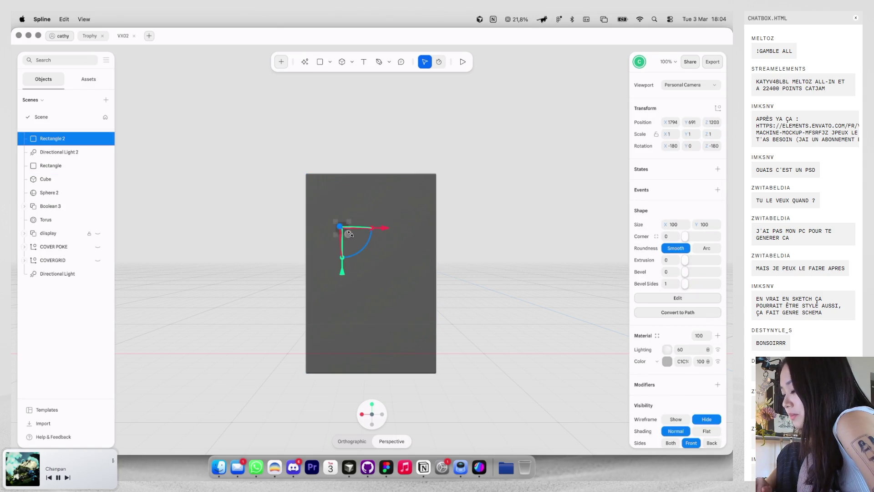
{"action": "left_click_drag", "start_coordinate": [348, 234], "coordinate": [410, 345]}
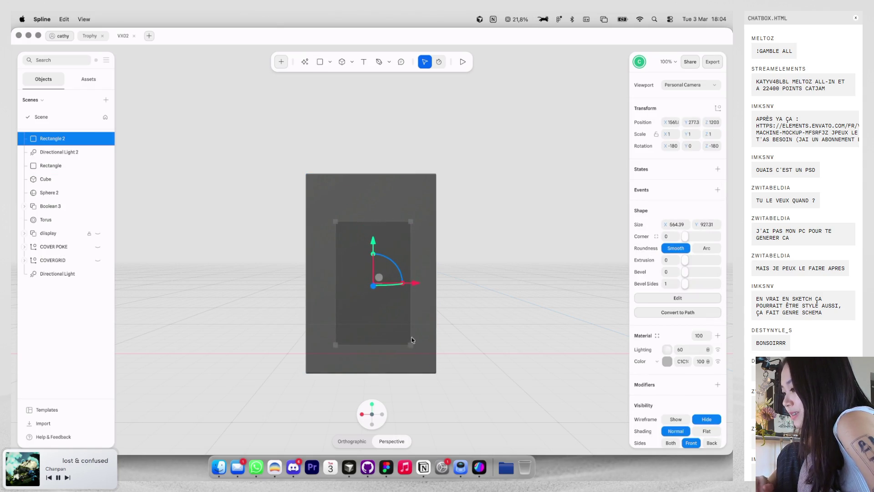
{"action": "left_click_drag", "start_coordinate": [420, 284], "coordinate": [402, 284]}
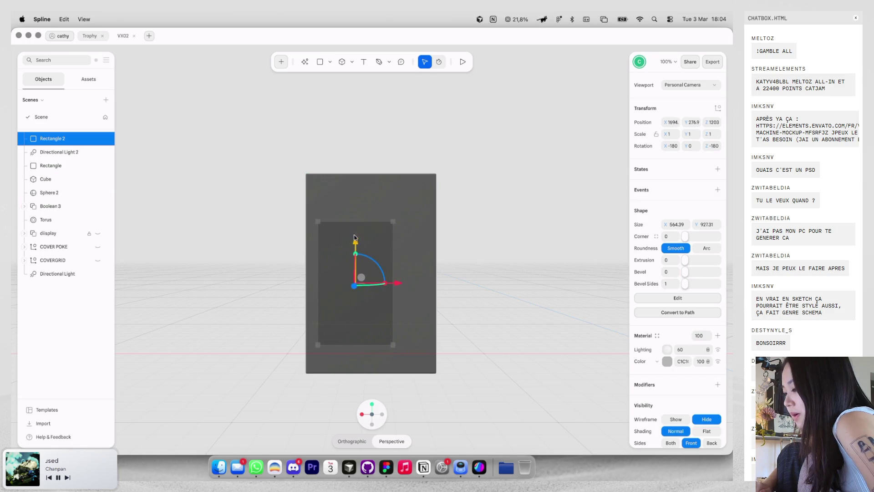
{"action": "left_click_drag", "start_coordinate": [355, 238], "coordinate": [355, 212]}
{"action": "mouse_move", "coordinate": [394, 318]}
{"action": "left_mouse_down"}
{"action": "mouse_move", "coordinate": [409, 344]}
{"action": "mouse_move", "coordinate": [400, 333]}
{"action": "left_mouse_up"}
Refine the panel to about 602 by 1046, comparing against the Figma machine drawing
{"action": "key", "text": "ctrl+Left"}
{"action": "key", "text": "ctrl+Right"}
{"action": "key", "text": "ctrl+Right"}
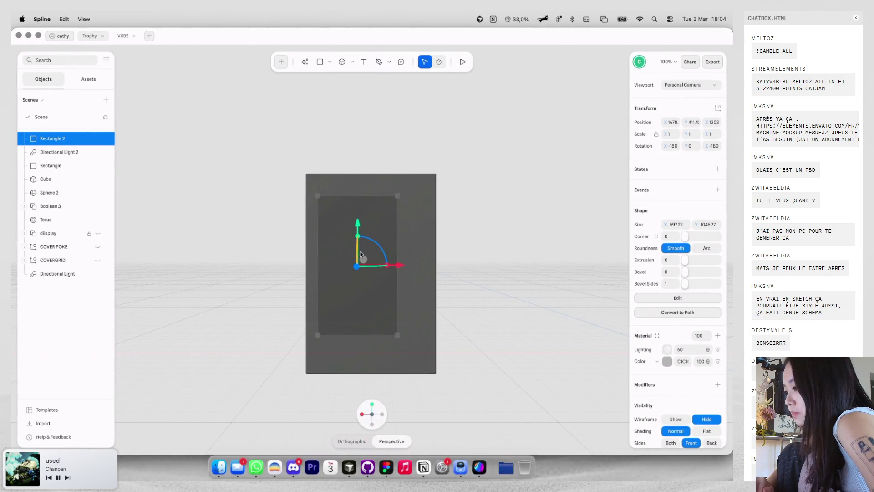
{"action": "left_click_drag", "start_coordinate": [363, 258], "coordinate": [363, 248]}
{"action": "left_click_drag", "start_coordinate": [398, 326], "coordinate": [401, 327]}
{"action": "key", "text": "ctrl+Left"}
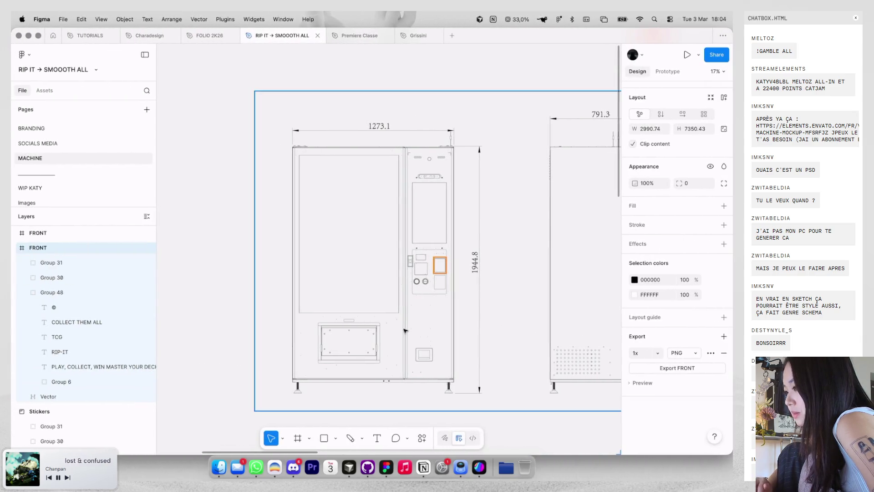
{"action": "key", "text": "ctrl+Right"}
{"action": "scroll", "coordinate": [457, 307], "scroll_direction": "right", "scroll_amount": 5}
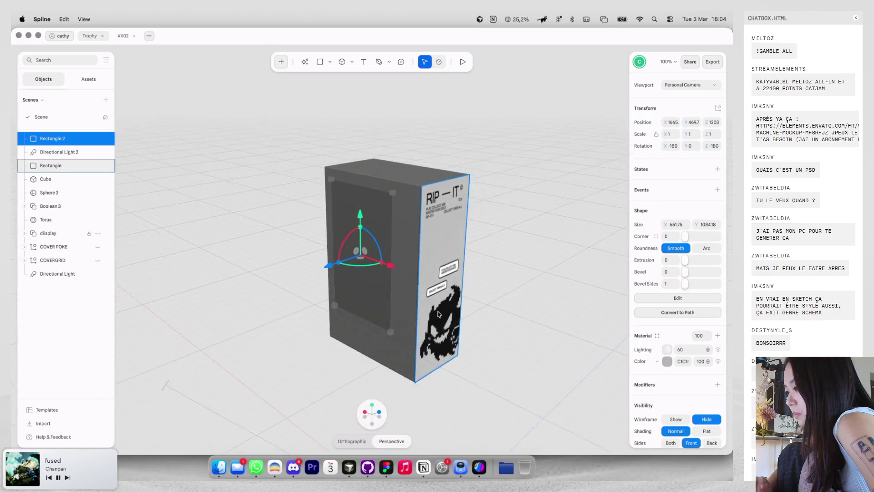
{"action": "scroll", "coordinate": [334, 351], "scroll_direction": "left", "scroll_amount": 5}
{"action": "key", "text": "ctrl+Left"}
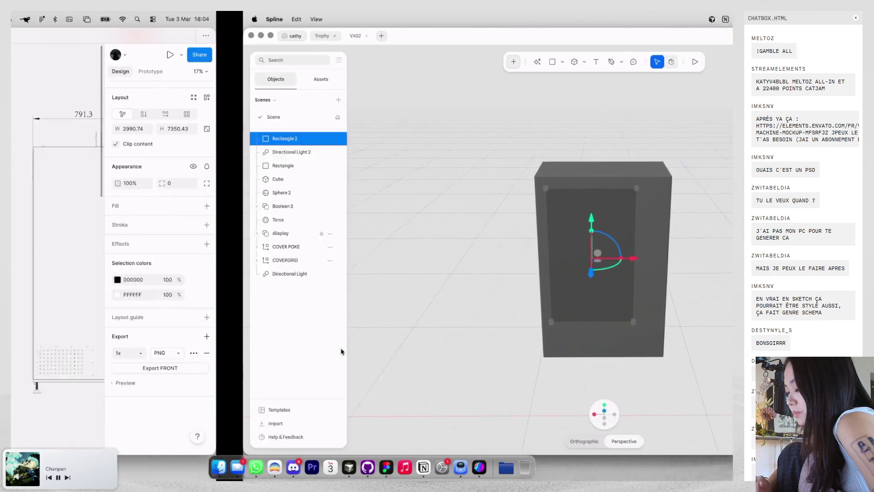
{"action": "key", "text": "ctrl+Right"}
From the front view nudge and shorten the panel, then duplicate it
{"action": "left_click", "coordinate": [373, 412]}
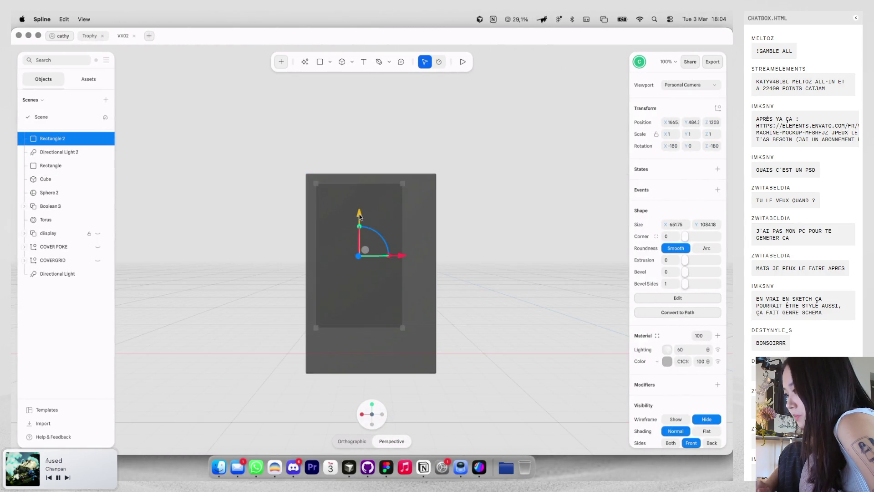
{"action": "left_click_drag", "start_coordinate": [399, 253], "coordinate": [402, 255]}
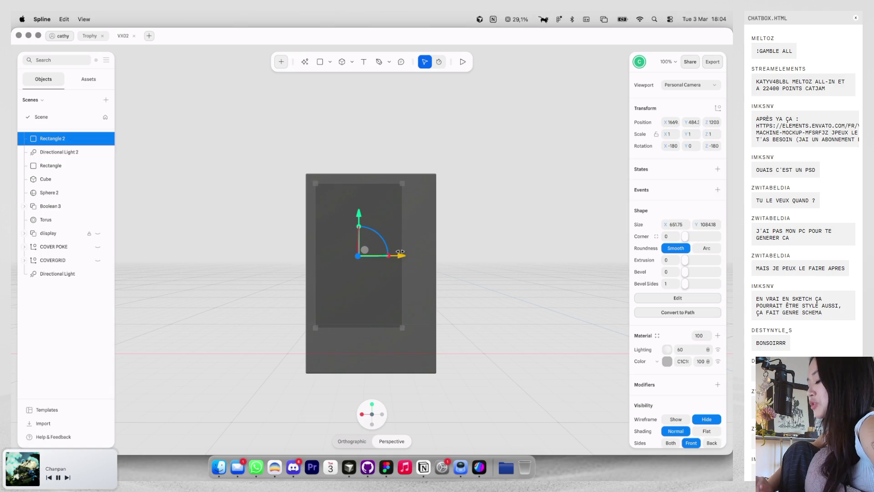
{"action": "left_click_drag", "start_coordinate": [363, 321], "coordinate": [363, 315]}
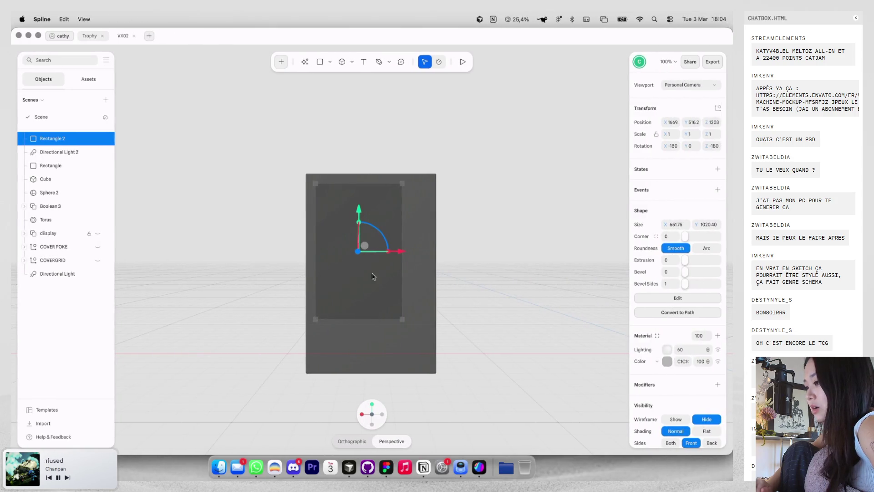
{"action": "key", "text": "super+d"}
Move the duplicate down and shrink it into a small lower panel on the front face
{"action": "left_click_drag", "start_coordinate": [360, 210], "coordinate": [360, 273]}
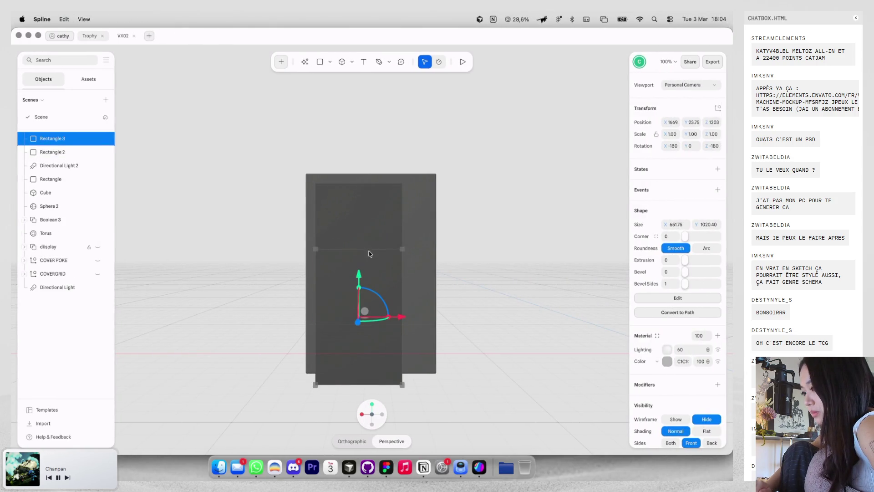
{"action": "mouse_move", "coordinate": [402, 249]}
{"action": "left_mouse_down"}
{"action": "mouse_move", "coordinate": [355, 343]}
{"action": "mouse_move", "coordinate": [374, 363]}
{"action": "mouse_move", "coordinate": [365, 333]}
{"action": "left_mouse_up"}
{"action": "key", "text": "ctrl+Left"}
{"action": "key", "text": "ctrl+Right"}
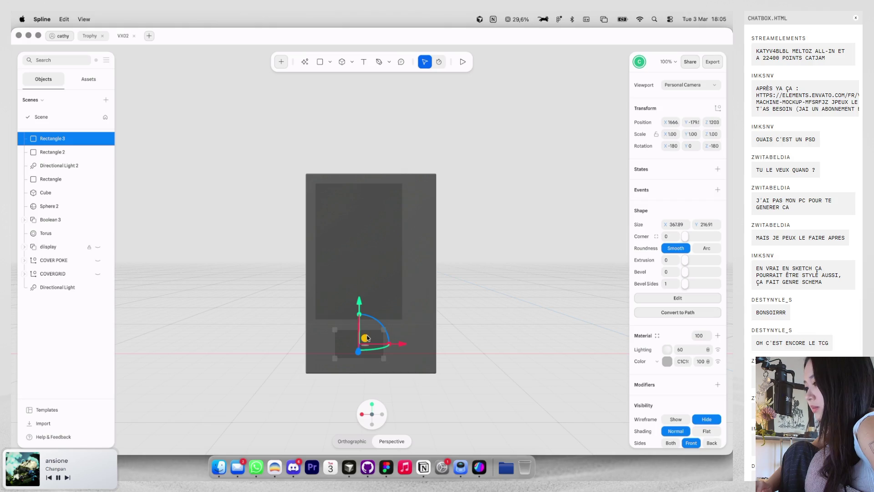
{"action": "left_click_drag", "start_coordinate": [364, 338], "coordinate": [499, 297]}
{"action": "left_click", "coordinate": [499, 297]}
Duplicate the large front panel and slide the copy toward the right side
{"action": "left_click", "coordinate": [373, 354]}
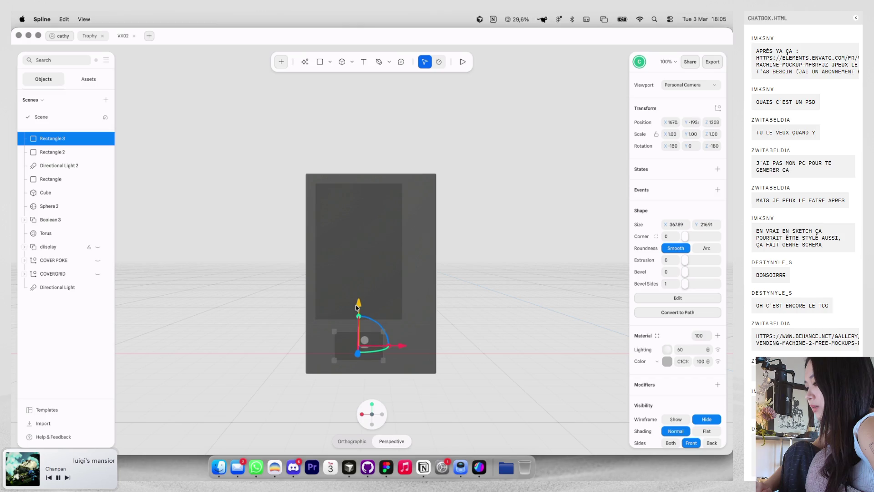
{"action": "left_click_drag", "start_coordinate": [524, 274], "coordinate": [536, 275]}
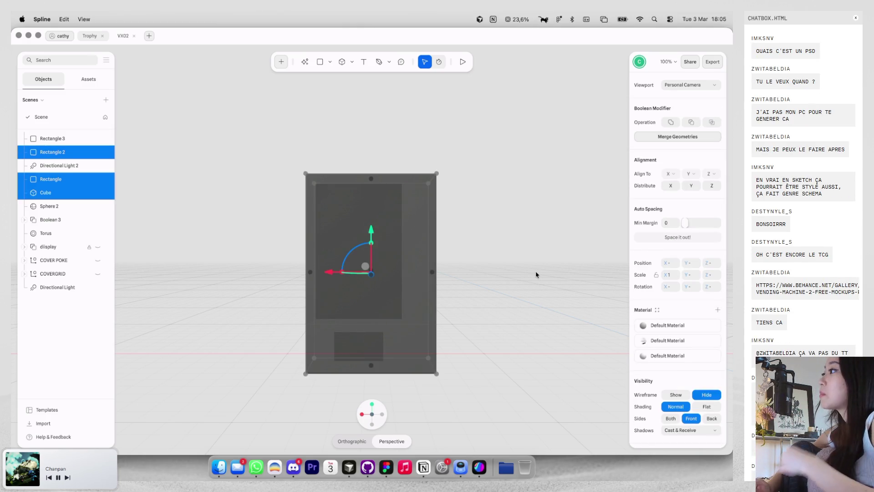
{"action": "key", "text": "super+Tab"}
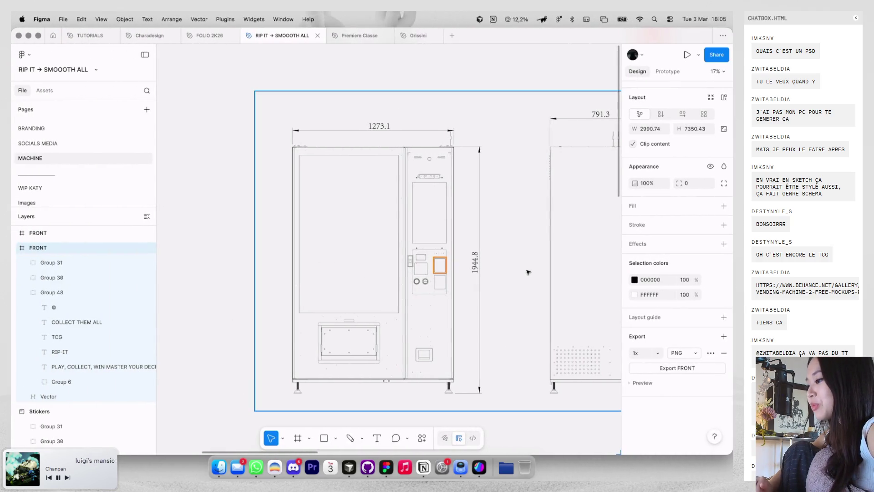
{"action": "key", "text": "super+Tab"}
{"action": "left_click", "coordinate": [351, 287]}
{"action": "key", "text": "super+d"}
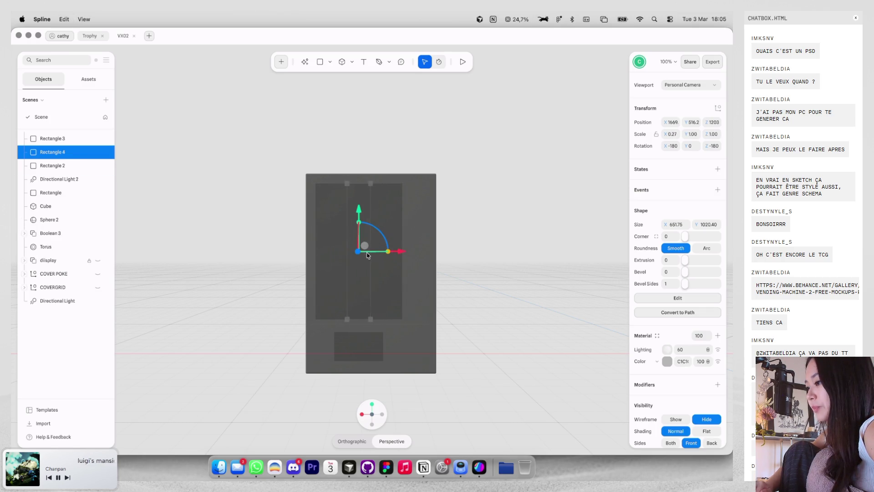
{"action": "left_click_drag", "start_coordinate": [429, 255], "coordinate": [449, 255]}
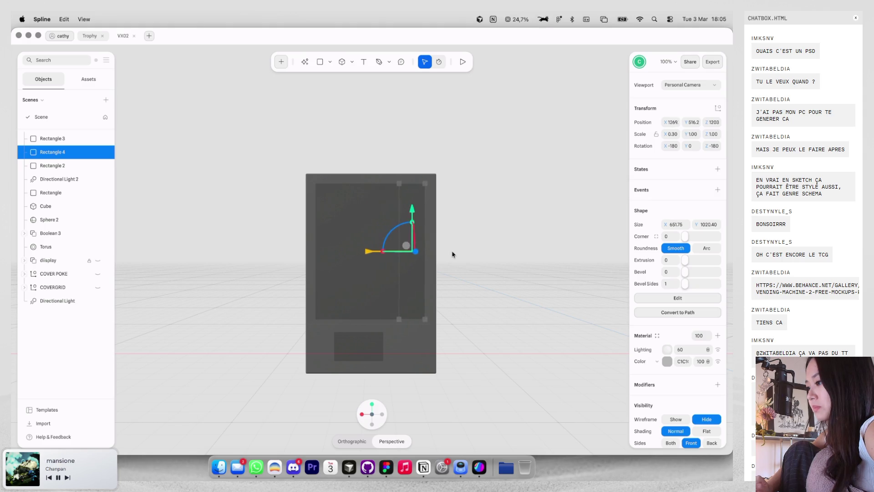
Narrow the large front panel from its right edge to match the drawing's proportions
{"action": "left_click", "coordinate": [335, 255]}
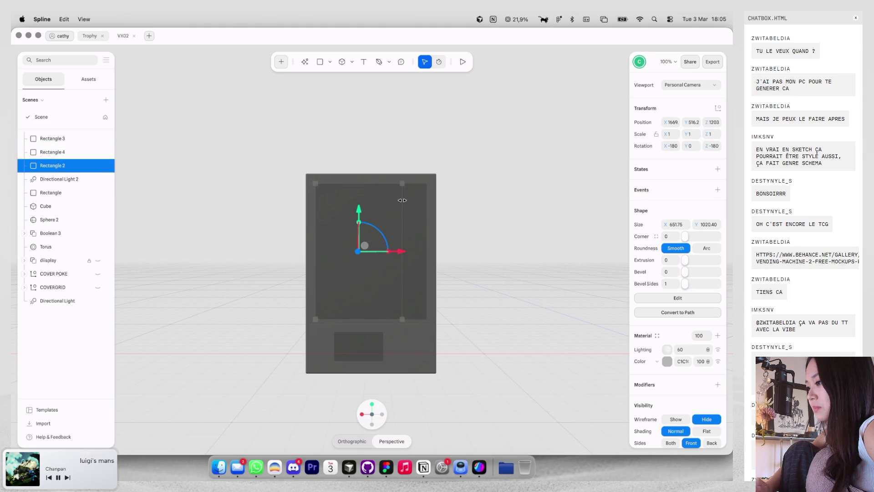
{"action": "left_click_drag", "start_coordinate": [397, 200], "coordinate": [395, 201]}
{"action": "key", "text": "ctrl+Left"}
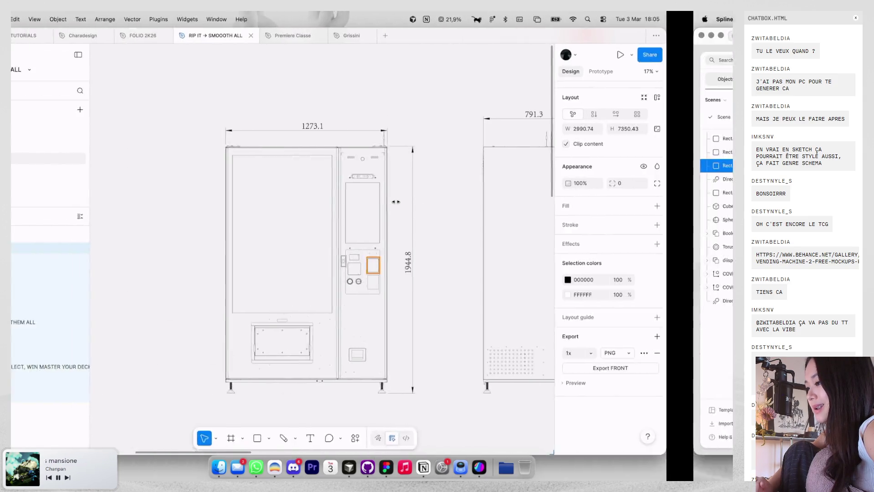
{"action": "key", "text": "ctrl+Right"}
{"action": "left_click_drag", "start_coordinate": [396, 203], "coordinate": [393, 203]}
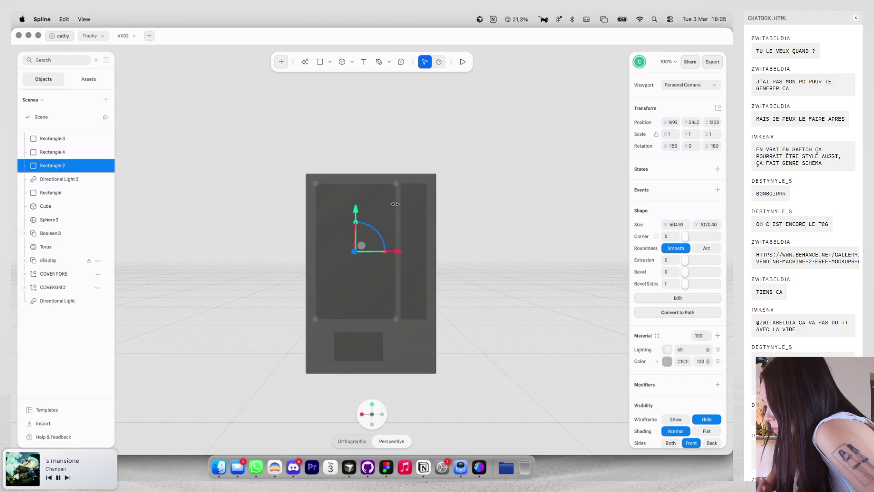
{"action": "key", "text": "ctrl+Left"}
{"action": "scroll", "coordinate": [397, 206], "scroll_direction": "left", "scroll_amount": 5}
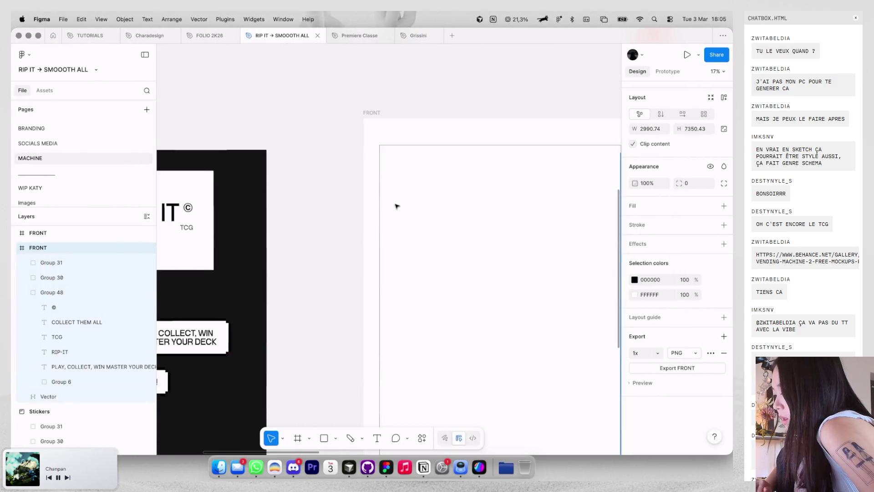
{"action": "scroll", "coordinate": [396, 206], "scroll_direction": "down", "scroll_amount": 3}
{"action": "scroll", "coordinate": [398, 206], "scroll_direction": "right", "scroll_amount": 5}
{"action": "key", "text": "ctrl+Right"}
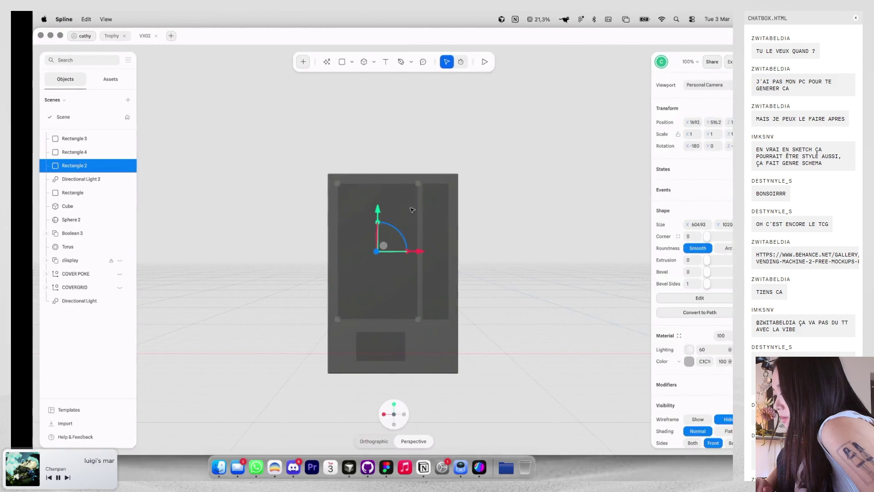
Trim the right-hand panel into a tall narrow panel and duplicate it lower as a small square panel
{"action": "left_click", "coordinate": [420, 205]}
{"action": "left_click_drag", "start_coordinate": [416, 181], "coordinate": [415, 216]}
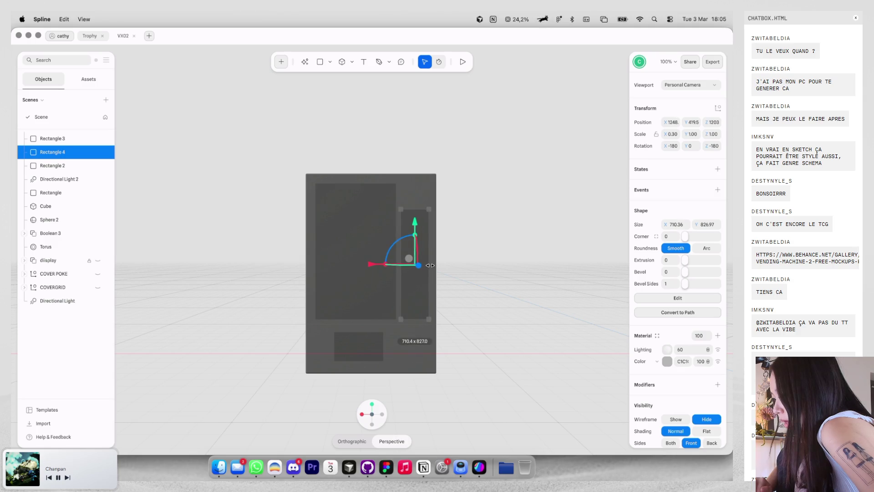
{"action": "left_click_drag", "start_coordinate": [429, 266], "coordinate": [427, 265]}
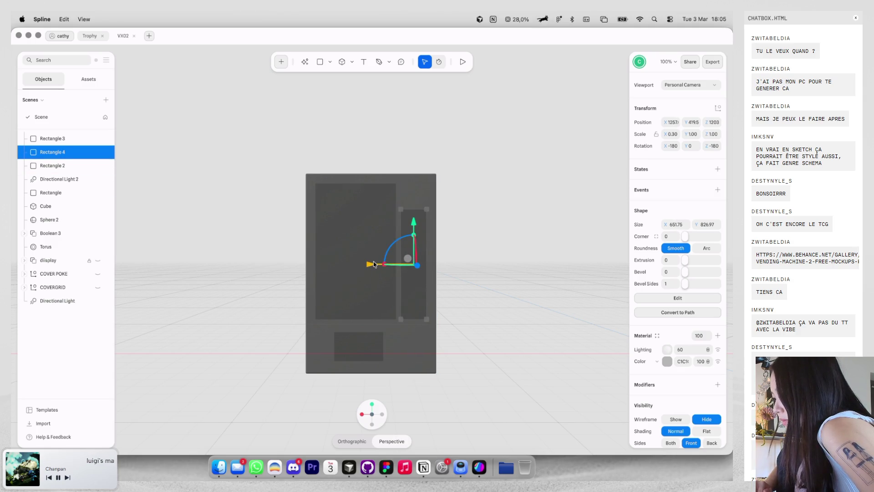
{"action": "left_click_drag", "start_coordinate": [414, 318], "coordinate": [414, 303]}
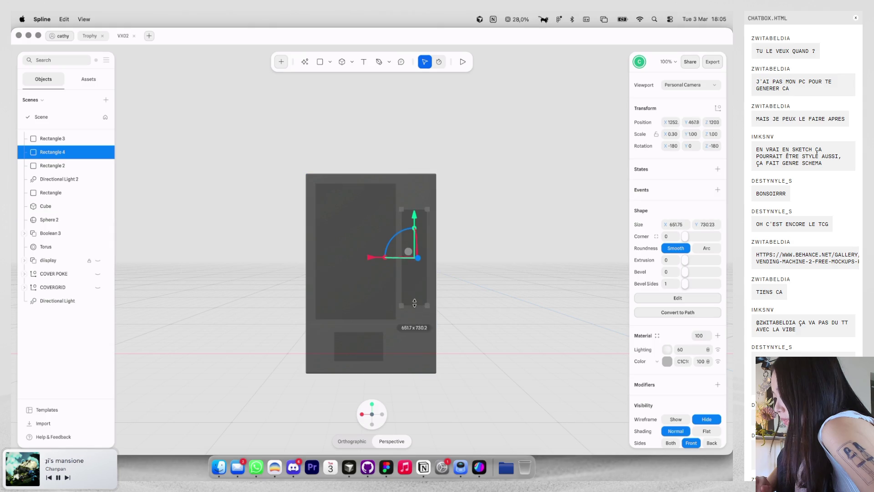
{"action": "key", "text": "super+d"}
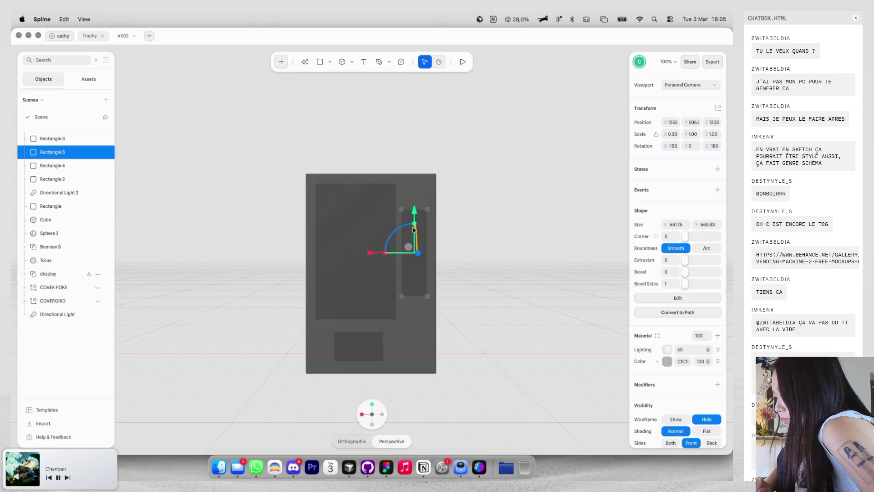
{"action": "left_click_drag", "start_coordinate": [414, 217], "coordinate": [414, 267]}
Review the upper and lower right panels, then deselect everything
{"action": "left_click", "coordinate": [421, 232]}
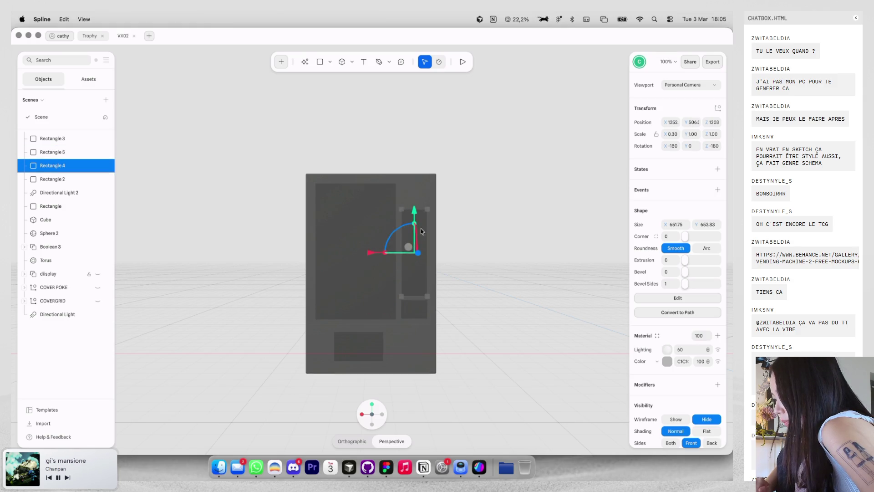
{"action": "left_click_drag", "start_coordinate": [451, 214], "coordinate": [410, 301]}
{"action": "left_click", "coordinate": [415, 274]}
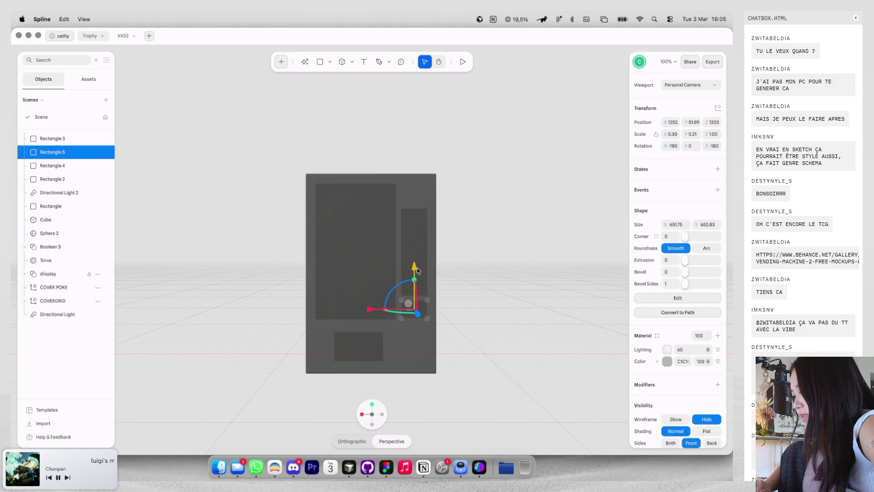
{"action": "left_click", "coordinate": [417, 237]}
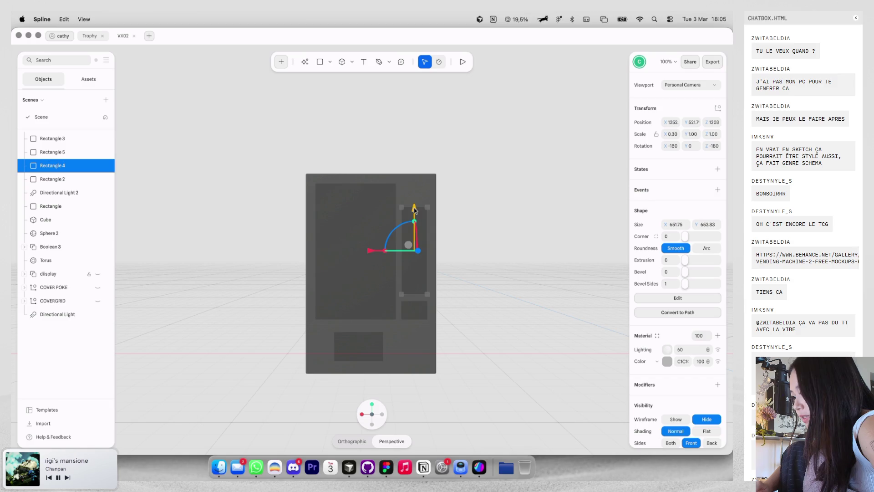
{"action": "left_click", "coordinate": [487, 210]}
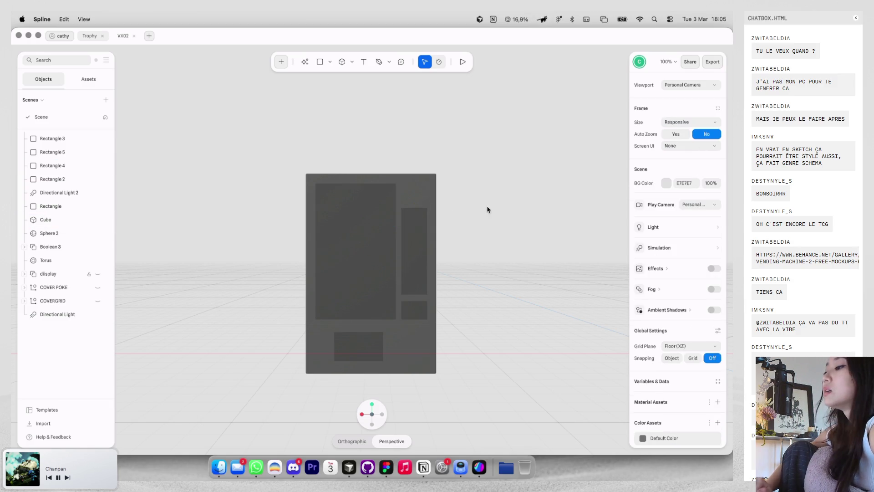
Orbit to an angled view of the textured RIP — IT box and capture a region screenshot of it
{"action": "left_click_drag", "start_coordinate": [488, 209], "coordinate": [436, 212]}
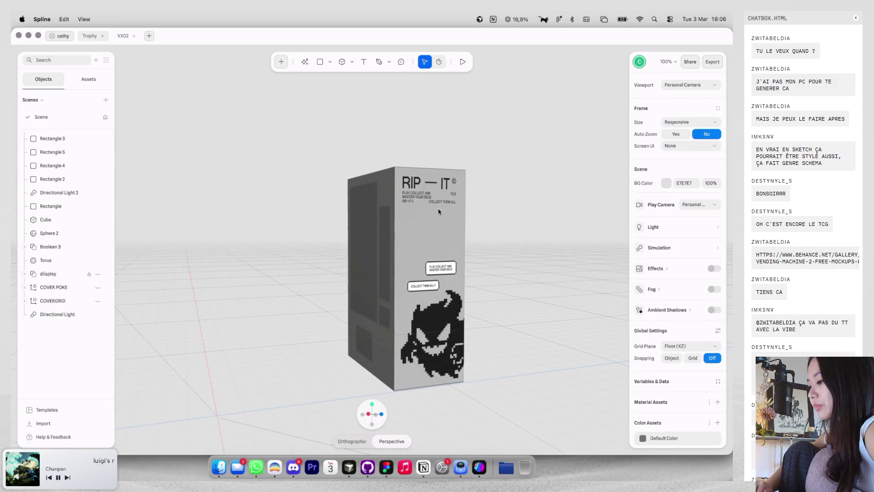
{"action": "scroll", "coordinate": [439, 211], "scroll_direction": "down", "scroll_amount": 3}
{"action": "left_click_drag", "start_coordinate": [469, 199], "coordinate": [484, 198]}
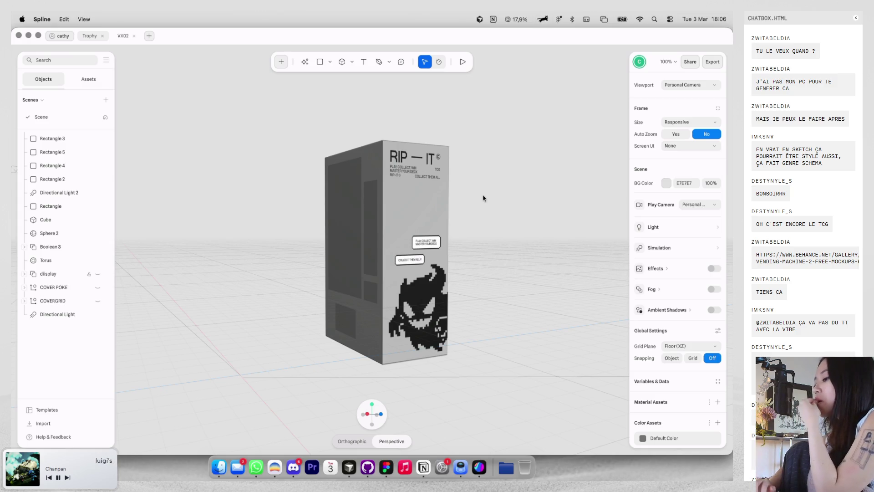
{"action": "left_click_drag", "start_coordinate": [488, 190], "coordinate": [494, 192]}
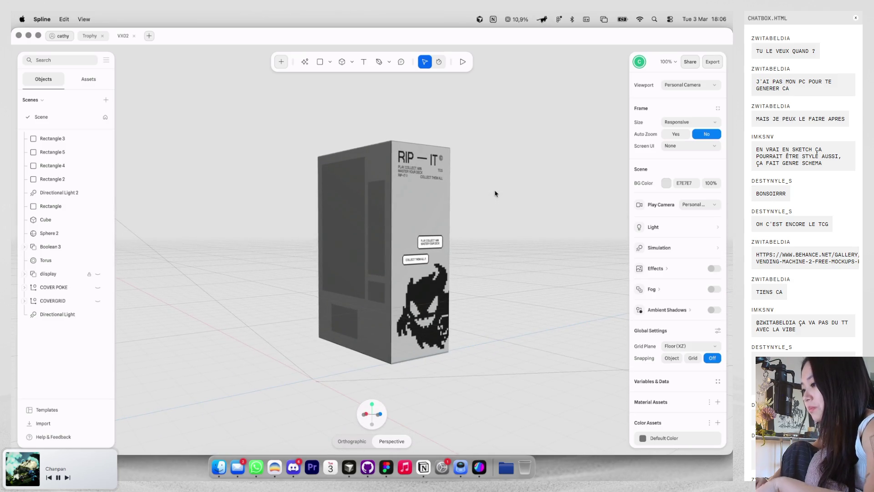
{"action": "left_click_drag", "start_coordinate": [263, 99], "coordinate": [503, 399]}
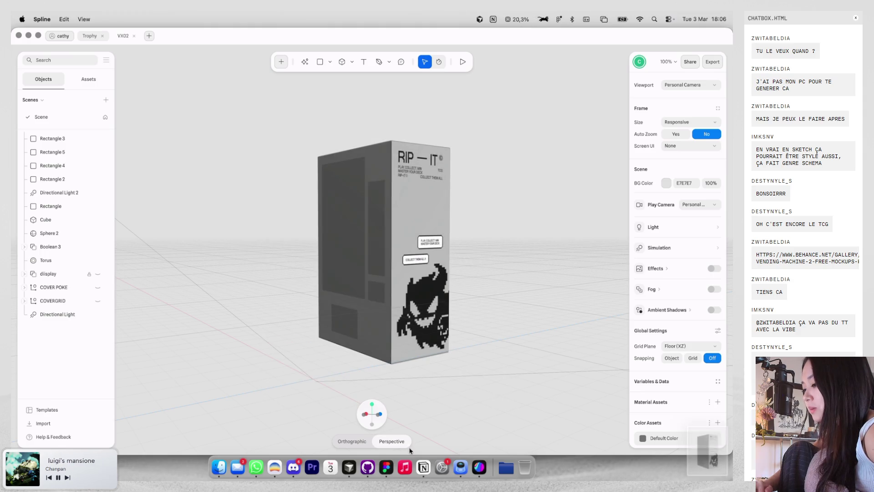
{"action": "left_click", "coordinate": [386, 468]}
{"action": "scroll", "coordinate": [430, 364], "scroll_direction": "down", "scroll_amount": 5}
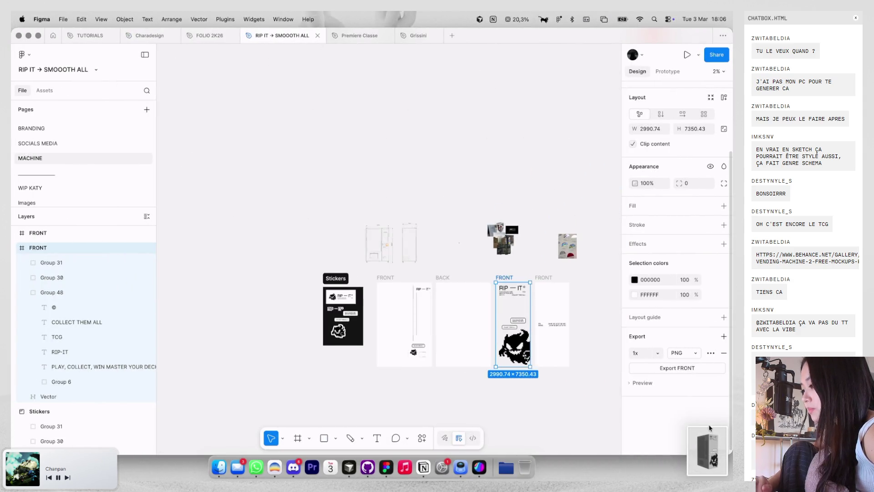
Paste the box screenshot enlarged below the FRONT/BACK frames, then go to the SOCIALS MEDIA page
{"action": "key", "text": "super+v"}
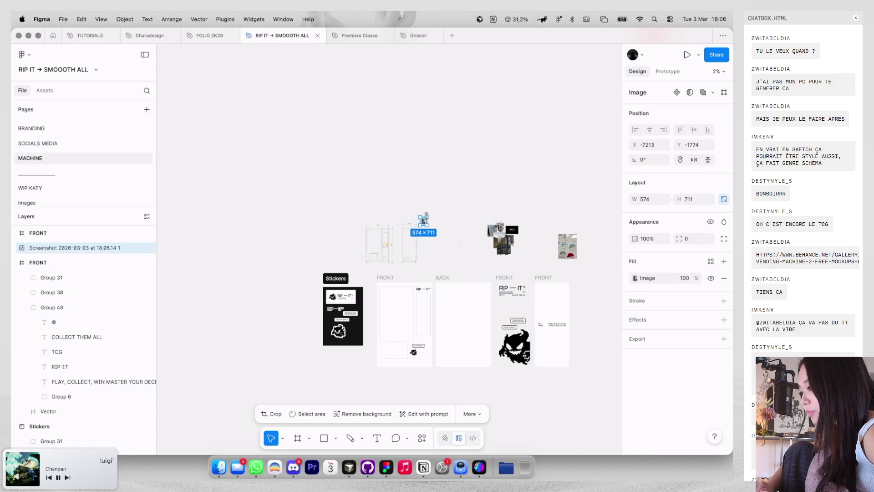
{"action": "left_click_drag", "start_coordinate": [424, 217], "coordinate": [456, 160]}
{"action": "scroll", "coordinate": [424, 205], "scroll_direction": "down", "scroll_amount": 2}
{"action": "left_click_drag", "start_coordinate": [386, 136], "coordinate": [481, 384]}
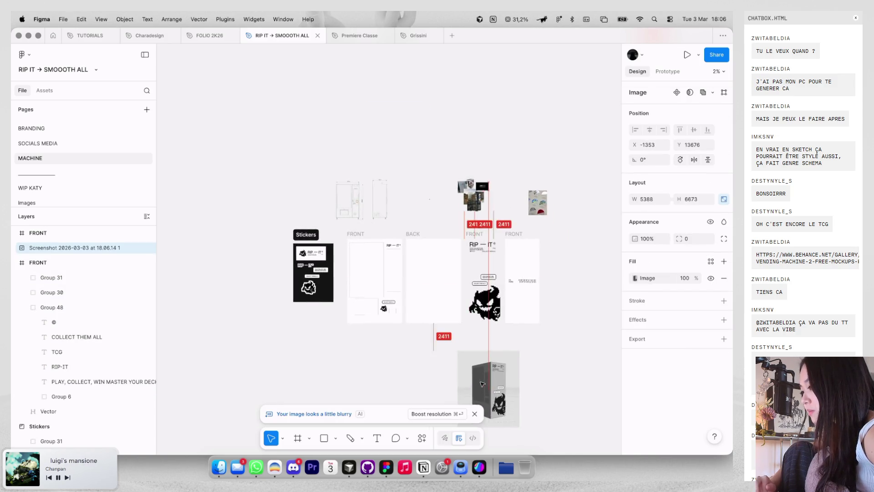
{"action": "scroll", "coordinate": [532, 318], "scroll_direction": "up", "scroll_amount": 3}
{"action": "left_click", "coordinate": [532, 317]}
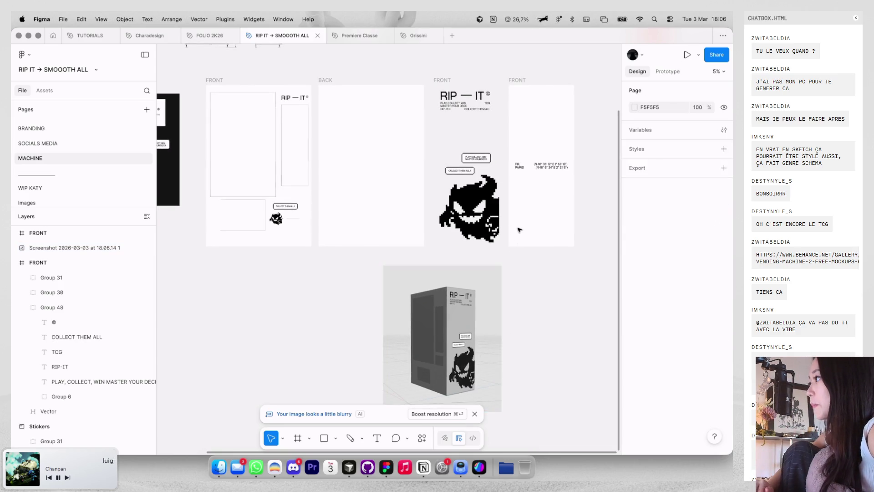
{"action": "scroll", "coordinate": [519, 230], "scroll_direction": "right", "scroll_amount": 3}
{"action": "scroll", "coordinate": [519, 230], "scroll_direction": "up", "scroll_amount": 2}
{"action": "scroll", "coordinate": [519, 230], "scroll_direction": "up", "scroll_amount": 2}
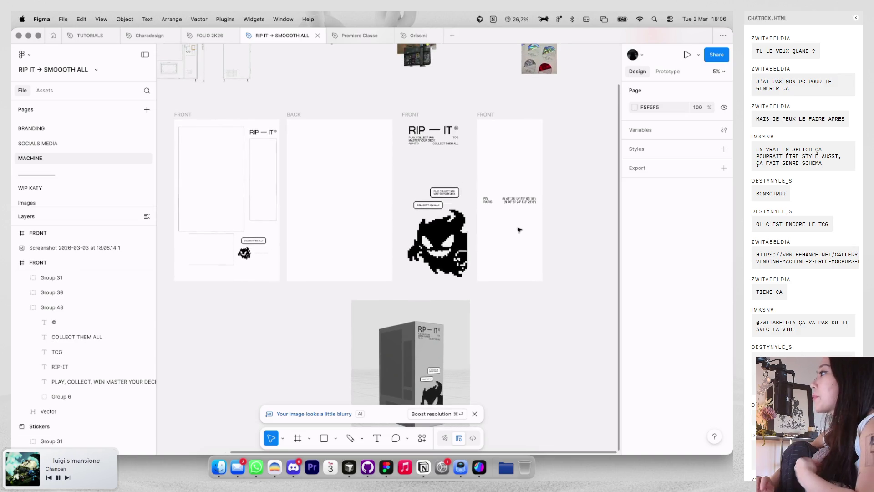
{"action": "scroll", "coordinate": [518, 230], "scroll_direction": "down", "scroll_amount": 5}
{"action": "scroll", "coordinate": [519, 230], "scroll_direction": "down", "scroll_amount": 2}
{"action": "scroll", "coordinate": [519, 230], "scroll_direction": "left", "scroll_amount": 1}
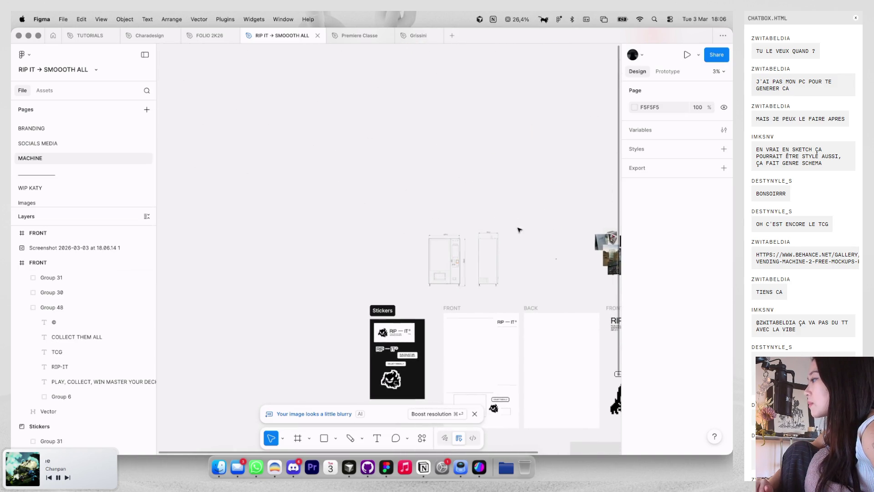
{"action": "scroll", "coordinate": [518, 231], "scroll_direction": "down", "scroll_amount": 5}
{"action": "scroll", "coordinate": [519, 230], "scroll_direction": "right", "scroll_amount": 5}
{"action": "scroll", "coordinate": [519, 231], "scroll_direction": "down", "scroll_amount": 1}
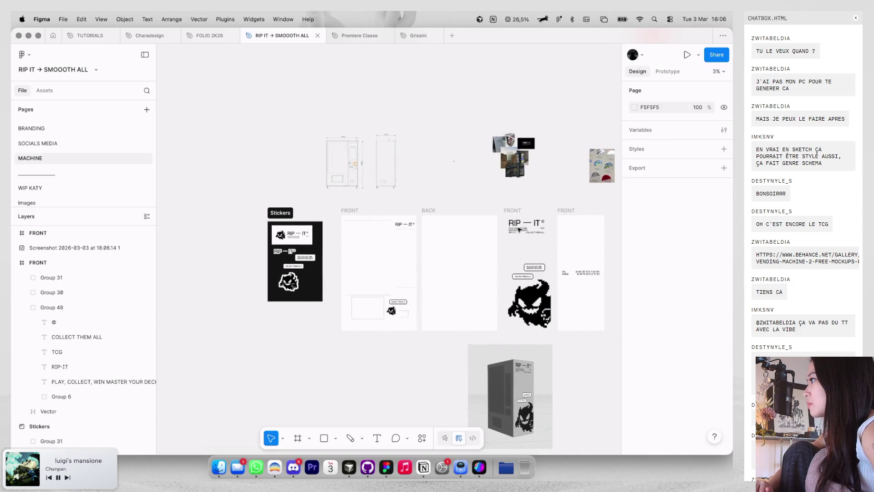
{"action": "scroll", "coordinate": [475, 213], "scroll_direction": "right", "scroll_amount": 3}
{"action": "left_click", "coordinate": [103, 145]}
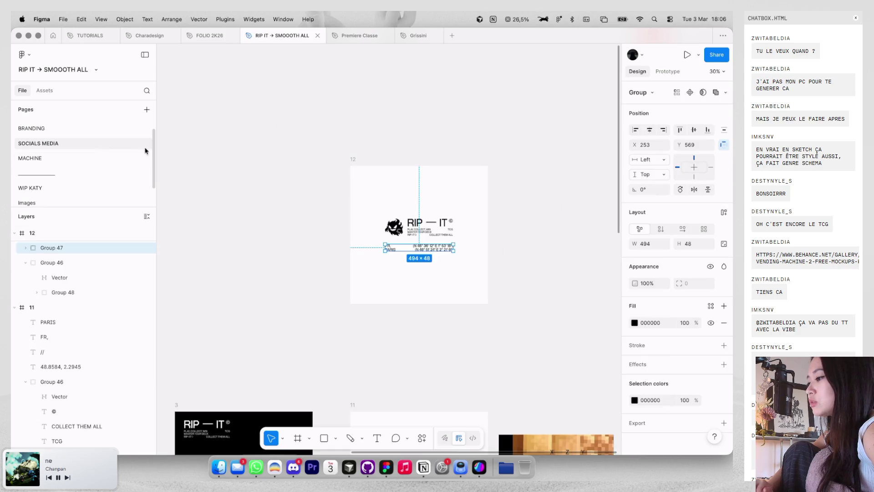
{"action": "scroll", "coordinate": [331, 201], "scroll_direction": "down", "scroll_amount": 3}
On the BRANDING page copy a COVER frame below the original and delete its contents
{"action": "left_click", "coordinate": [352, 208]}
{"action": "scroll", "coordinate": [352, 209], "scroll_direction": "down", "scroll_amount": 3}
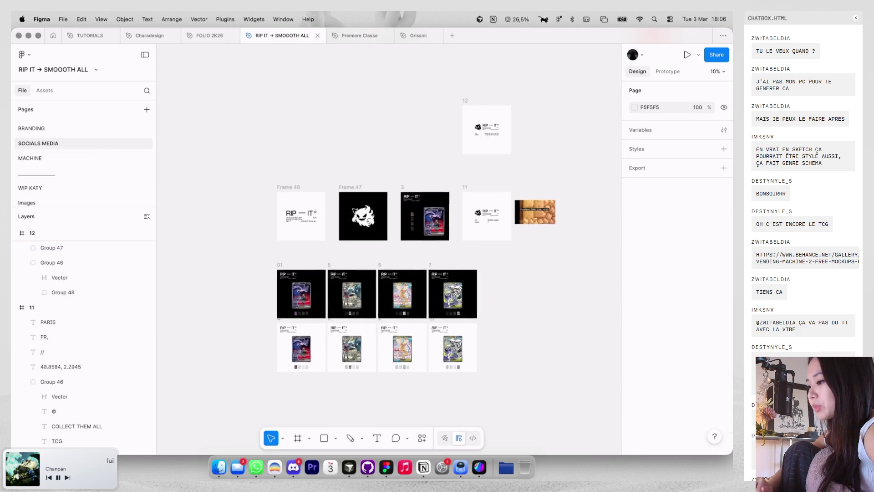
{"action": "left_click", "coordinate": [86, 130]}
{"action": "scroll", "coordinate": [371, 250], "scroll_direction": "down", "scroll_amount": 3}
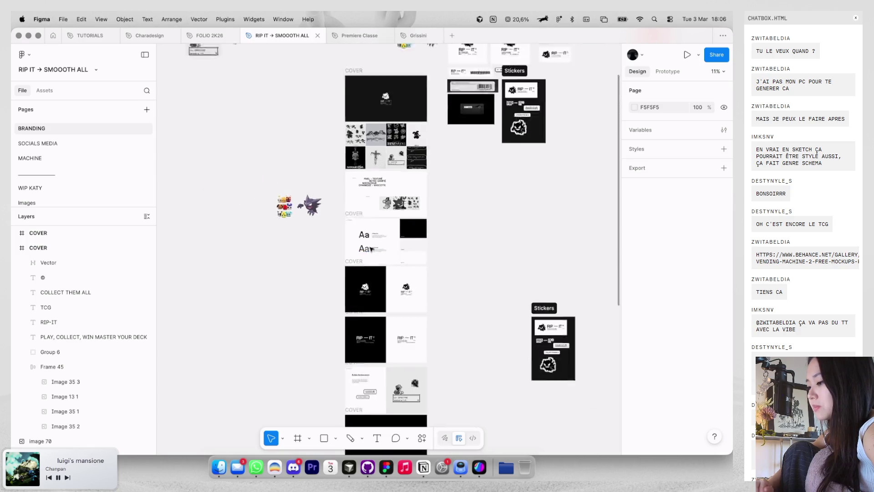
{"action": "scroll", "coordinate": [370, 250], "scroll_direction": "down", "scroll_amount": 5}
{"action": "scroll", "coordinate": [371, 248], "scroll_direction": "down", "scroll_amount": 5}
{"action": "left_click", "coordinate": [399, 173]}
{"action": "scroll", "coordinate": [400, 173], "scroll_direction": "up", "scroll_amount": 3}
{"action": "mouse_move", "coordinate": [399, 173]}
{"action": "left_mouse_down", "text": "alt"}
{"action": "mouse_move", "coordinate": [396, 264]}
{"action": "mouse_move", "coordinate": [397, 251]}
{"action": "left_mouse_up", "text": "alt"}
{"action": "key", "text": "Return"}
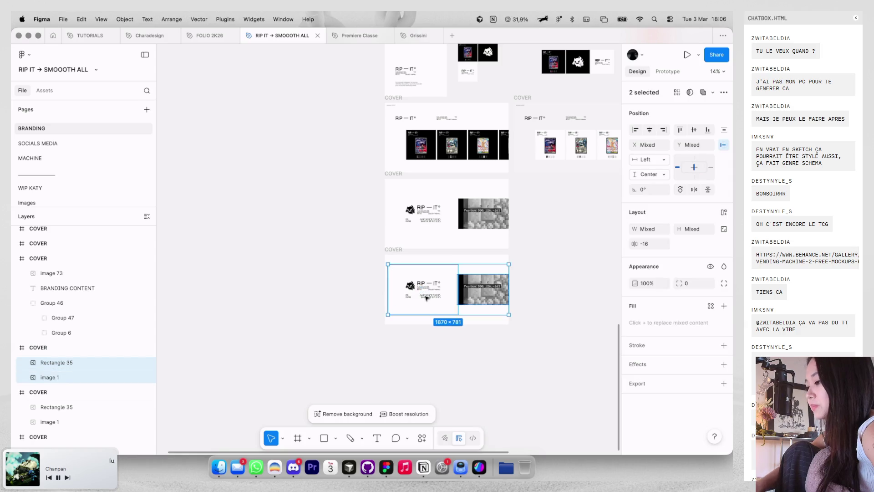
{"action": "key", "text": "Delete"}
On the MACHINE page give the ghost FRONT frame a pure white FFFFFF fill
{"action": "left_click", "coordinate": [130, 158]}
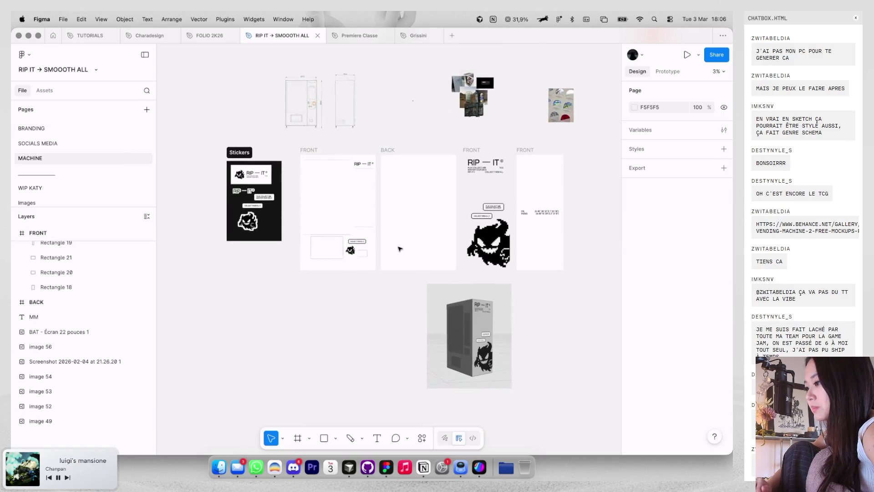
{"action": "left_click", "coordinate": [473, 150]}
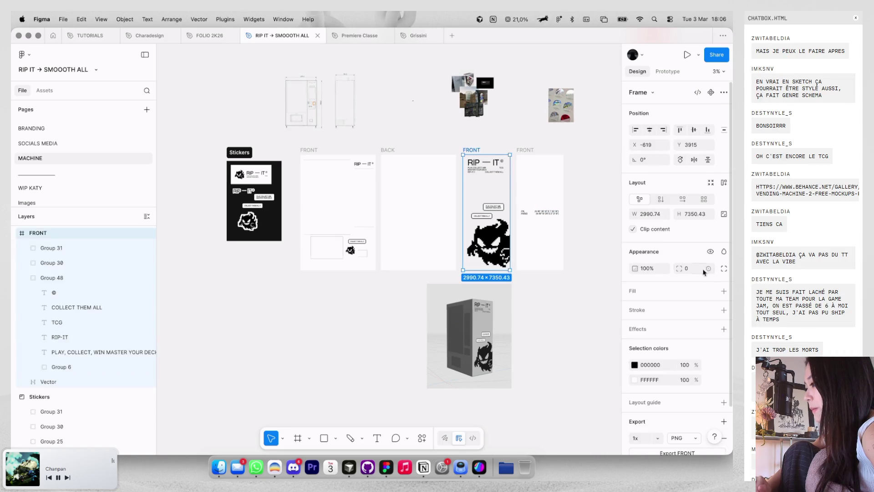
{"action": "left_click", "coordinate": [725, 291]}
{"action": "left_click", "coordinate": [634, 307]}
{"action": "left_click", "coordinate": [576, 305]}
{"action": "left_click_drag", "start_coordinate": [576, 306], "coordinate": [484, 195]}
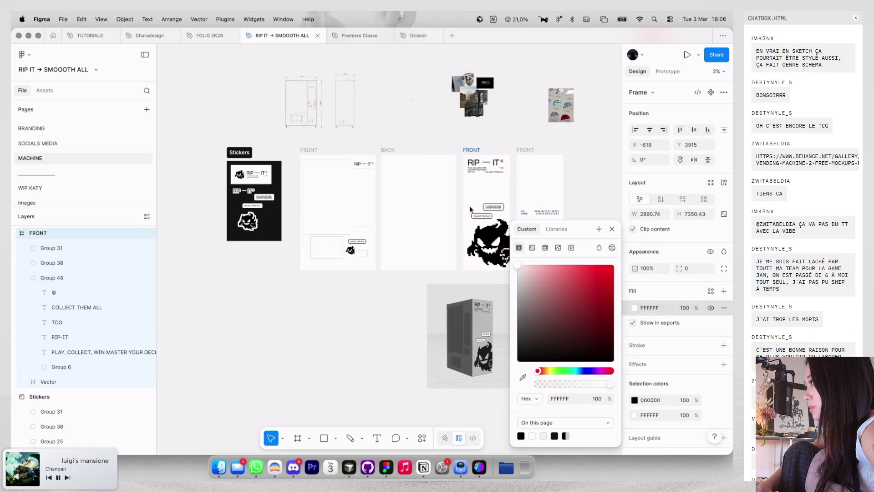
{"action": "left_click", "coordinate": [554, 138]}
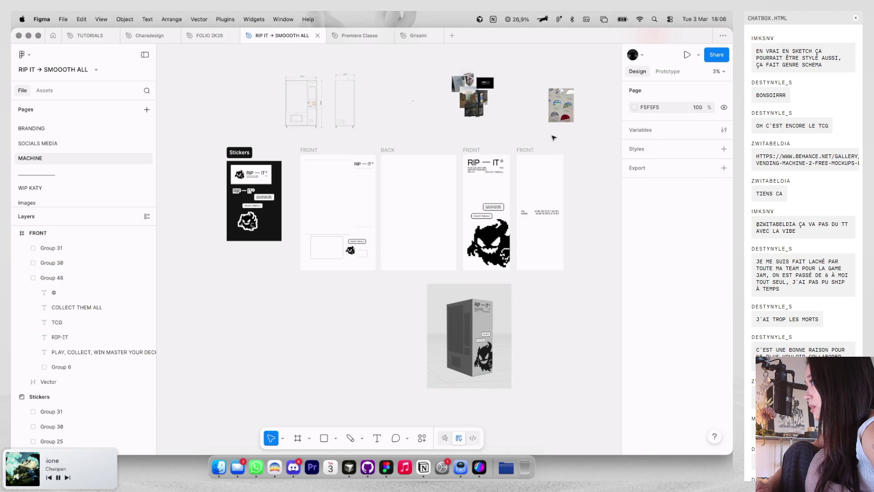
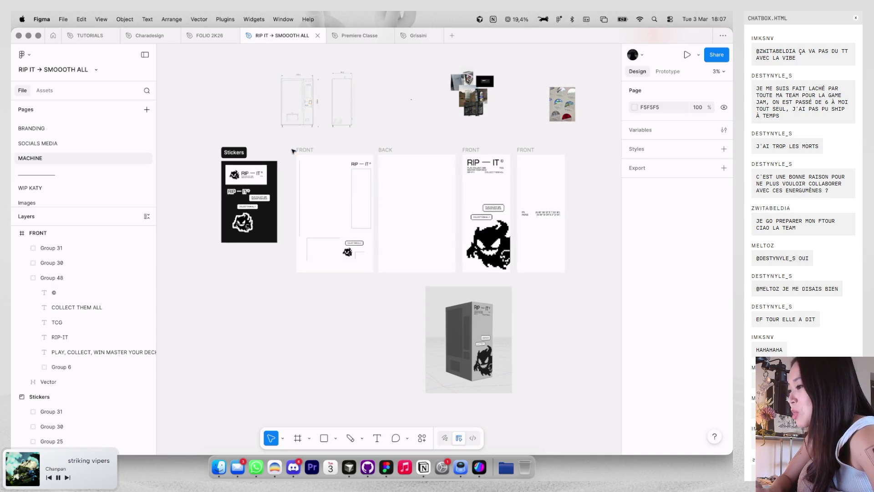
{"action": "scroll", "coordinate": [302, 153], "scroll_direction": "up", "scroll_amount": 3}
{"action": "scroll", "coordinate": [303, 153], "scroll_direction": "down", "scroll_amount": 2}
Copy the four FRONT and BACK panels from MACHINE into the empty bottom COVER frame on BRANDING
{"action": "left_click", "coordinate": [342, 136]}
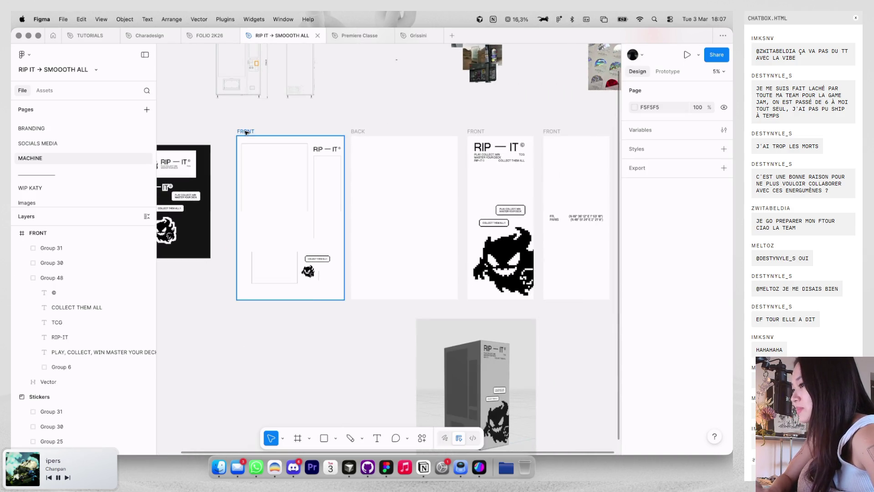
{"action": "left_click", "coordinate": [356, 131], "text": "shift"}
{"action": "left_click", "coordinate": [476, 131], "text": "shift"}
{"action": "left_click", "coordinate": [551, 131], "text": "shift"}
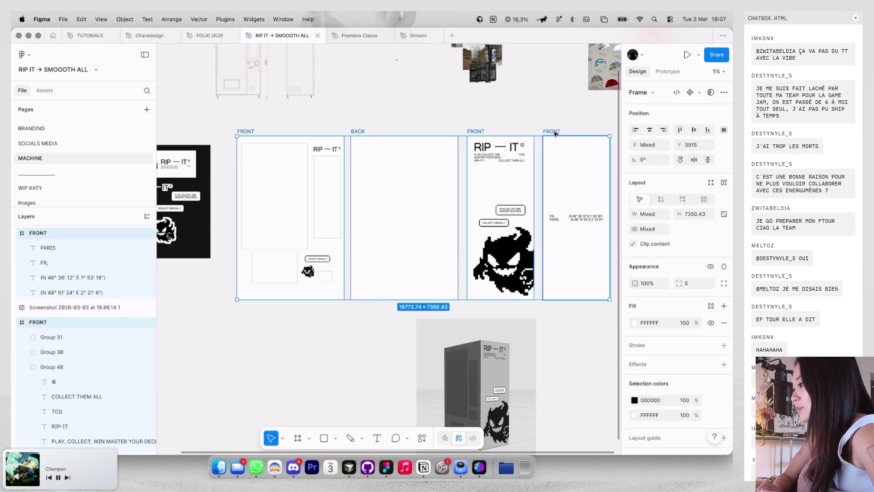
{"action": "left_click", "coordinate": [113, 146]}
{"action": "left_click", "coordinate": [113, 128]}
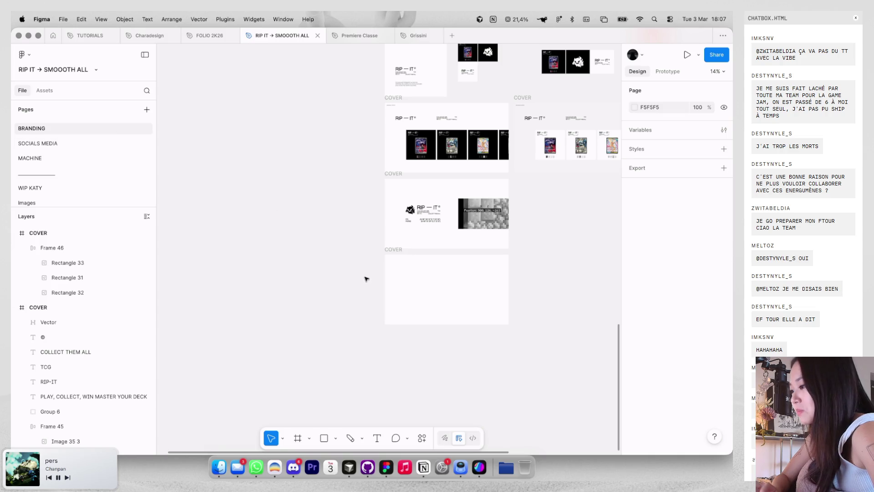
{"action": "left_click", "coordinate": [393, 250]}
{"action": "key", "text": "super+v"}
Scale the pasted panels down and move them up so they fit inside the COVER frame
{"action": "key", "text": "k"}
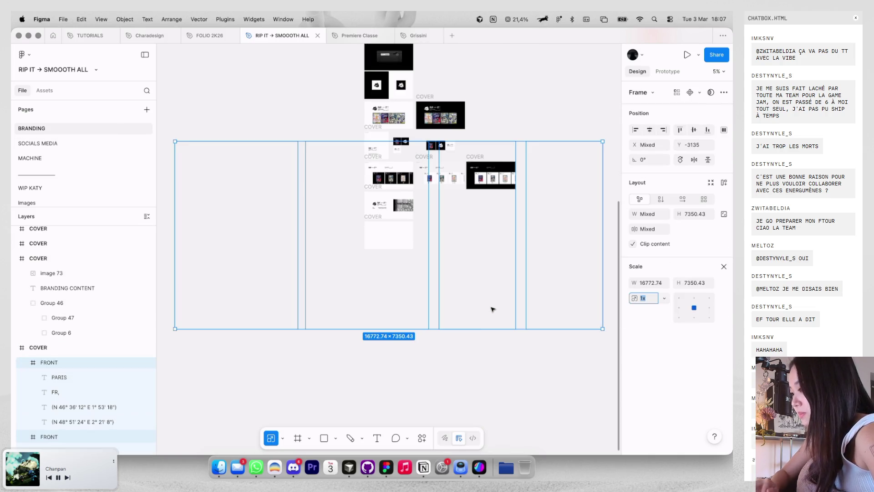
{"action": "mouse_move", "coordinate": [389, 142]}
{"action": "left_mouse_down"}
{"action": "mouse_move", "coordinate": [397, 288]}
{"action": "mouse_move", "coordinate": [404, 179]}
{"action": "mouse_move", "coordinate": [392, 213]}
{"action": "left_mouse_up"}
{"action": "scroll", "coordinate": [397, 287], "scroll_direction": "up", "scroll_amount": 3}
{"action": "scroll", "coordinate": [407, 171], "scroll_direction": "up", "scroll_amount": 3}
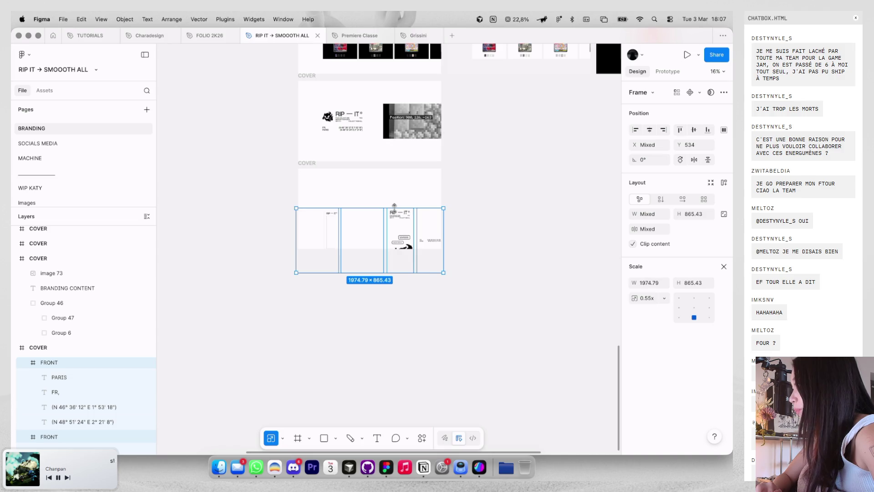
{"action": "left_click_drag", "start_coordinate": [393, 213], "coordinate": [392, 175]}
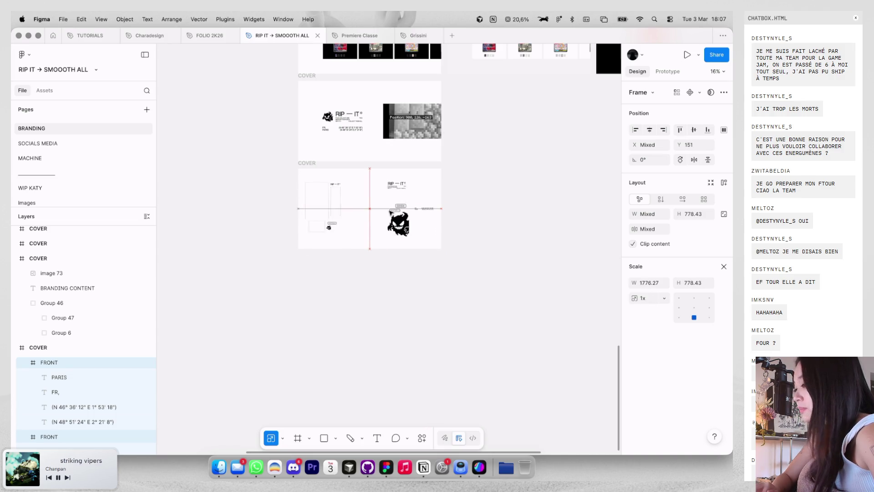
{"action": "scroll", "coordinate": [392, 171], "scroll_direction": "up", "scroll_amount": 3}
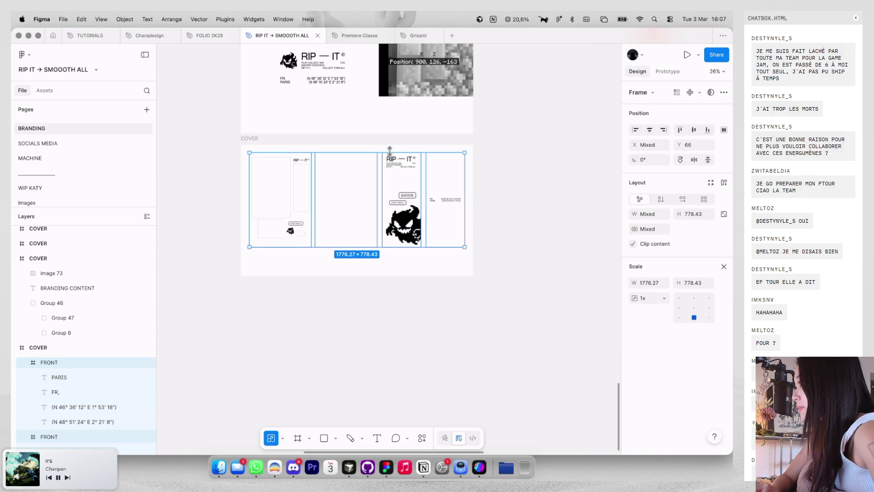
{"action": "left_click_drag", "start_coordinate": [390, 149], "coordinate": [387, 204]}
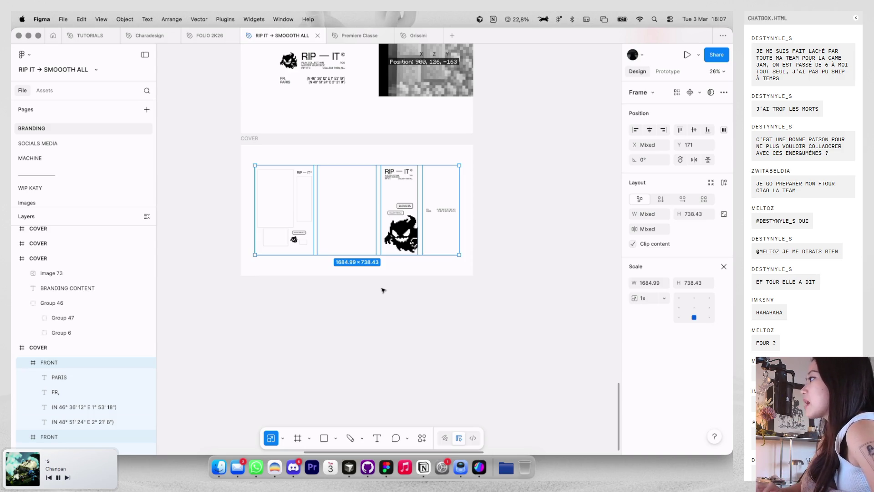
{"action": "scroll", "coordinate": [330, 221], "scroll_direction": "up", "scroll_amount": 3}
Give the BACK panel a black outline at 30% opacity
{"action": "left_click", "coordinate": [349, 139]}
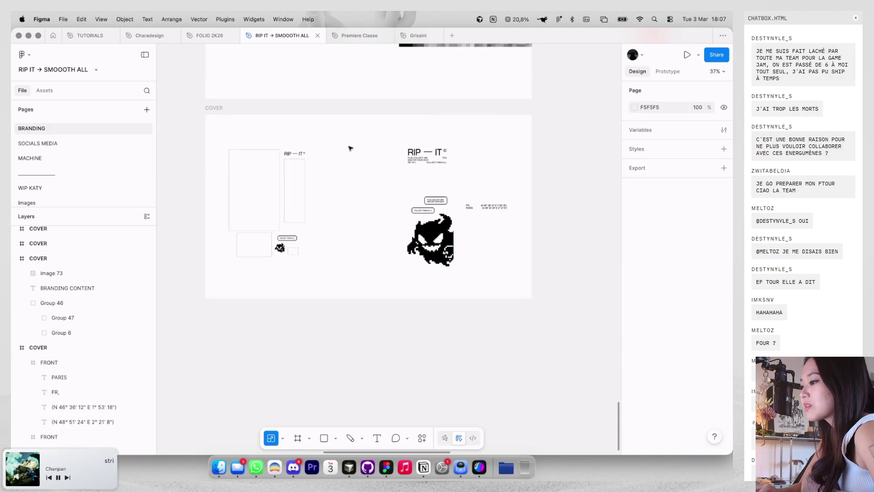
{"action": "left_click", "coordinate": [724, 252]}
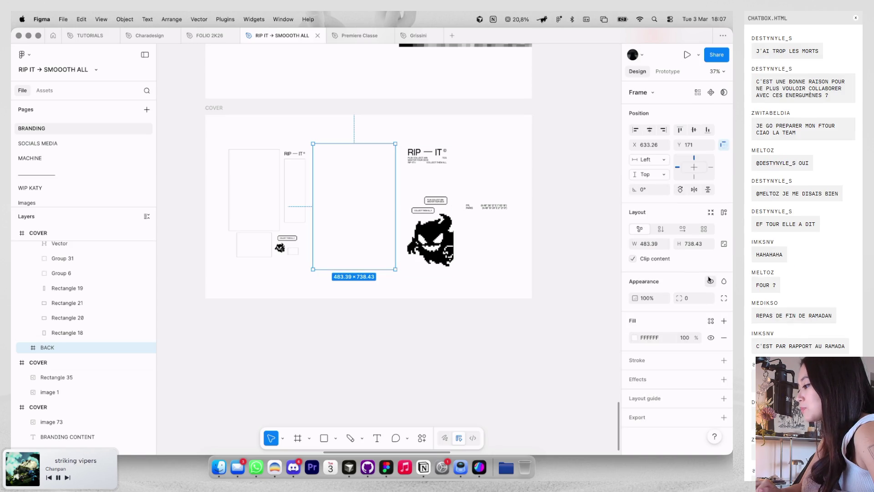
{"action": "left_click", "coordinate": [724, 361]}
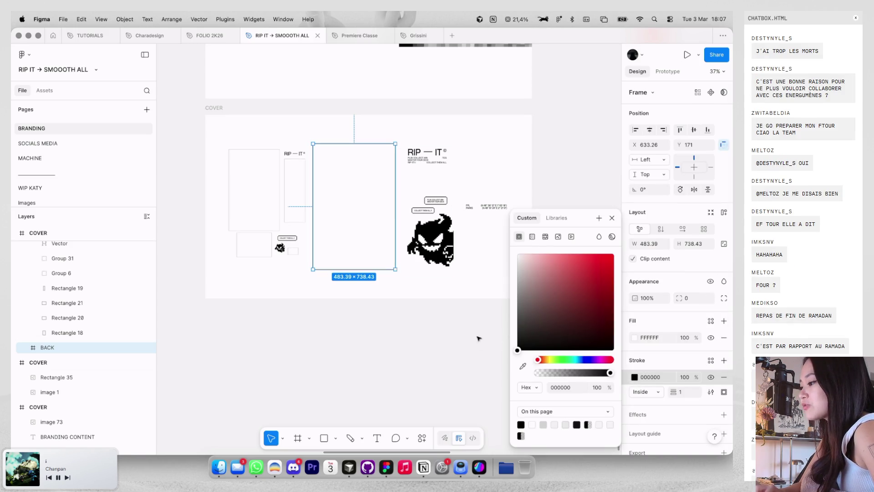
{"action": "left_click", "coordinate": [690, 377]}
{"action": "type", "text": "30"}
{"action": "key", "text": "Return"}
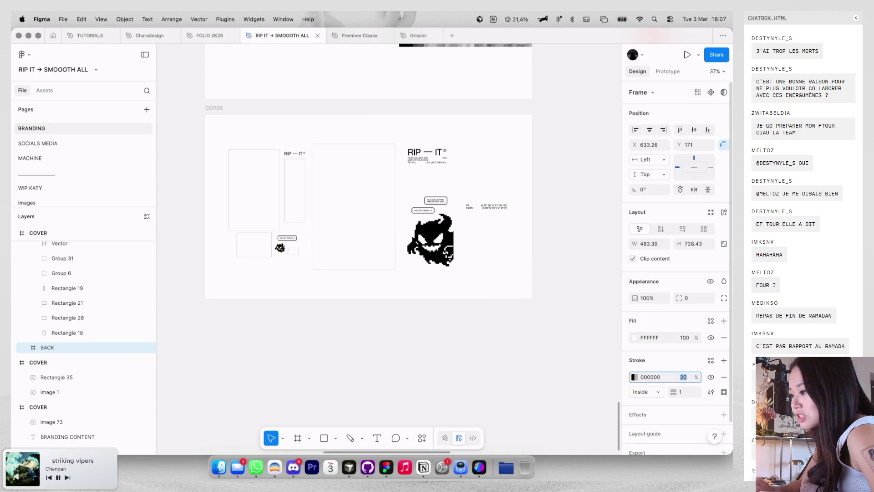
{"action": "left_click", "coordinate": [267, 271]}
{"action": "scroll", "coordinate": [266, 272], "scroll_direction": "up", "scroll_amount": 3}
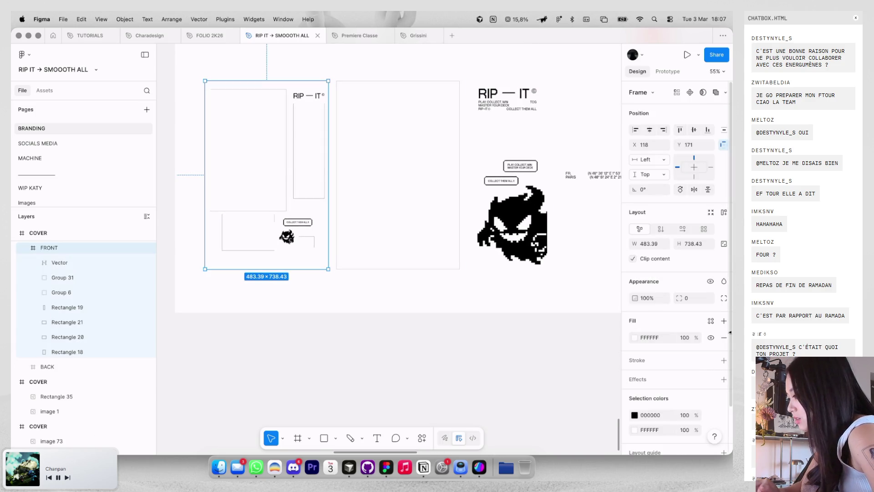
Outline the first FRONT panel at 50% opacity and adjust the BACK panel's outline opacity to match
{"action": "left_click", "coordinate": [723, 363]}
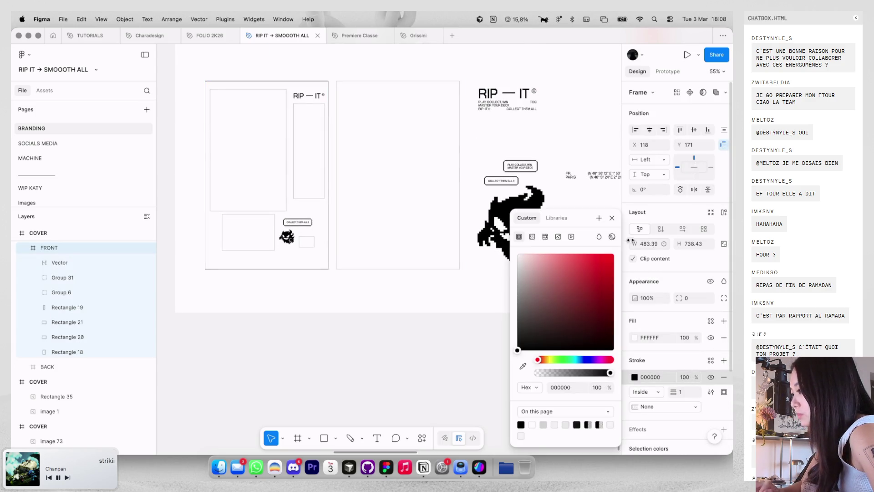
{"action": "key", "text": "Escape"}
{"action": "left_click", "coordinate": [693, 380]}
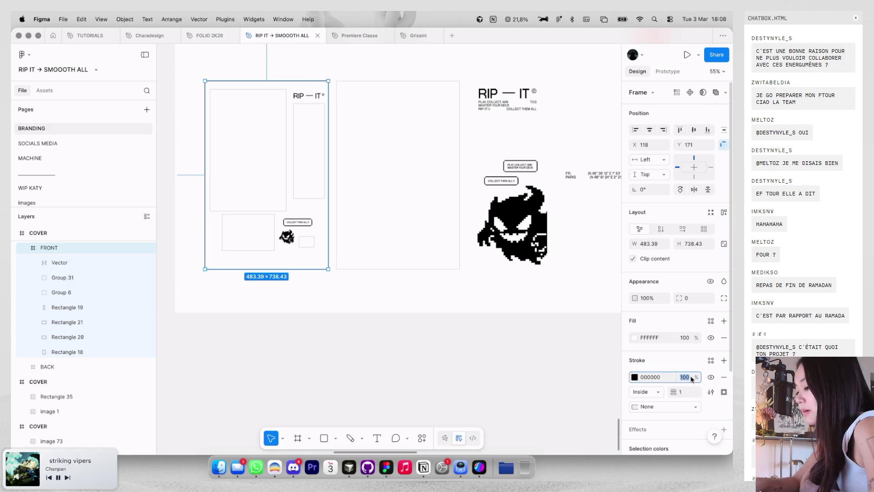
{"action": "type", "text": "50"}
{"action": "key", "text": "Return"}
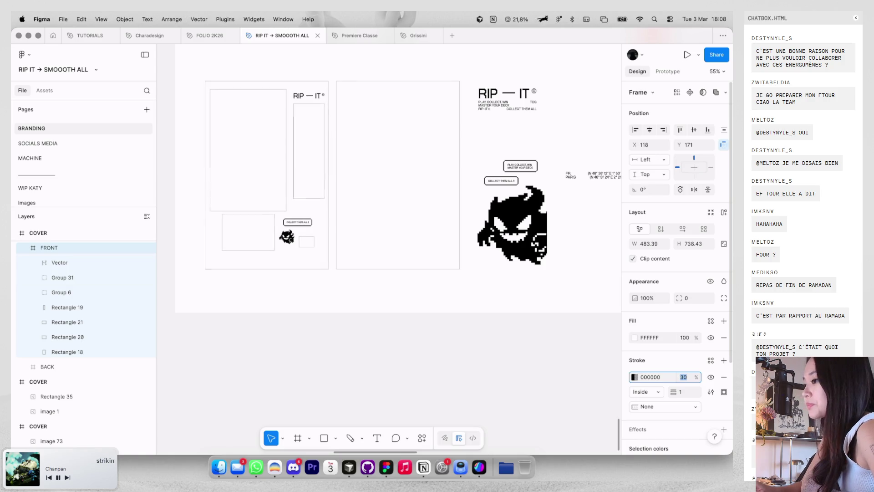
{"action": "left_click", "coordinate": [392, 244]}
{"action": "left_click", "coordinate": [692, 377]}
{"action": "key", "text": "Return"}
{"action": "left_click", "coordinate": [403, 332]}
{"action": "scroll", "coordinate": [404, 332], "scroll_direction": "right", "scroll_amount": 3}
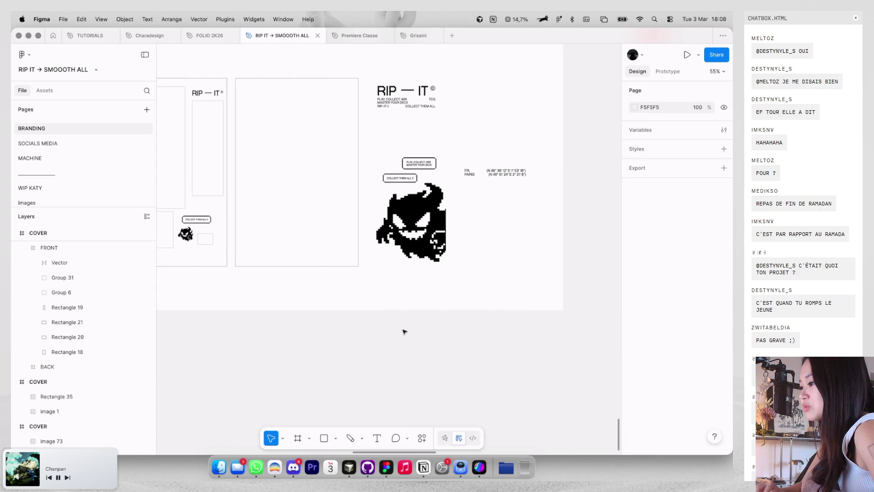
Add 40%-opacity black outlines to the RIP IT panel and the coordinates panel
{"action": "left_click", "coordinate": [445, 264]}
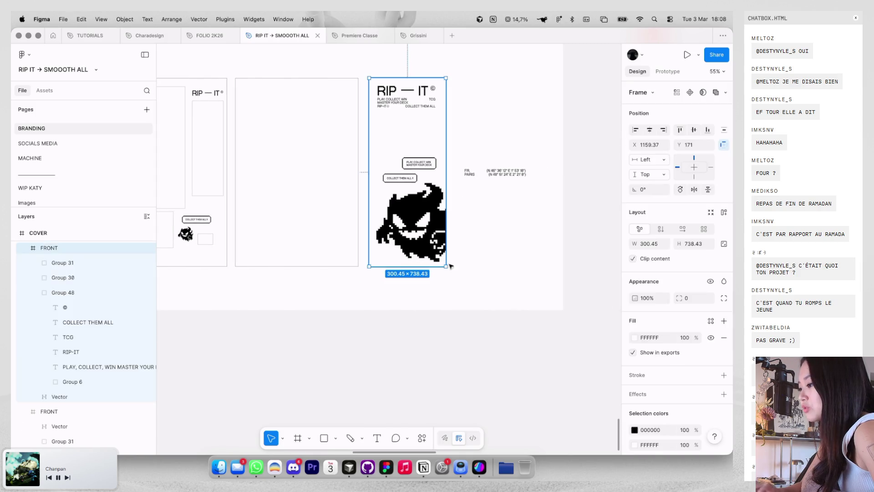
{"action": "left_click", "coordinate": [724, 375]}
{"action": "key", "text": "Escape"}
{"action": "left_click", "coordinate": [725, 391]}
{"action": "key", "text": "super+d"}
{"action": "left_click", "coordinate": [724, 360]}
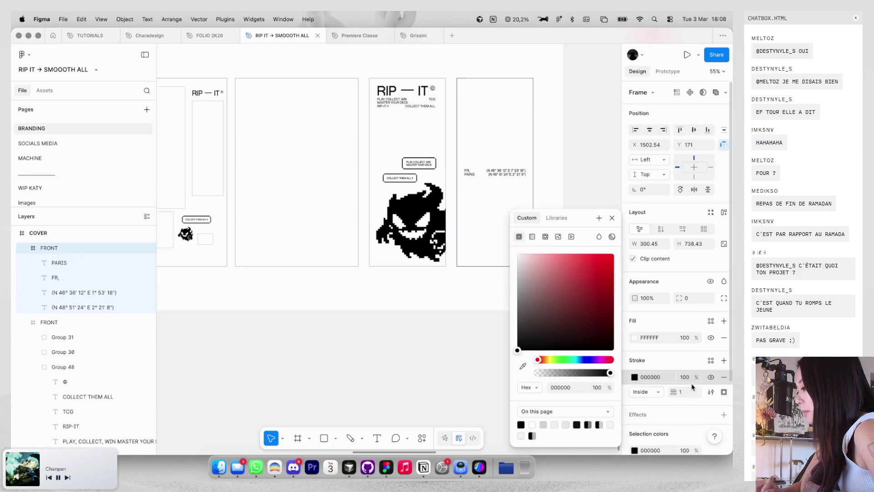
{"action": "key", "text": "Escape"}
{"action": "key", "text": "4"}
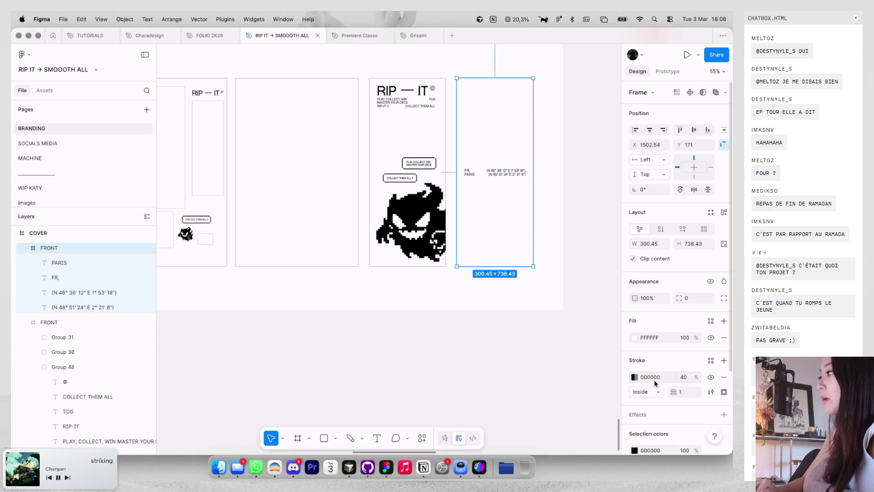
{"action": "left_click", "coordinate": [519, 338]}
{"action": "scroll", "coordinate": [519, 337], "scroll_direction": "down", "scroll_amount": 3}
{"action": "scroll", "coordinate": [520, 337], "scroll_direction": "up", "scroll_amount": 2}
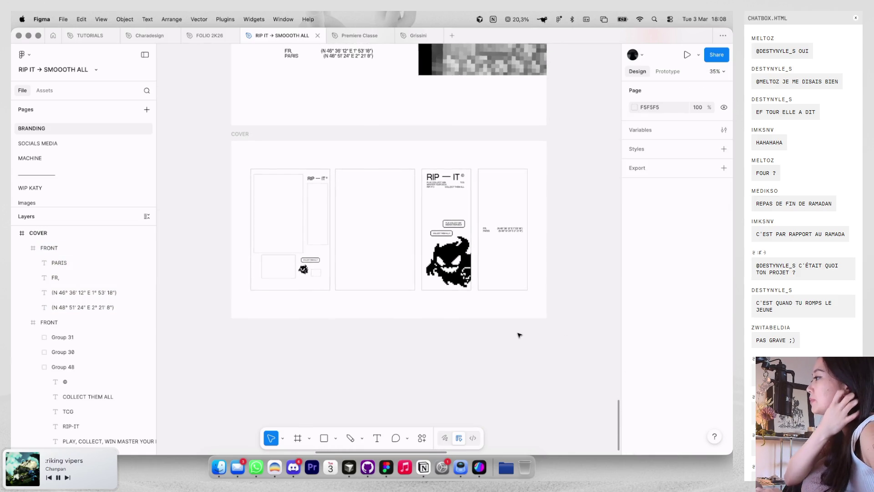
{"action": "scroll", "coordinate": [519, 335], "scroll_direction": "down", "scroll_amount": 2}
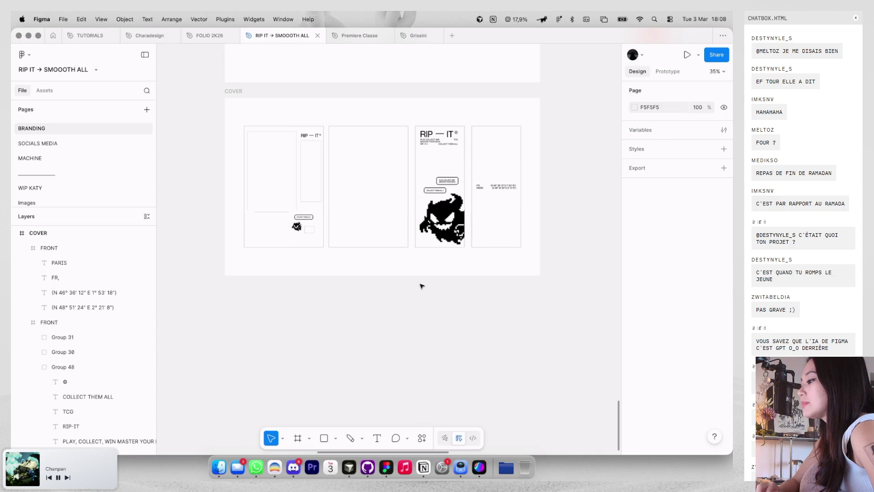
Select all four outlined panels in the cover ready for scaling
{"action": "left_click", "coordinate": [424, 226]}
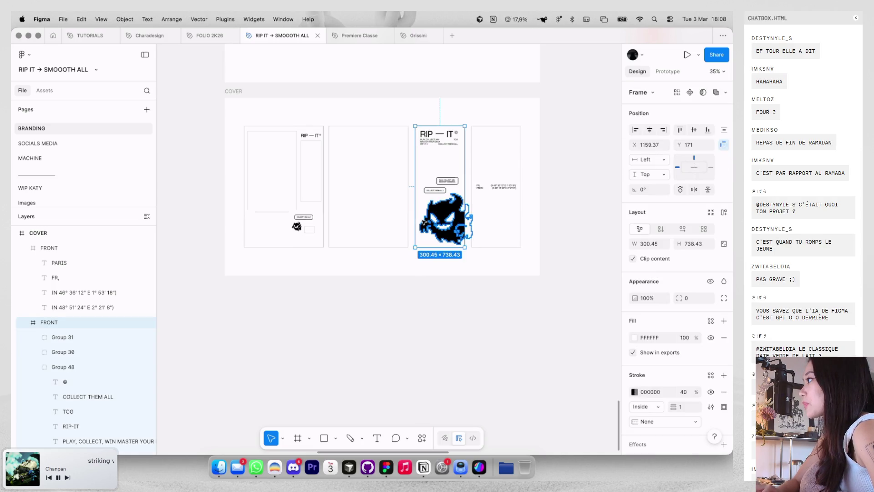
{"action": "key", "text": "super+a"}
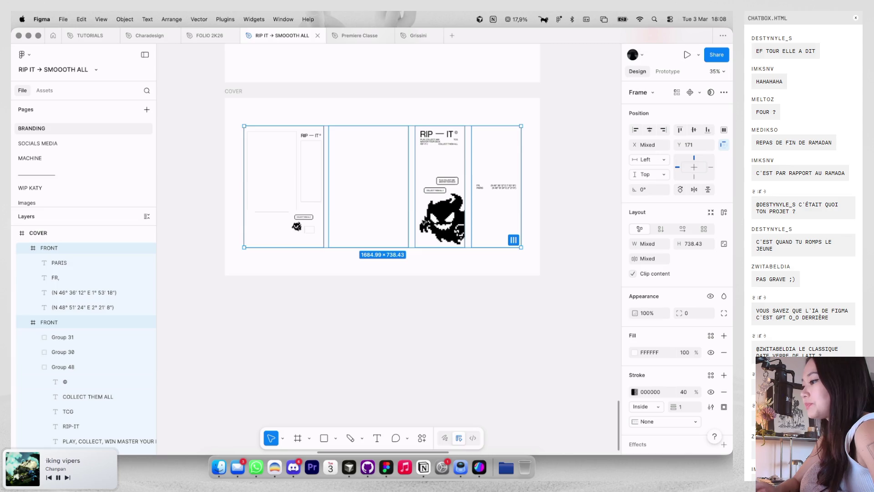
{"action": "key", "text": "k"}
Scale the four panels down slightly around their centre for a wider margin
{"action": "left_click_drag", "start_coordinate": [382, 123], "coordinate": [378, 168]}
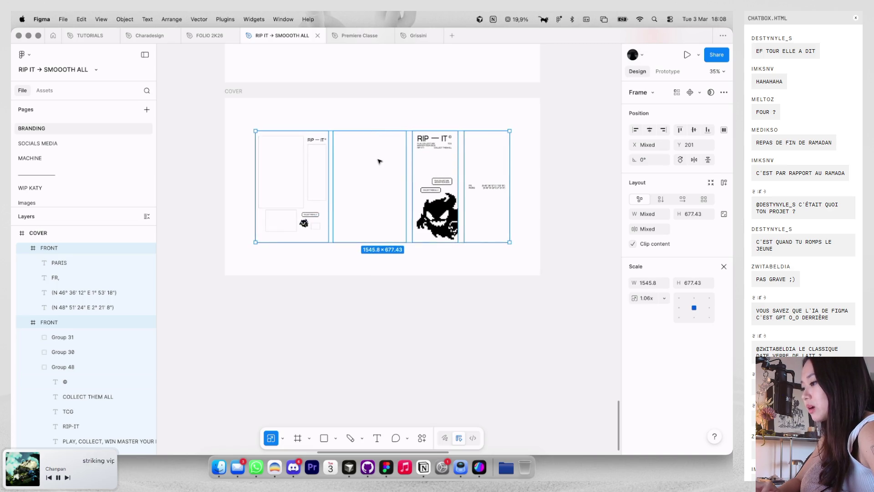
{"action": "left_click", "coordinate": [376, 312]}
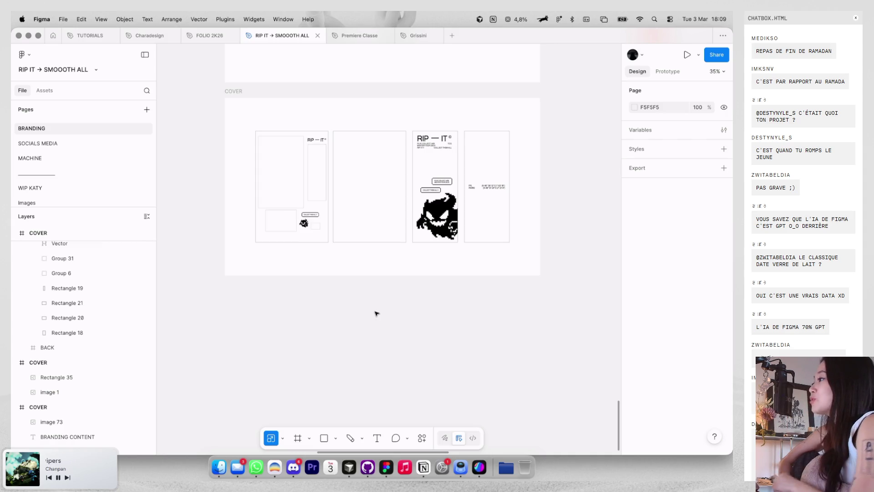
{"action": "scroll", "coordinate": [405, 211], "scroll_direction": "down", "scroll_amount": 2, "text": "ctrl"}
{"action": "scroll", "coordinate": [426, 207], "scroll_direction": "up", "scroll_amount": 3}
{"action": "scroll", "coordinate": [426, 207], "scroll_direction": "up", "scroll_amount": 2}
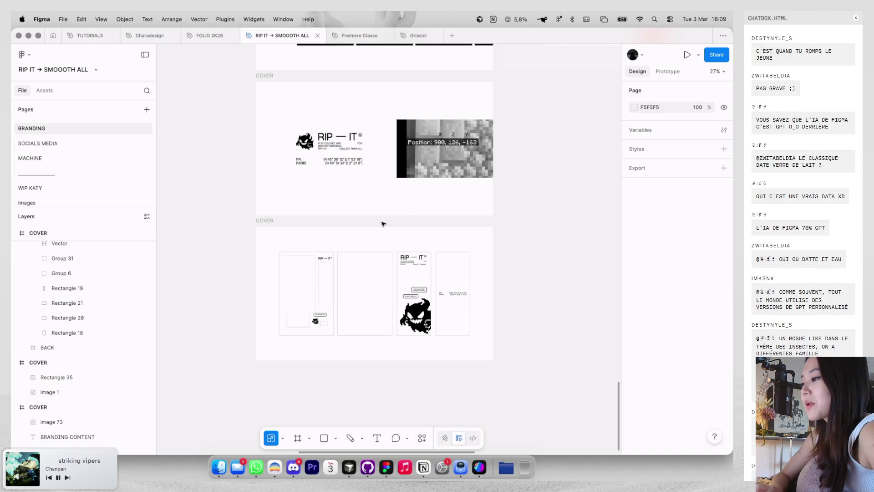
{"action": "scroll", "coordinate": [383, 222], "scroll_direction": "down", "scroll_amount": 2}
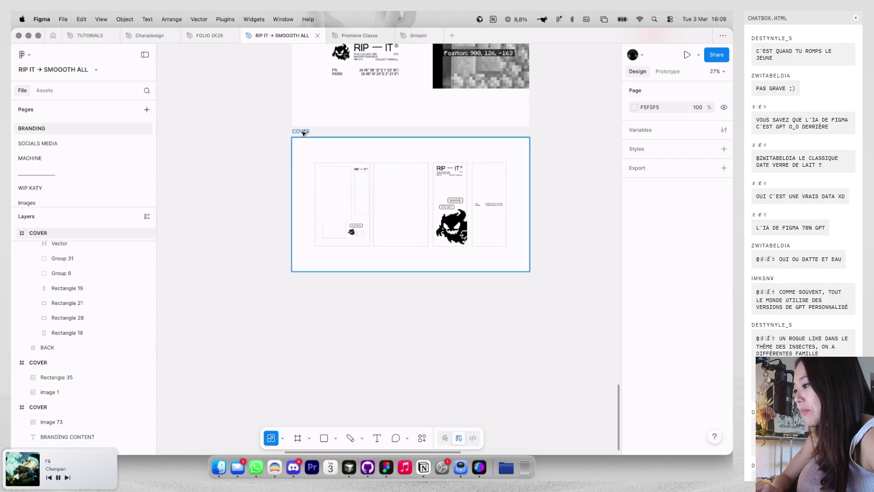
Duplicate the COVER frame below itself and empty the copy's contents
{"action": "left_click_drag", "start_coordinate": [303, 133], "coordinate": [307, 271], "text": "alt"}
{"action": "key", "text": "Return"}
{"action": "key", "text": "BackSpace"}
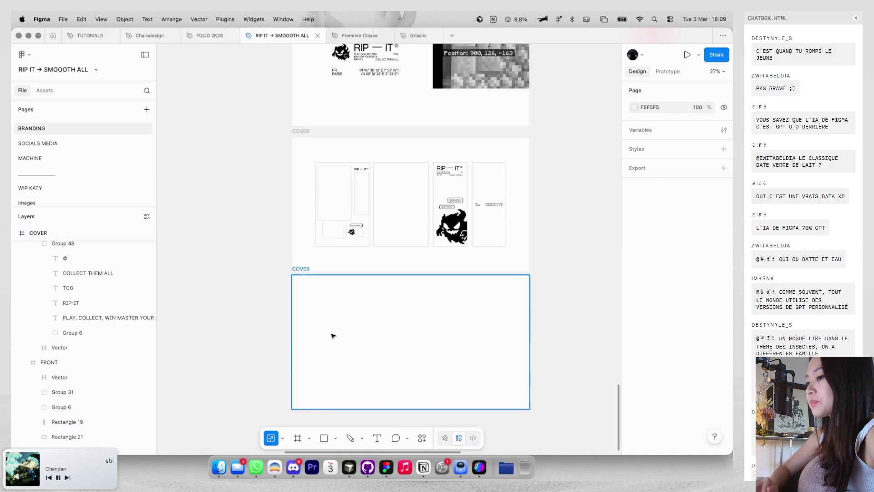
Bring the 3D machine render from MACHINE into the new COVER frame on BRANDING and select it
{"action": "left_click", "coordinate": [70, 157]}
{"action": "scroll", "coordinate": [346, 246], "scroll_direction": "down", "scroll_amount": 3}
{"action": "scroll", "coordinate": [376, 254], "scroll_direction": "down", "scroll_amount": 2, "text": "ctrl"}
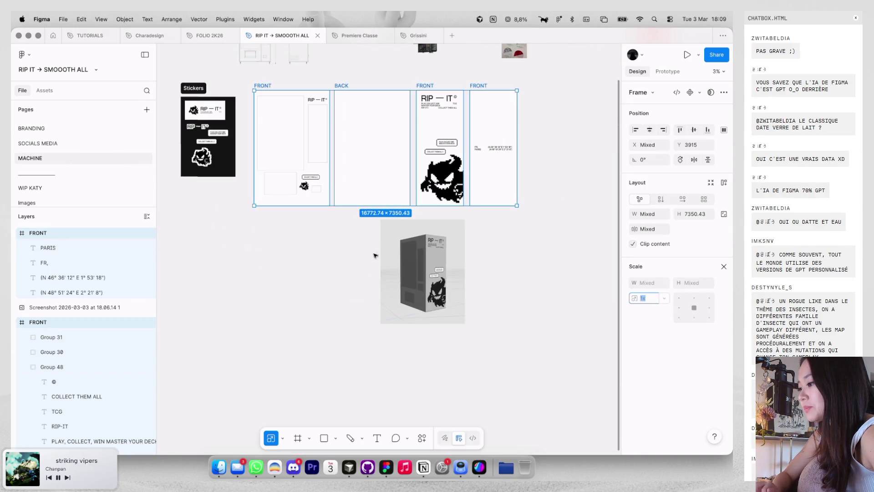
{"action": "left_click", "coordinate": [393, 254]}
{"action": "left_click", "coordinate": [99, 144]}
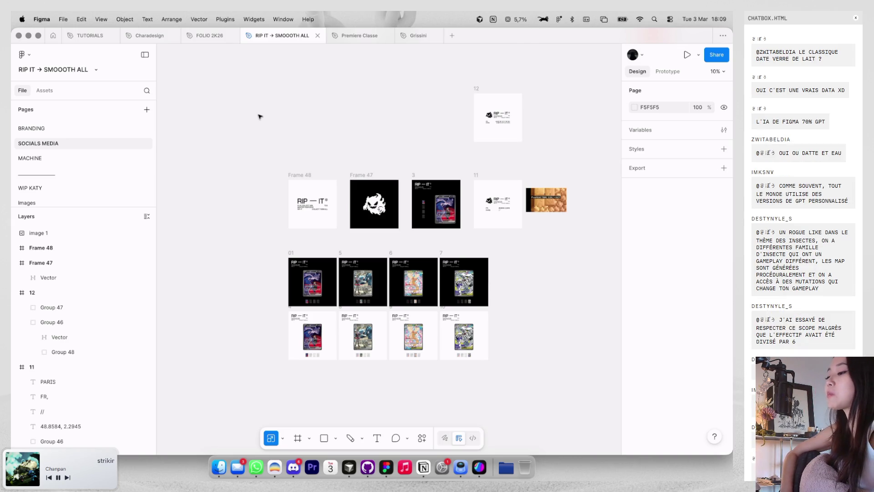
{"action": "left_click", "coordinate": [93, 162]}
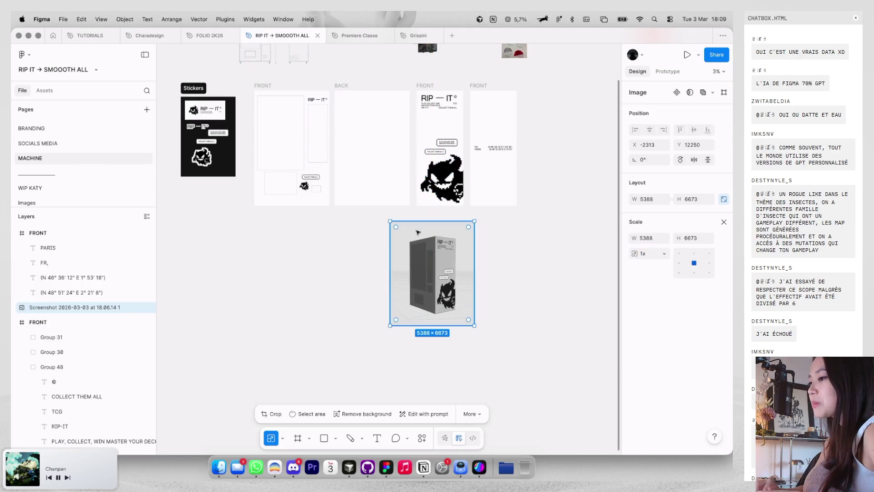
{"action": "left_click", "coordinate": [78, 144]}
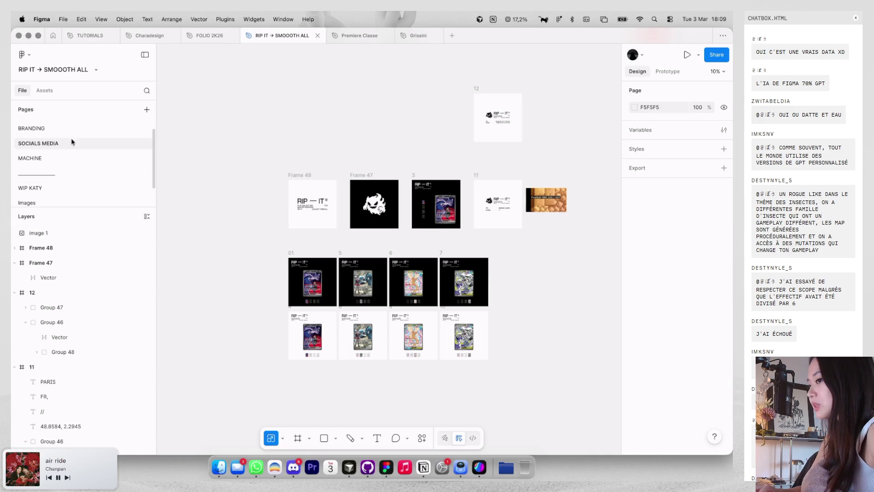
{"action": "left_click", "coordinate": [79, 130]}
{"action": "left_click", "coordinate": [300, 272]}
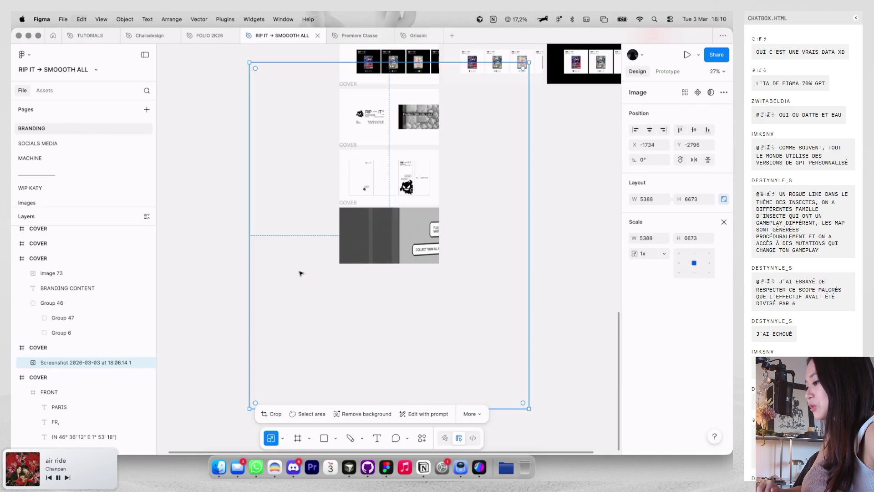
Scale the render screenshot down and align it to the COVER frame's right edge
{"action": "left_click_drag", "start_coordinate": [530, 127], "coordinate": [400, 217]}
{"action": "scroll", "coordinate": [423, 204], "scroll_direction": "up", "scroll_amount": 3}
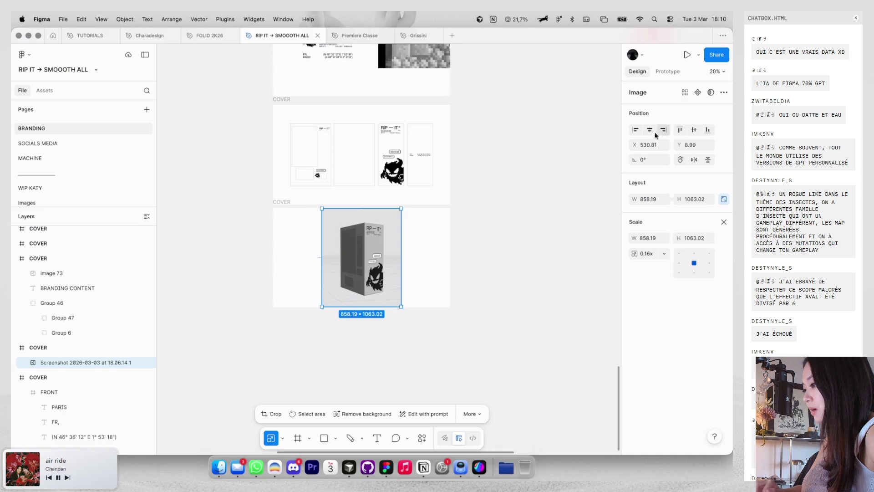
{"action": "key", "text": "Delete"}
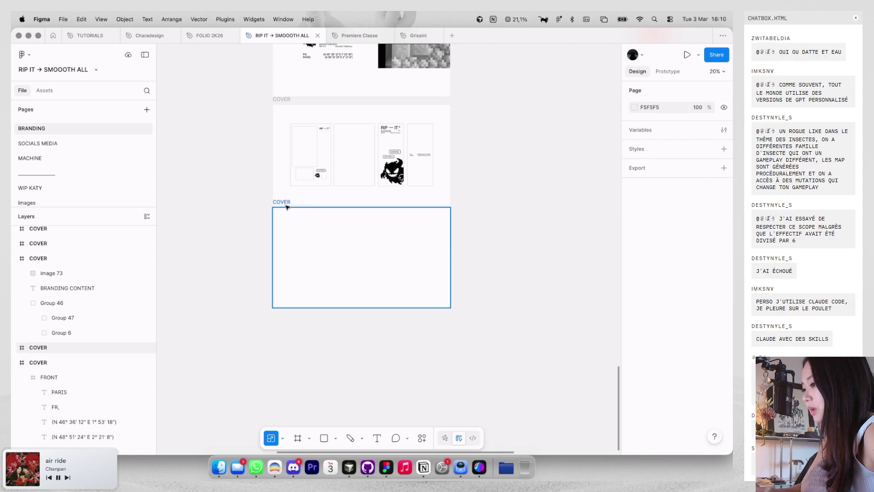
{"action": "key", "text": "super+z"}
{"action": "left_click", "coordinate": [663, 130]}
{"action": "scroll", "coordinate": [487, 209], "scroll_direction": "up", "scroll_amount": 1}
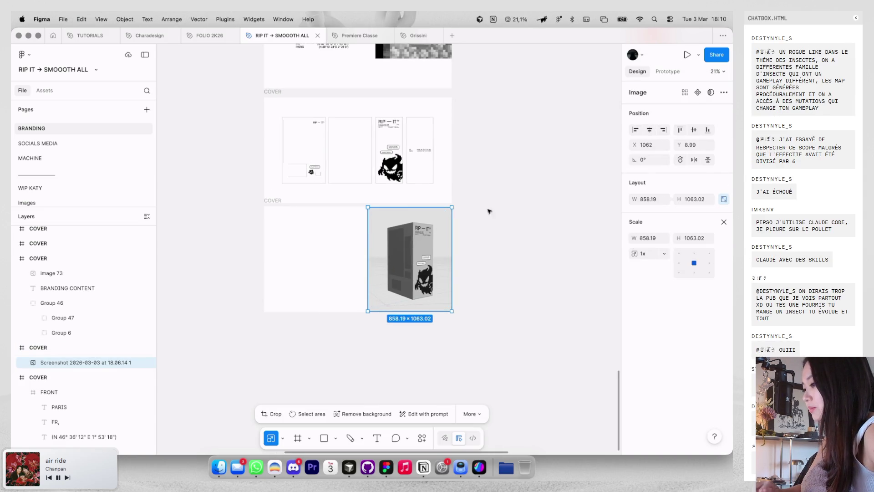
{"action": "left_click", "coordinate": [515, 200]}
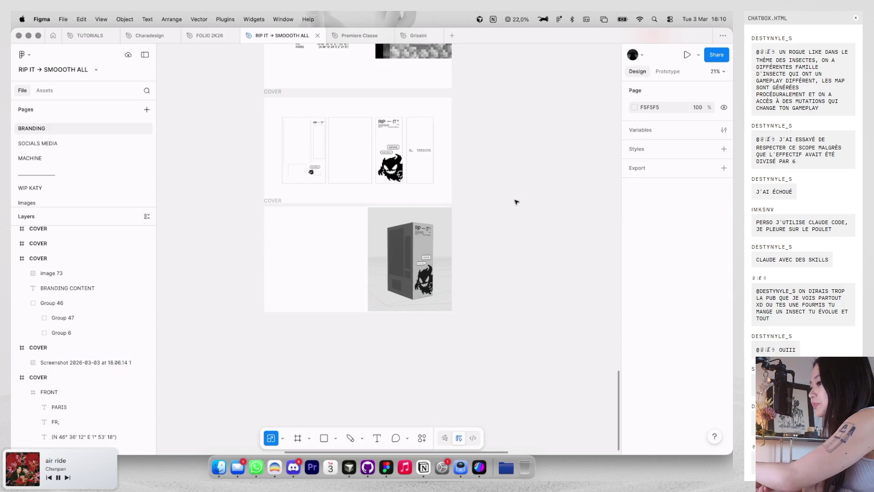
Paste a copy of the four layout panels into the lower COVER frame and shrink them beside the render
{"action": "left_click", "coordinate": [418, 150]}
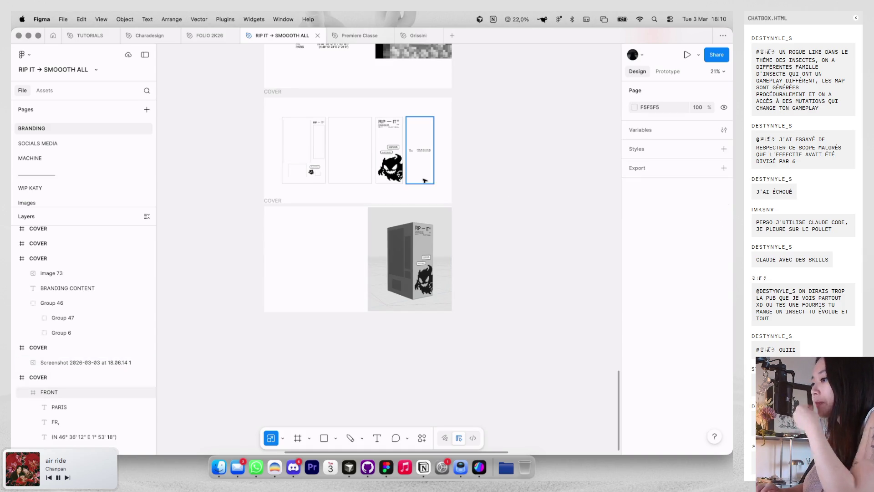
{"action": "scroll", "coordinate": [418, 150], "scroll_direction": "left", "scroll_amount": 2}
{"action": "key", "text": "shift+Return"}
{"action": "left_click", "coordinate": [321, 226]}
{"action": "key", "text": "super+v"}
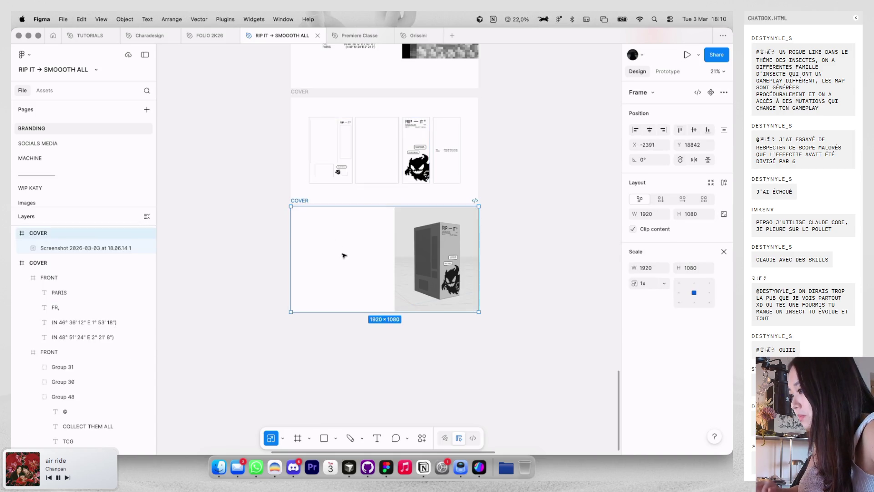
{"action": "scroll", "coordinate": [347, 253], "scroll_direction": "up", "scroll_amount": 3}
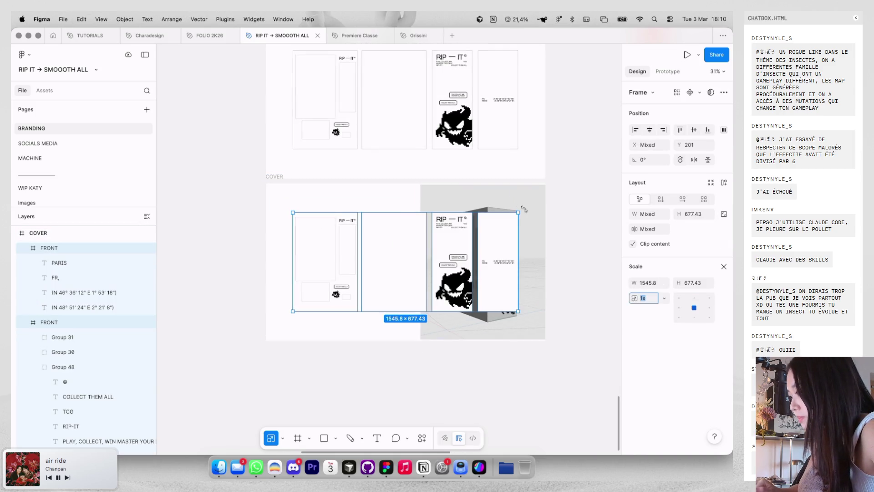
{"action": "left_click_drag", "start_coordinate": [519, 213], "coordinate": [391, 256]}
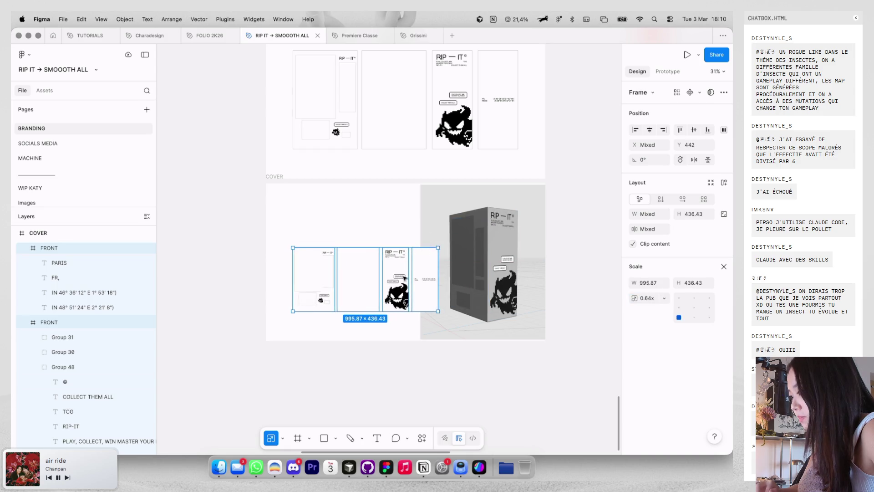
{"action": "key", "text": "v"}
Try stacking the panels as two pairs, then undo back to a single row
{"action": "left_click", "coordinate": [341, 322]}
{"action": "left_click", "coordinate": [341, 269]}
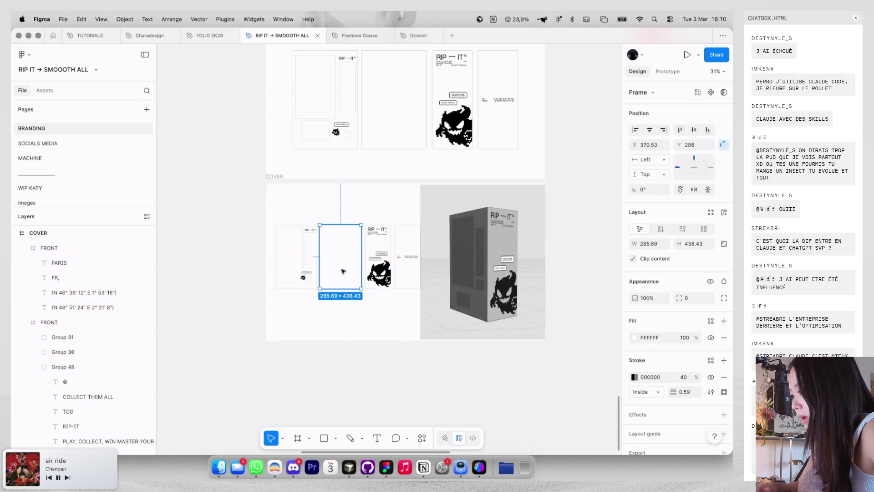
{"action": "left_click", "coordinate": [301, 254], "text": "shift"}
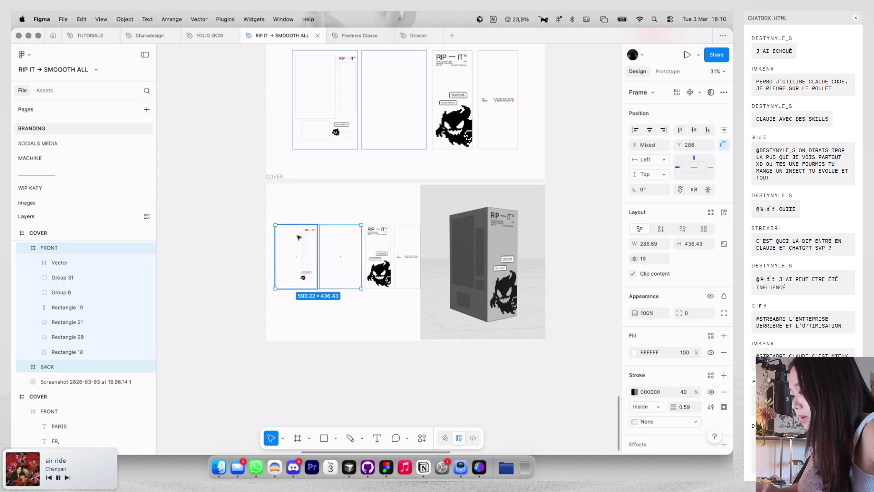
{"action": "left_click_drag", "start_coordinate": [299, 241], "coordinate": [311, 214]}
{"action": "scroll", "coordinate": [318, 210], "scroll_direction": "up", "scroll_amount": 3}
{"action": "left_click_drag", "start_coordinate": [383, 285], "coordinate": [362, 314]}
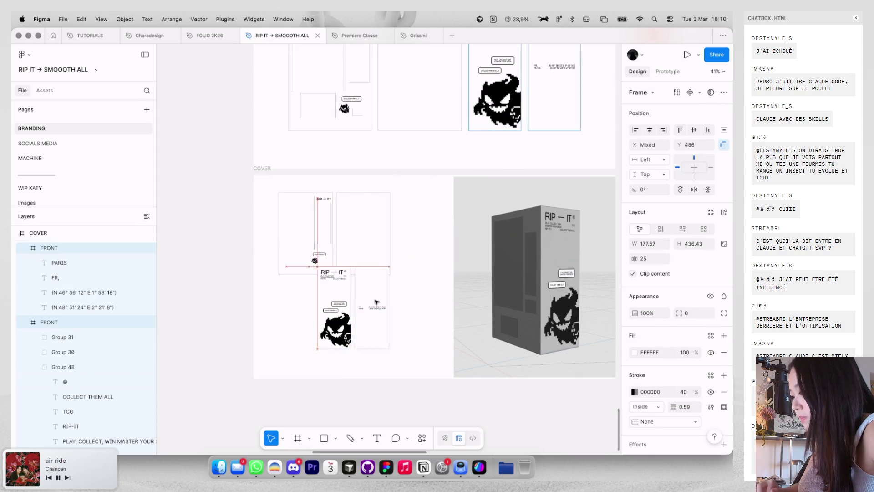
{"action": "left_click", "coordinate": [396, 301]}
{"action": "scroll", "coordinate": [397, 302], "scroll_direction": "down", "scroll_amount": 2}
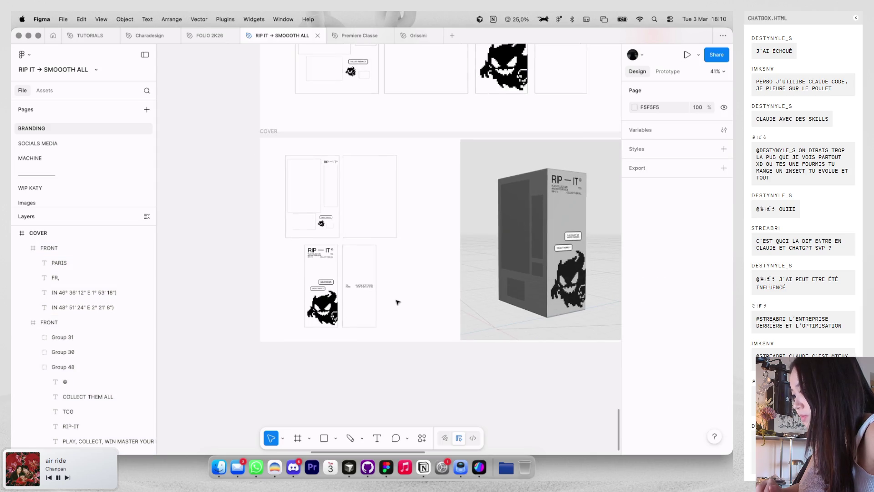
{"action": "scroll", "coordinate": [396, 301], "scroll_direction": "up", "scroll_amount": 2}
{"action": "scroll", "coordinate": [397, 301], "scroll_direction": "right", "scroll_amount": 2}
{"action": "key", "text": "cmd+z"}
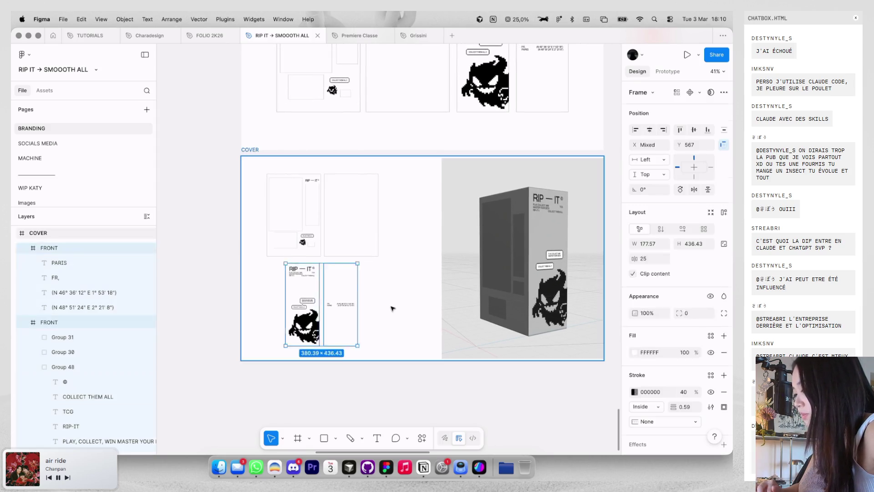
{"action": "key", "text": "cmd+z"}
{"action": "key", "text": "cmd+z"}
{"action": "key", "text": "cmd+z"}
{"action": "scroll", "coordinate": [393, 309], "scroll_direction": "down", "scroll_amount": 1}
Scale the row of four panels down further and reposition it
{"action": "left_click", "coordinate": [453, 306]}
{"action": "left_click", "coordinate": [400, 310]}
{"action": "left_click_drag", "start_coordinate": [409, 315], "coordinate": [304, 254]}
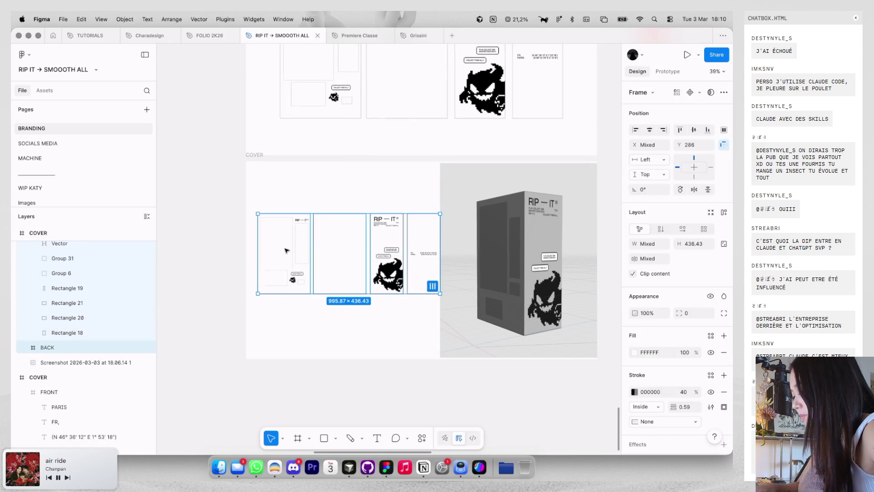
{"action": "key", "text": "k"}
{"action": "left_click_drag", "start_coordinate": [317, 215], "coordinate": [330, 256]}
{"action": "left_click", "coordinate": [353, 189]}
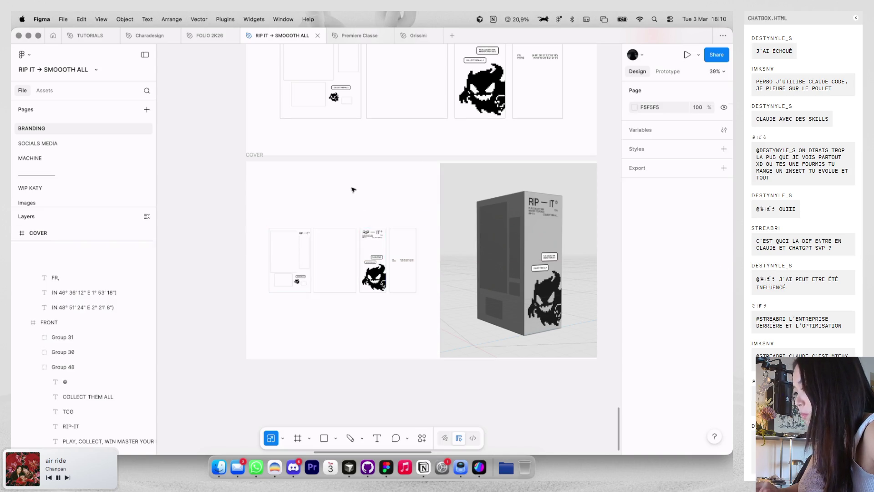
{"action": "scroll", "coordinate": [353, 190], "scroll_direction": "down", "scroll_amount": 5}
{"action": "scroll", "coordinate": [354, 189], "scroll_direction": "up", "scroll_amount": 1}
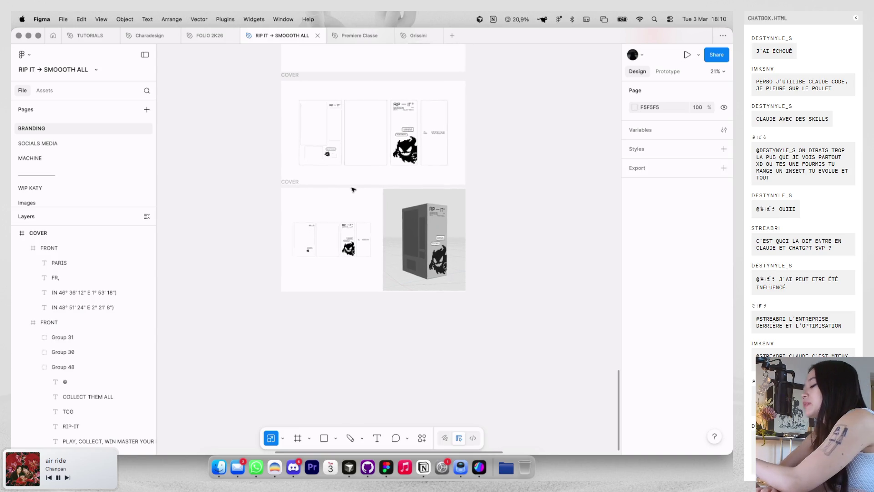
{"action": "scroll", "coordinate": [353, 189], "scroll_direction": "up", "scroll_amount": 1}
{"action": "scroll", "coordinate": [353, 190], "scroll_direction": "up", "scroll_amount": 1}
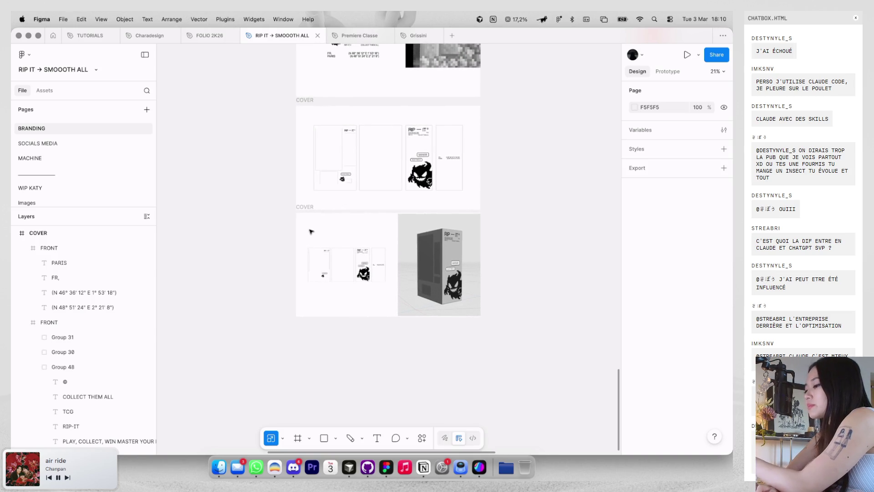
Delete the panel copies, leaving the cover's left side empty, and return to the MACHINE page
{"action": "left_click_drag", "start_coordinate": [300, 232], "coordinate": [386, 302]}
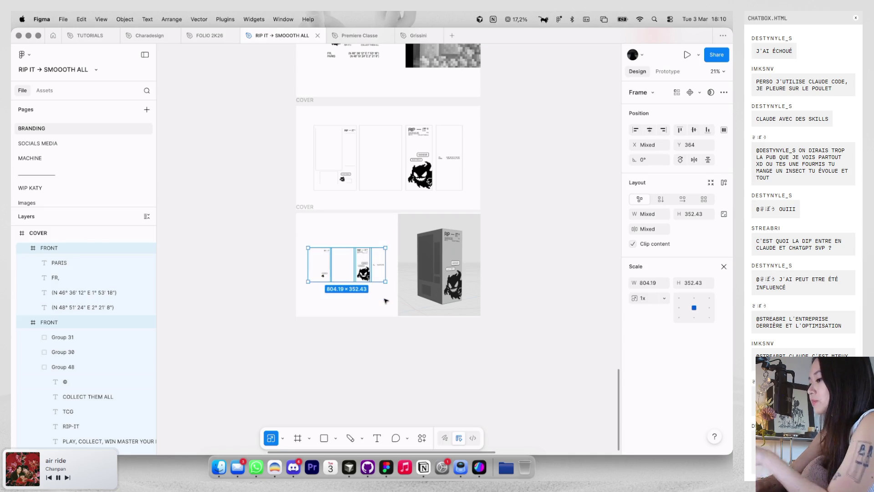
{"action": "key", "text": "Delete"}
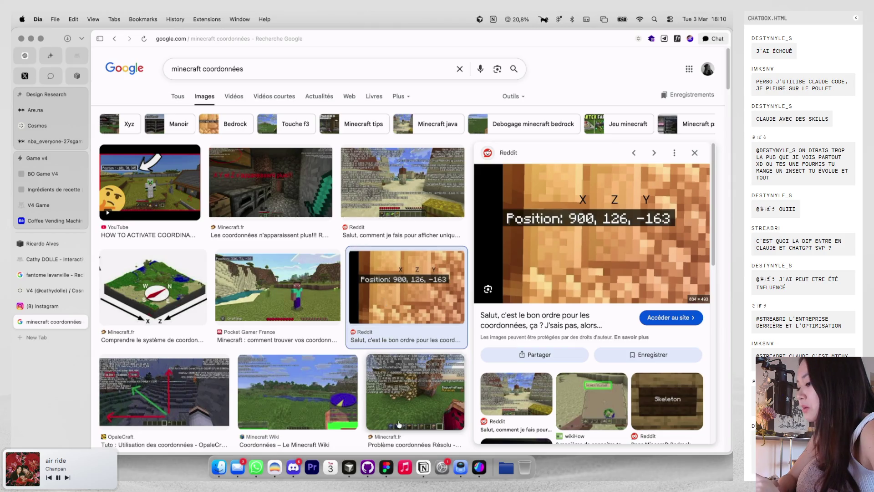
{"action": "key", "text": "ctrl+Right"}
{"action": "left_click", "coordinate": [477, 212]}
{"action": "scroll", "coordinate": [460, 179], "scroll_direction": "up", "scroll_amount": 2}
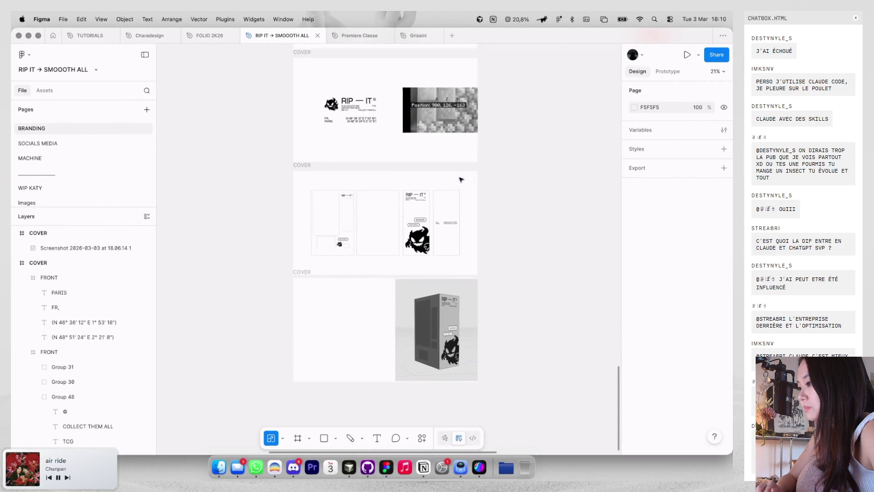
{"action": "left_click", "coordinate": [78, 157]}
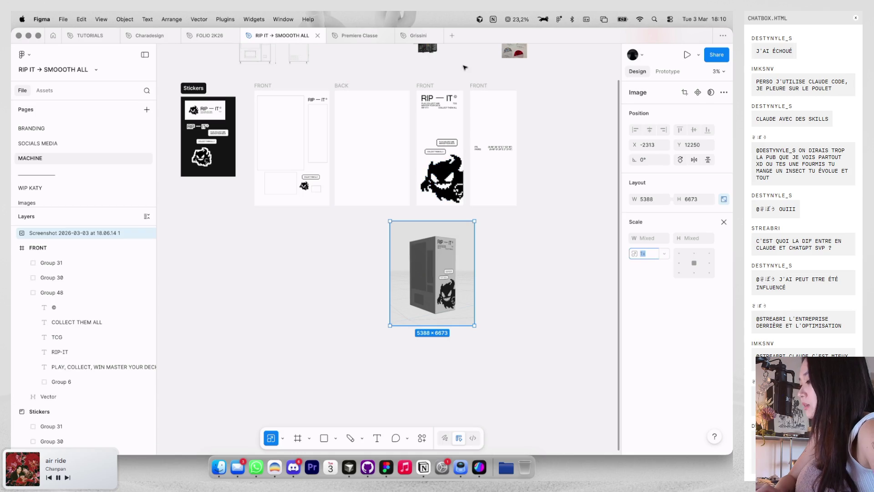
{"action": "scroll", "coordinate": [472, 81], "scroll_direction": "up", "scroll_amount": 3}
{"action": "scroll", "coordinate": [478, 79], "scroll_direction": "up", "scroll_amount": 3}
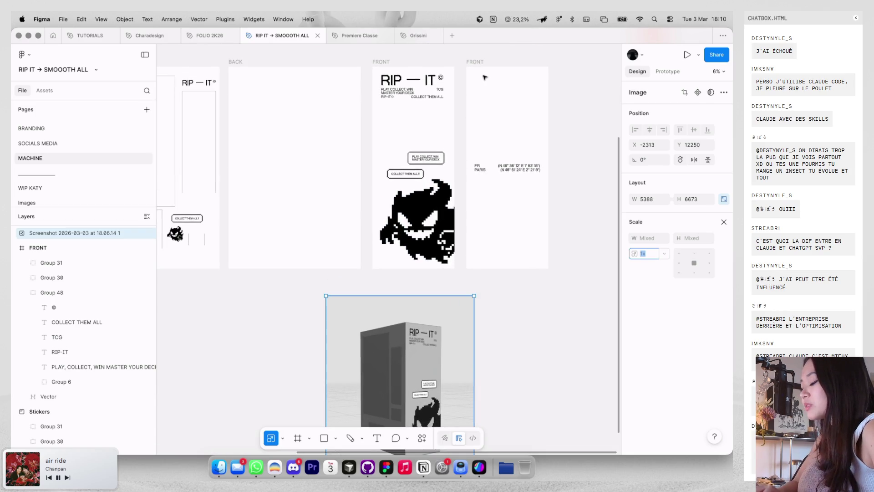
{"action": "scroll", "coordinate": [484, 78], "scroll_direction": "down", "scroll_amount": 2}
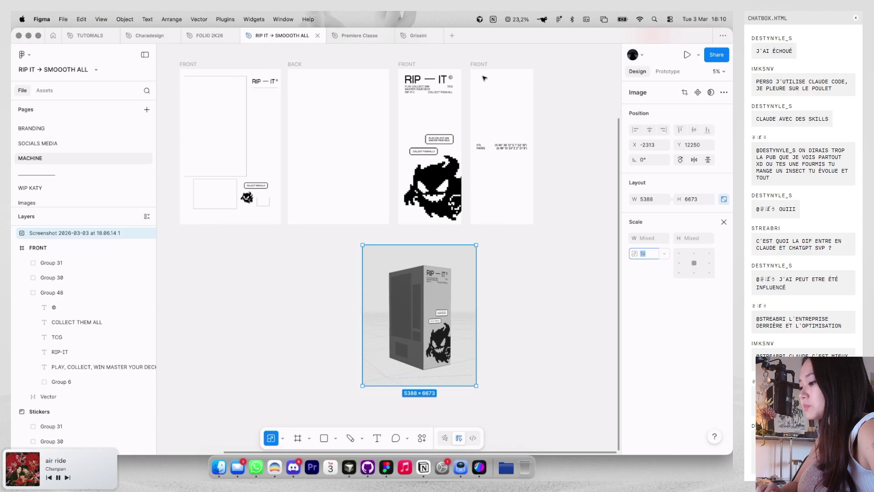
Remove the white fill from the last FRONT panel so it is transparent
{"action": "left_click", "coordinate": [481, 62]}
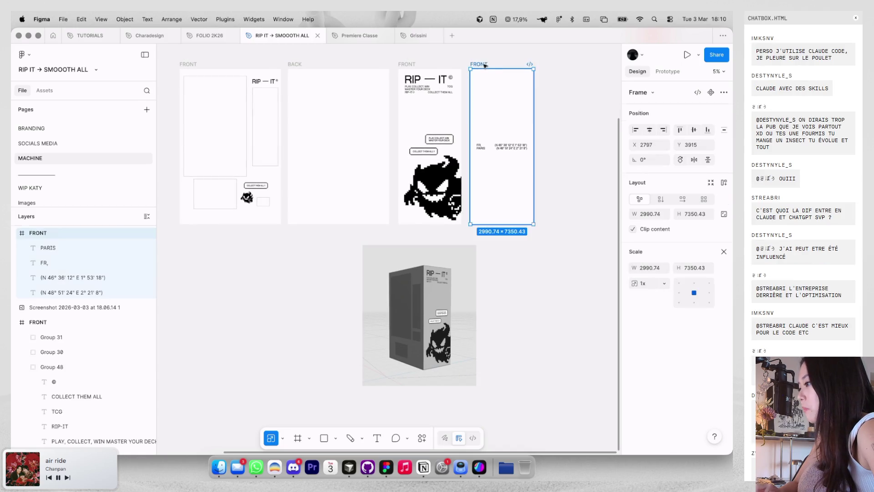
{"action": "left_click", "coordinate": [726, 253]}
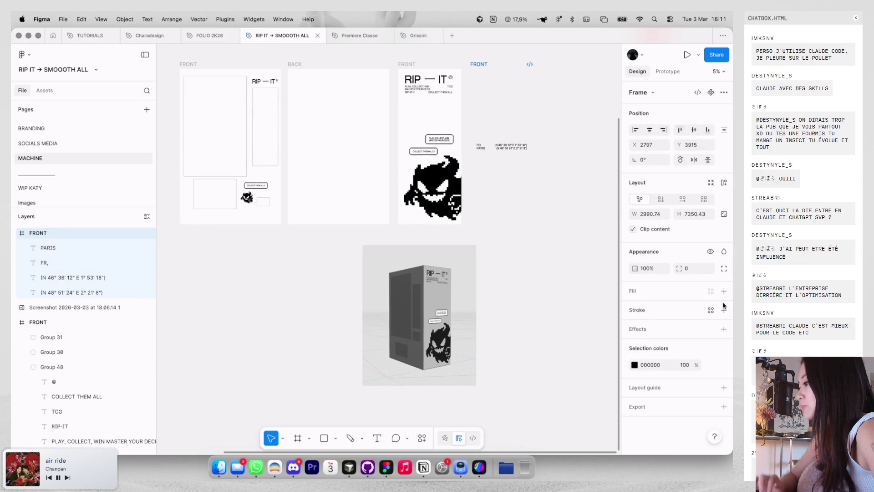
{"action": "left_click", "coordinate": [723, 306]}
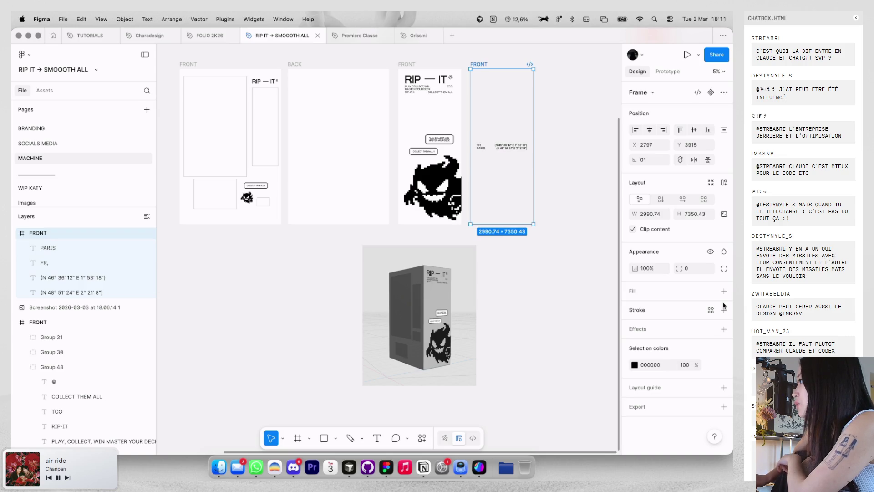
{"action": "mouse_move", "coordinate": [677, 291]}
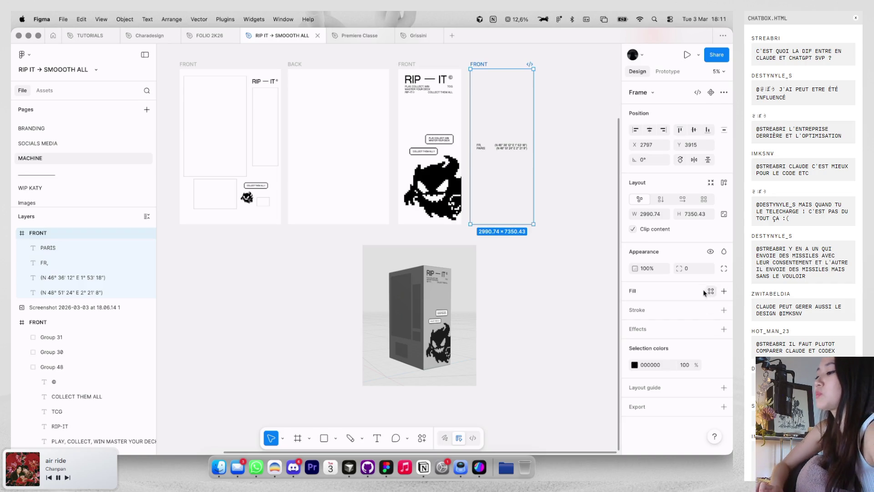
{"action": "scroll", "coordinate": [504, 306], "scroll_direction": "down", "scroll_amount": 2}
{"action": "scroll", "coordinate": [504, 307], "scroll_direction": "down", "scroll_amount": 2}
{"action": "scroll", "coordinate": [504, 307], "scroll_direction": "down", "scroll_amount": 2}
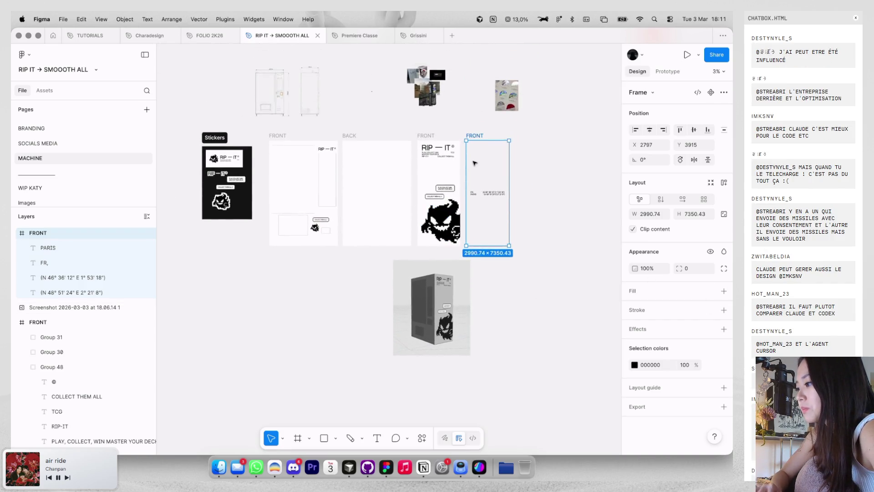
{"action": "scroll", "coordinate": [437, 178], "scroll_direction": "up", "scroll_amount": 2}
Paste a copy of the ghost sticker into the FRONT panel and shrink it to 913 by 881
{"action": "left_click", "coordinate": [234, 217]}
{"action": "scroll", "coordinate": [439, 181], "scroll_direction": "right", "scroll_amount": 3}
{"action": "left_click", "coordinate": [447, 160]}
{"action": "key", "text": "ctrl+v"}
{"action": "scroll", "coordinate": [479, 205], "scroll_direction": "up", "scroll_amount": 2}
{"action": "left_click_drag", "start_coordinate": [477, 192], "coordinate": [478, 238]}
{"action": "scroll", "coordinate": [478, 237], "scroll_direction": "down", "scroll_amount": 2}
{"action": "scroll", "coordinate": [411, 205], "scroll_direction": "left", "scroll_amount": 3}
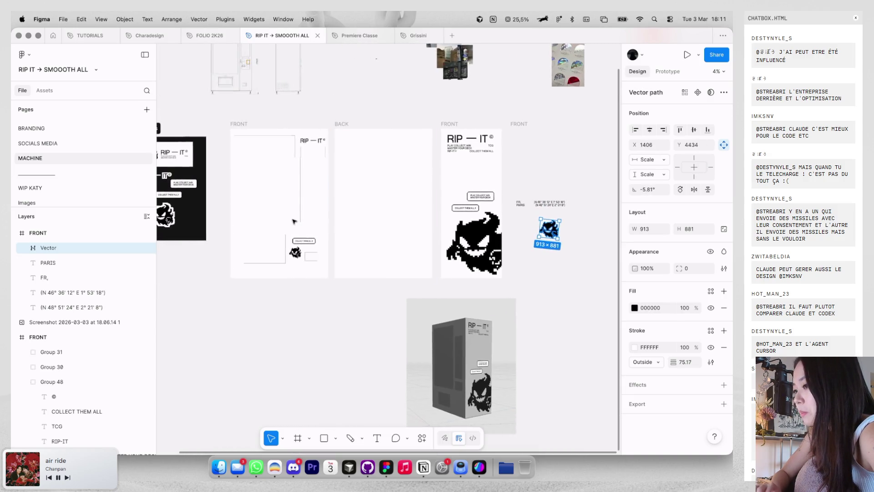
{"action": "scroll", "coordinate": [307, 191], "scroll_direction": "left", "scroll_amount": 3}
Move the RIP-IT sticker into the second FRONT panel and nudge the RIP — IT title onto the guide
{"action": "left_click", "coordinate": [244, 177]}
{"action": "scroll", "coordinate": [406, 144], "scroll_direction": "up", "scroll_amount": 3}
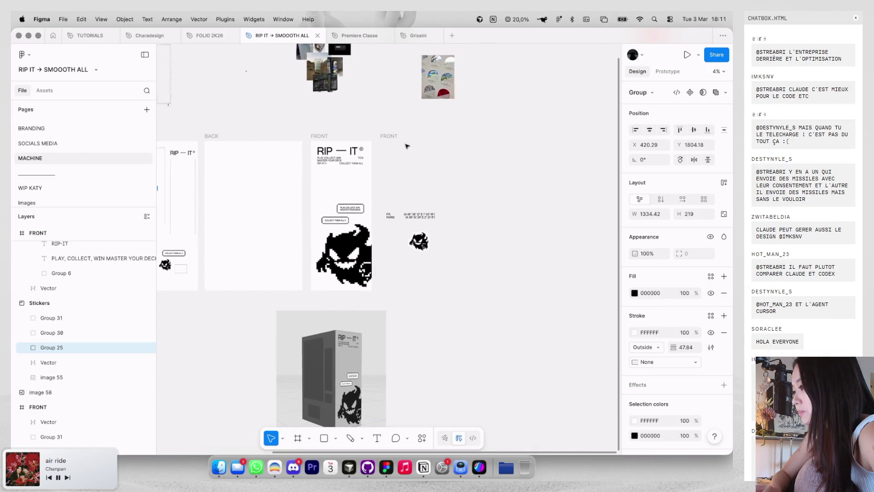
{"action": "mouse_move", "coordinate": [245, 177]}
{"action": "left_mouse_down"}
{"action": "mouse_move", "coordinate": [409, 179]}
{"action": "mouse_move", "coordinate": [433, 164]}
{"action": "mouse_move", "coordinate": [420, 185]}
{"action": "left_mouse_up"}
{"action": "left_click", "coordinate": [422, 148]}
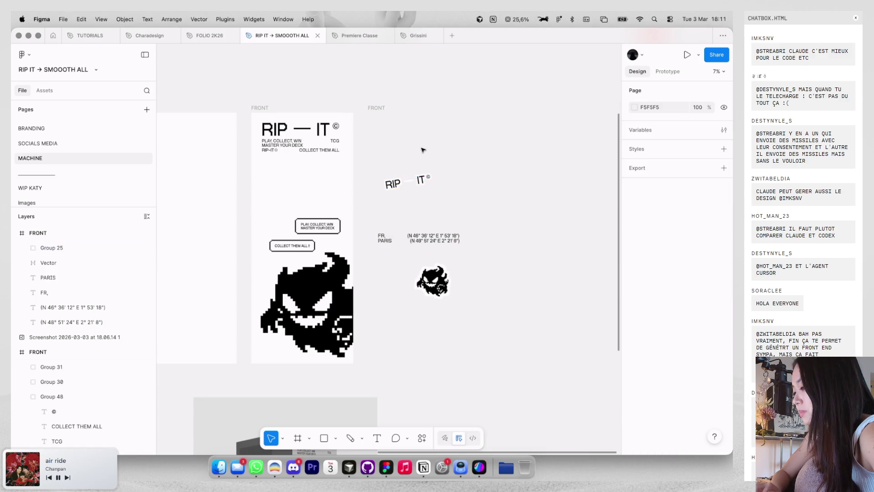
{"action": "scroll", "coordinate": [410, 127], "scroll_direction": "down", "scroll_amount": 2}
{"action": "left_click", "coordinate": [384, 113]}
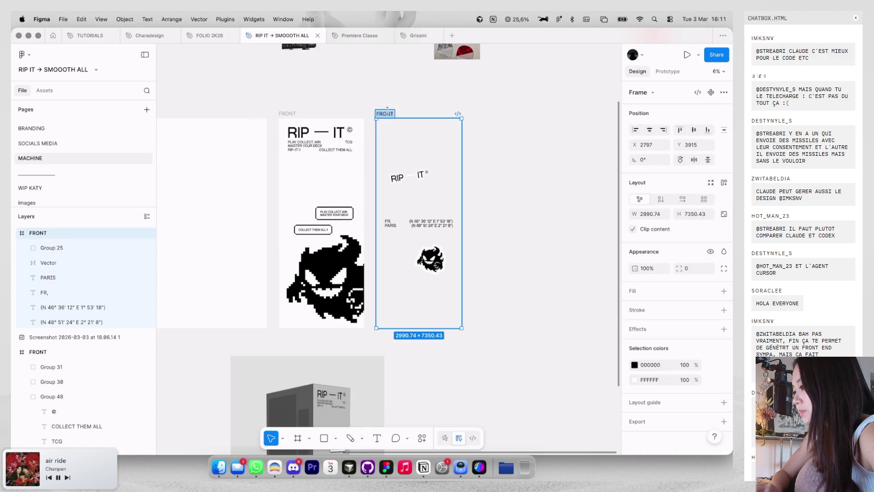
{"action": "left_click", "coordinate": [414, 193]}
{"action": "left_click_drag", "start_coordinate": [414, 179], "coordinate": [413, 173]}
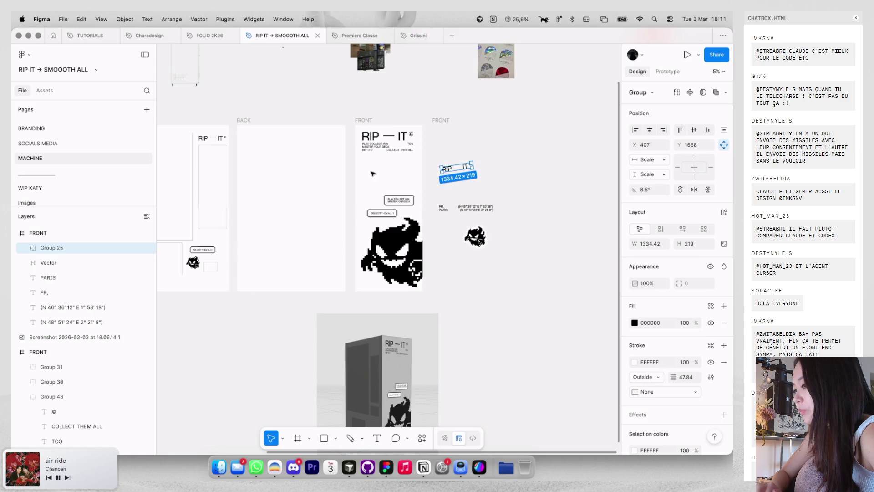
{"action": "scroll", "coordinate": [243, 184], "scroll_direction": "left", "scroll_amount": 10}
{"action": "scroll", "coordinate": [242, 183], "scroll_direction": "down", "scroll_amount": 1}
{"action": "left_click", "coordinate": [317, 212]}
{"action": "scroll", "coordinate": [355, 184], "scroll_direction": "right", "scroll_amount": 8}
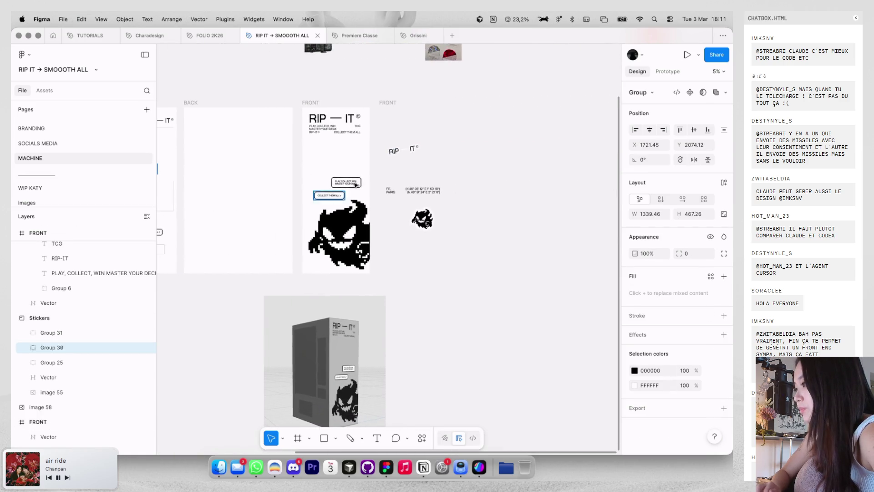
{"action": "left_click", "coordinate": [350, 111]}
{"action": "scroll", "coordinate": [301, 150], "scroll_direction": "left", "scroll_amount": 8}
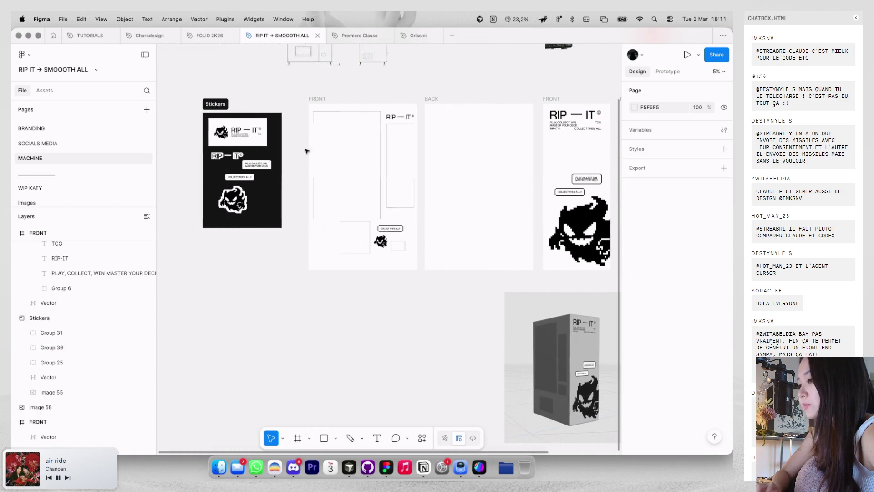
Paste the COLLECT THEM ALL sticker into the right FRONT panel below the coordinates text
{"action": "left_click", "coordinate": [250, 178]}
{"action": "scroll", "coordinate": [411, 205], "scroll_direction": "right", "scroll_amount": 5}
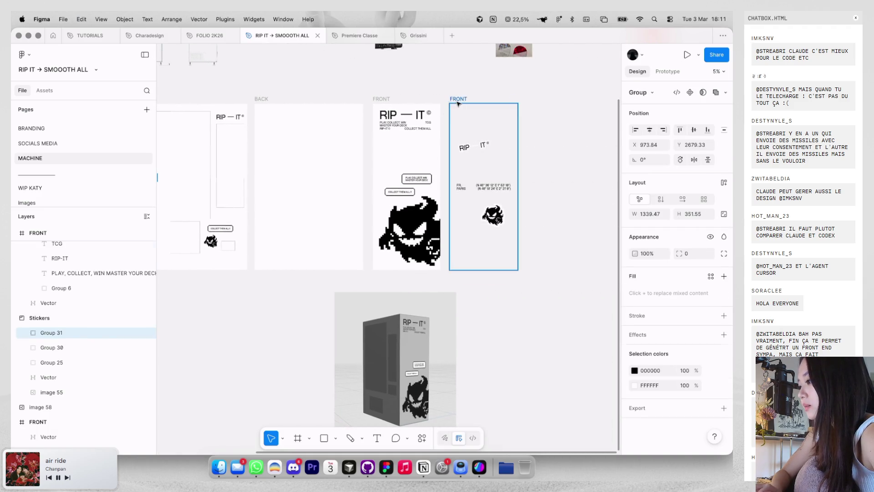
{"action": "left_click", "coordinate": [497, 242]}
{"action": "scroll", "coordinate": [496, 243], "scroll_direction": "up", "scroll_amount": 3, "text": "ctrl"}
{"action": "key", "text": "super+v"}
{"action": "mouse_move", "coordinate": [483, 122]}
{"action": "left_mouse_down"}
{"action": "mouse_move", "coordinate": [471, 176]}
{"action": "mouse_move", "coordinate": [496, 220]}
{"action": "left_mouse_up"}
{"action": "left_click_drag", "start_coordinate": [472, 177], "coordinate": [475, 195]}
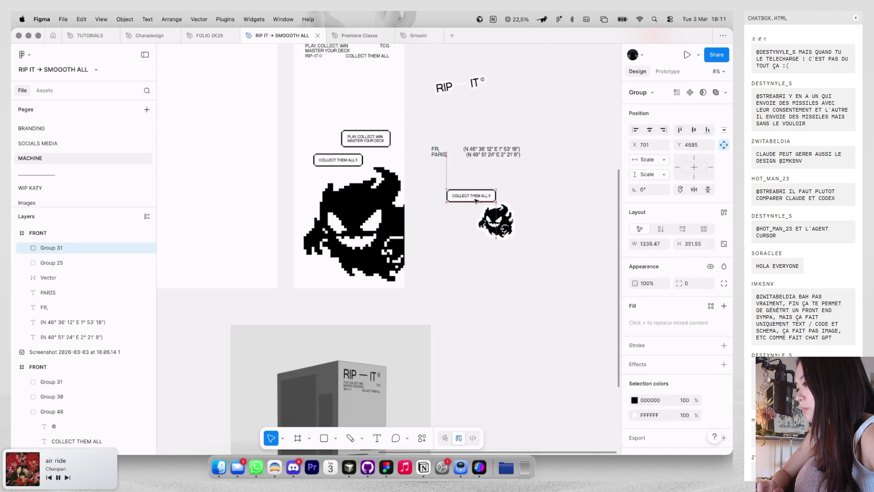
{"action": "key", "text": "Escape"}
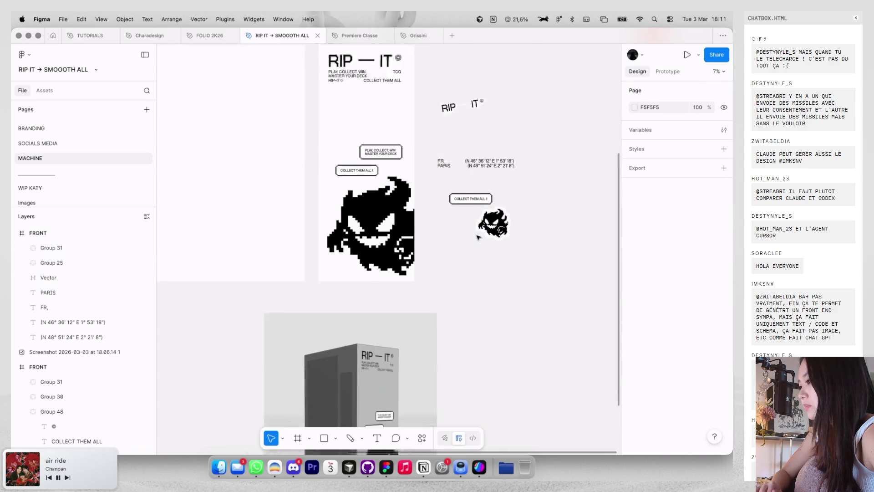
{"action": "scroll", "coordinate": [478, 226], "scroll_direction": "down", "scroll_amount": 2, "text": "ctrl"}
Try moving the sticker and skull up together, undo it, then switch to the browser
{"action": "left_click_drag", "start_coordinate": [470, 69], "coordinate": [474, 68]}
{"action": "left_click", "coordinate": [486, 216]}
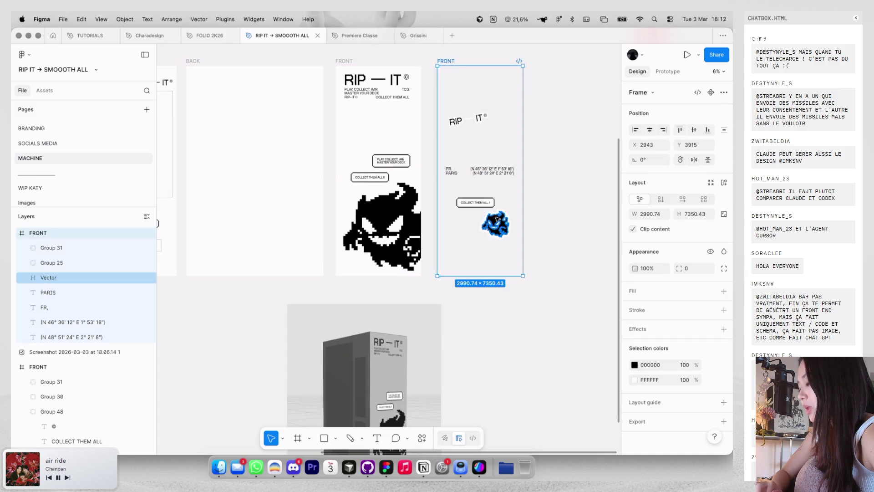
{"action": "left_click", "coordinate": [475, 202], "text": "shift"}
{"action": "left_click_drag", "start_coordinate": [475, 203], "coordinate": [475, 138]}
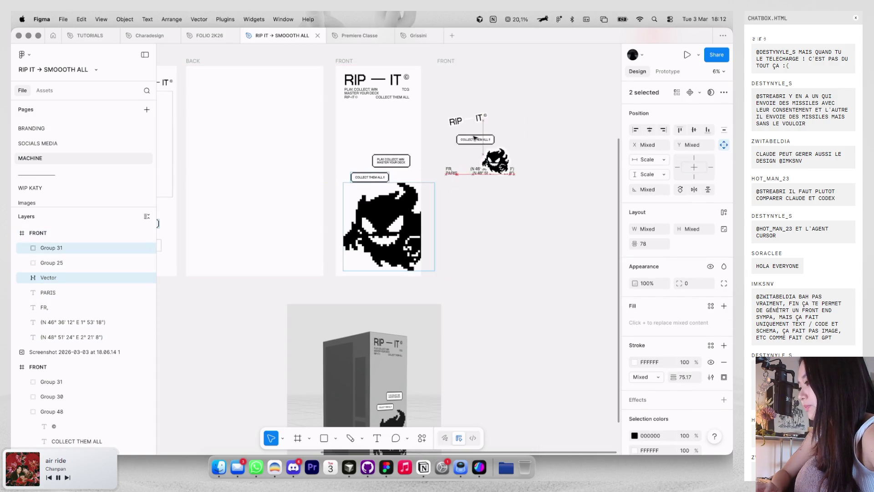
{"action": "key", "text": "ctrl+z"}
{"action": "key", "text": "ctrl+z"}
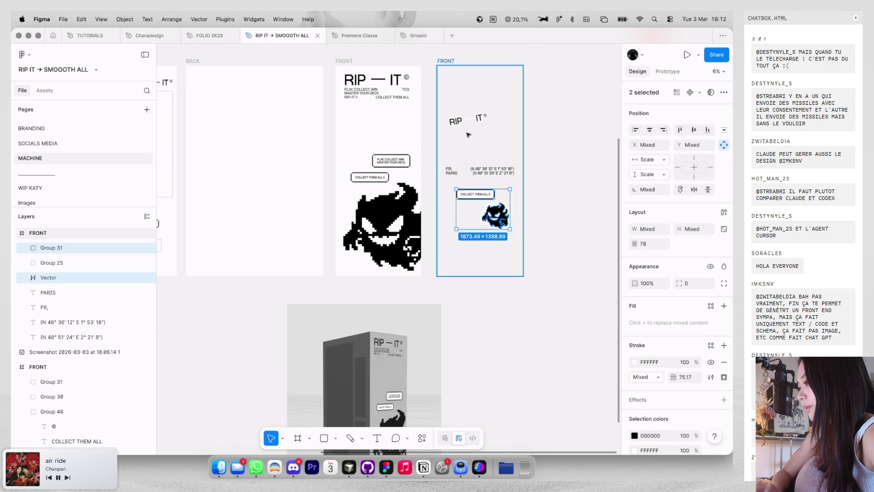
{"action": "left_click", "coordinate": [491, 268]}
{"action": "left_click", "coordinate": [495, 222]}
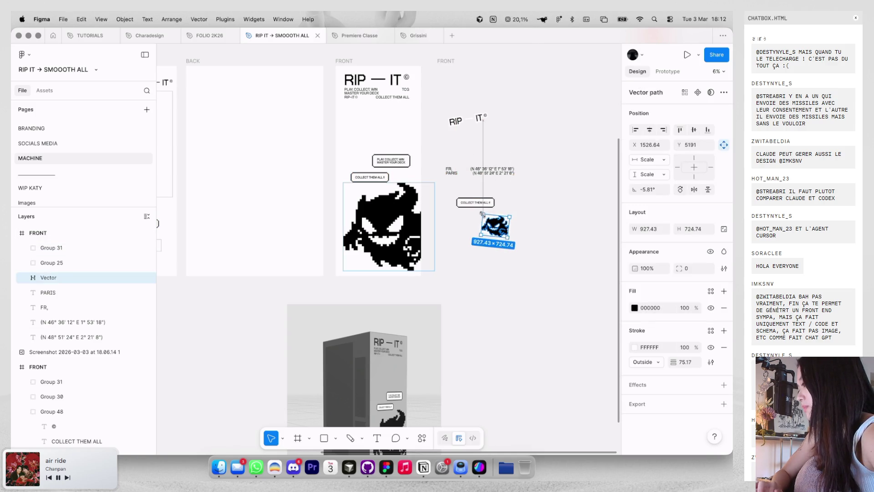
{"action": "left_click", "coordinate": [471, 204], "text": "shift"}
{"action": "key", "text": "Escape"}
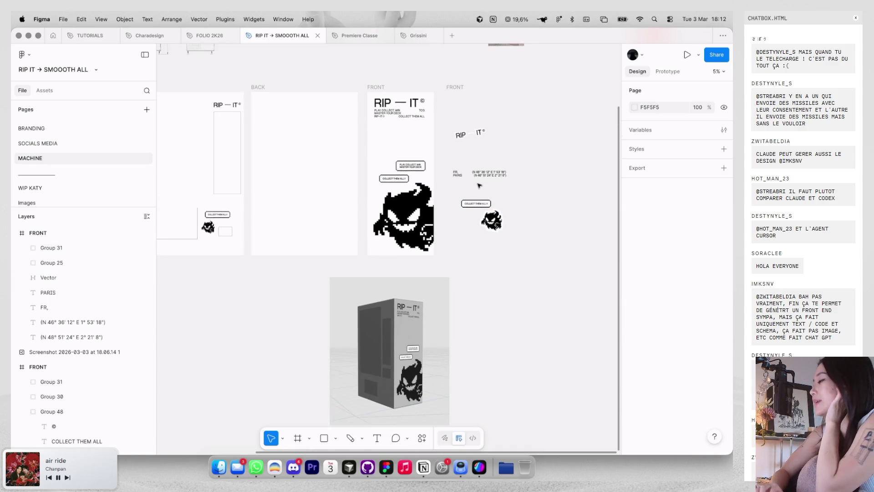
{"action": "key", "text": "super+Tab"}
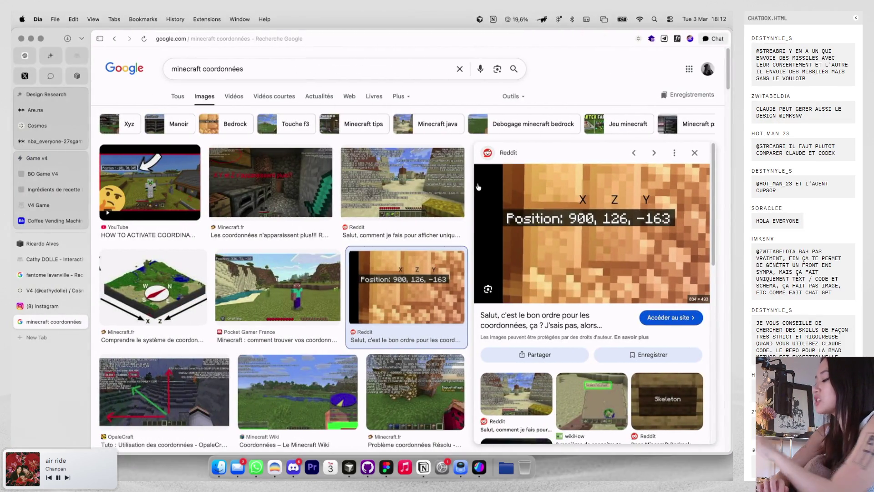
Glance at the Figma BRANDING page, then replace the Google Images query with 'tearing'
{"action": "key", "text": "super+Tab"}
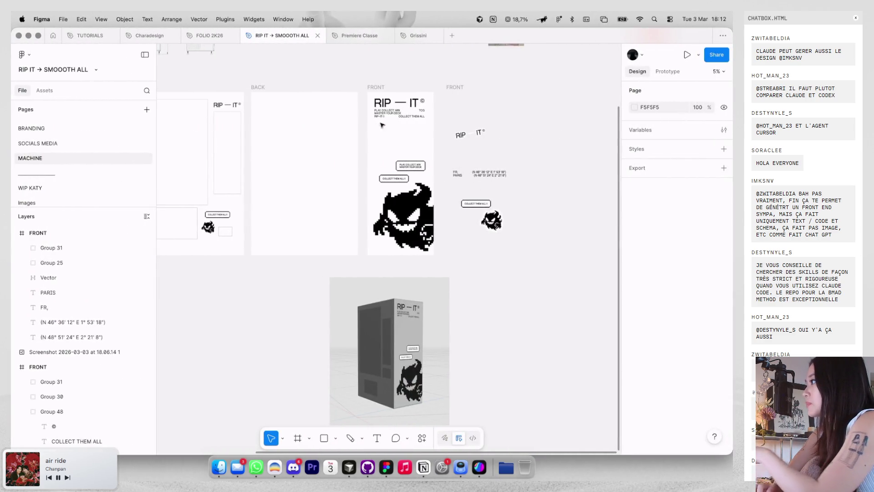
{"action": "left_click", "coordinate": [103, 128]}
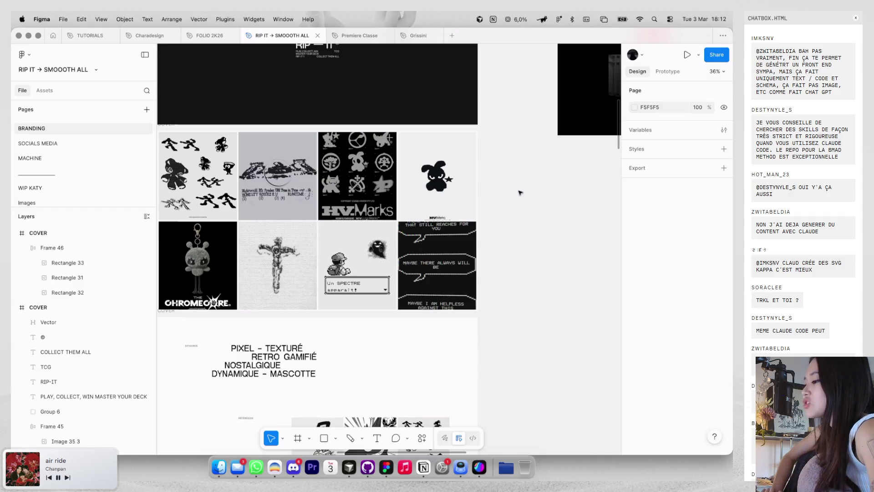
{"action": "key", "text": "ctrl+Left"}
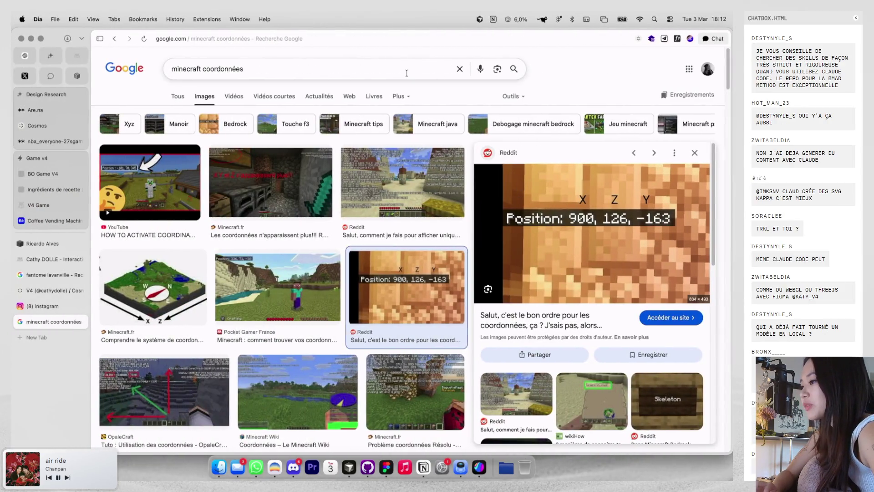
{"action": "left_click", "coordinate": [399, 72]}
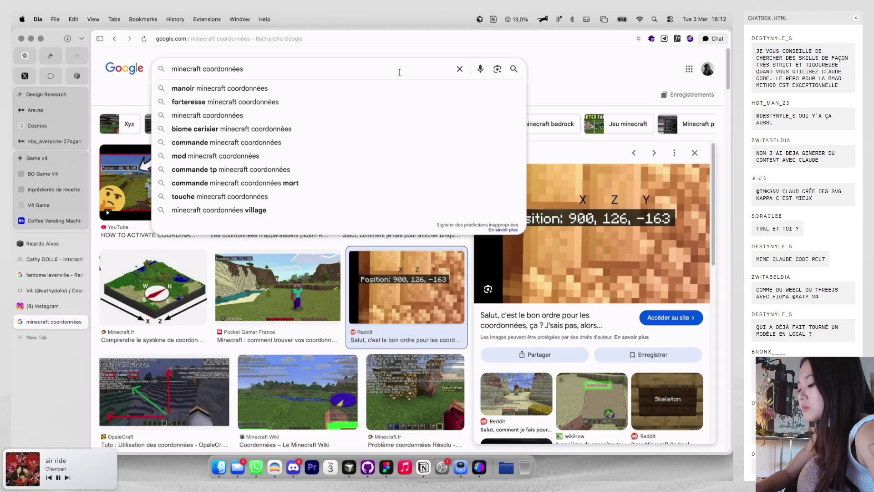
{"action": "key", "text": "super+a"}
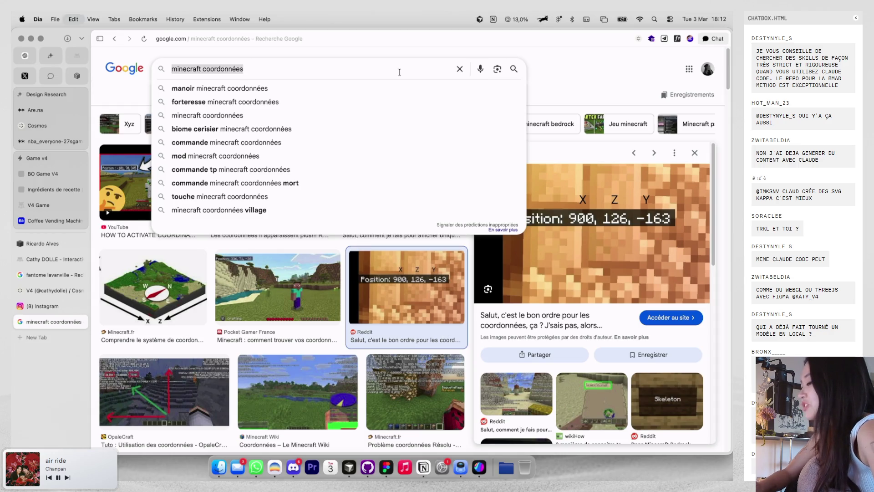
{"action": "type", "text": "tearing"}
{"action": "key", "text": "Return"}
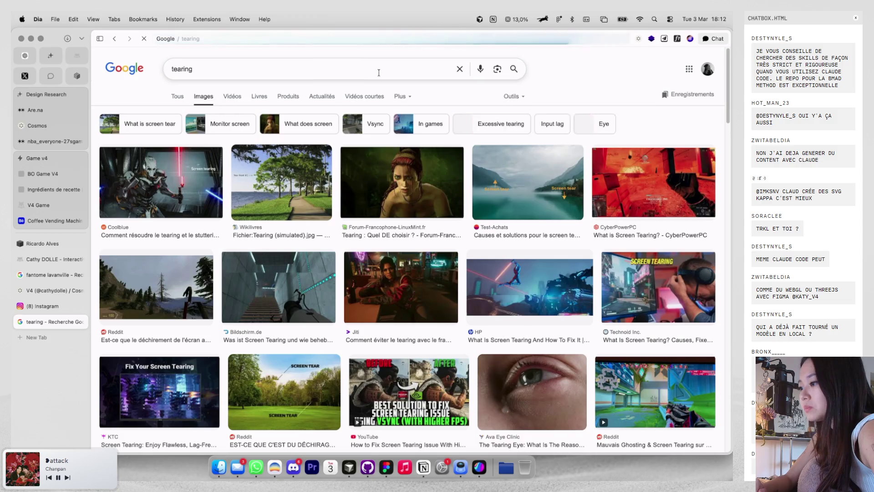
Search for trace de dechirure and preview Shutterstock, Vecteezy and 123RF claw-mark images
{"action": "left_click", "coordinate": [295, 69]}
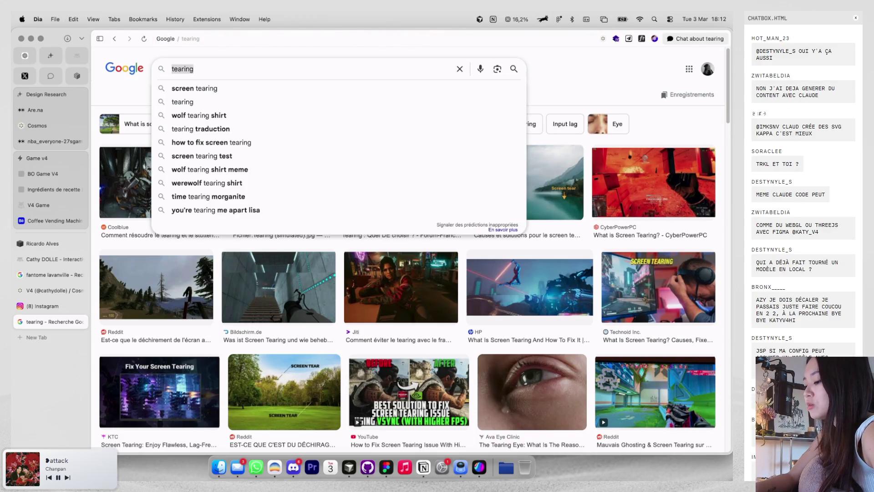
{"action": "type", "text": "trace de dech"}
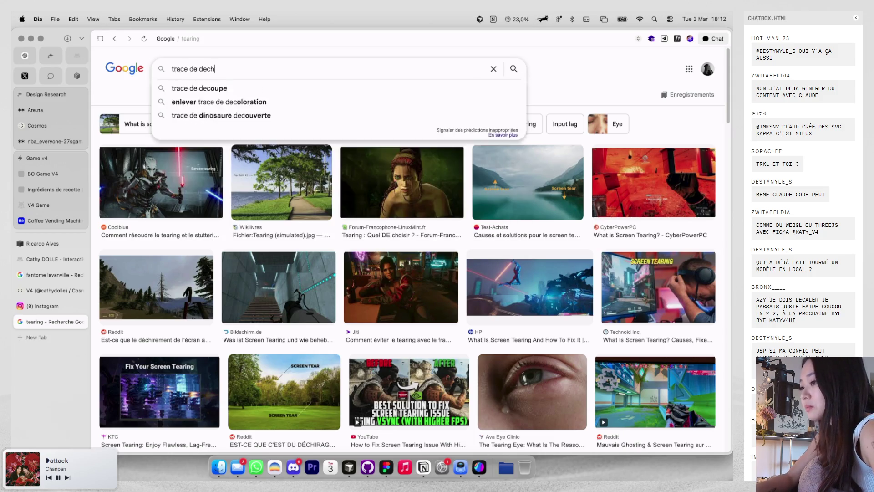
{"action": "type", "text": "irure"}
{"action": "key", "text": "Return"}
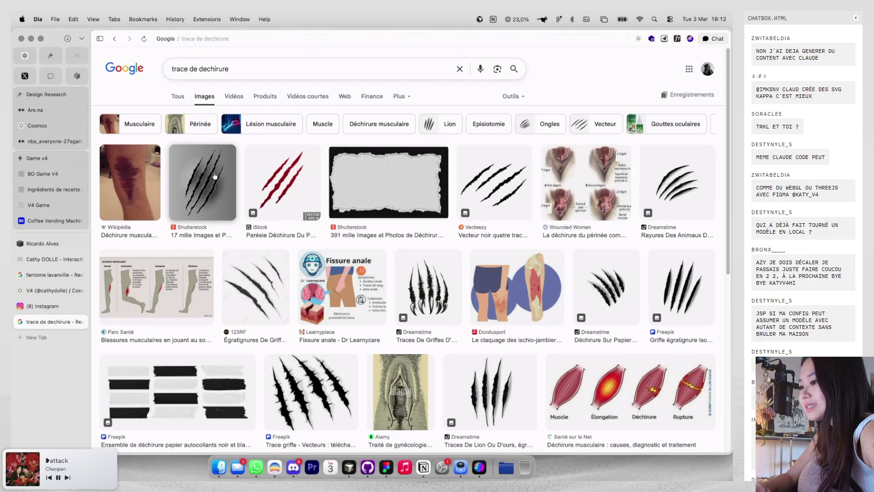
{"action": "left_click", "coordinate": [217, 176]}
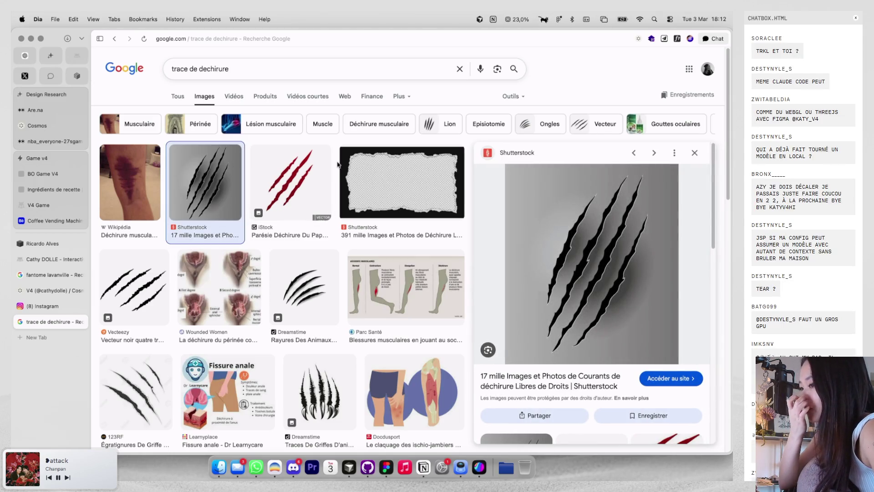
{"action": "left_click", "coordinate": [158, 277]}
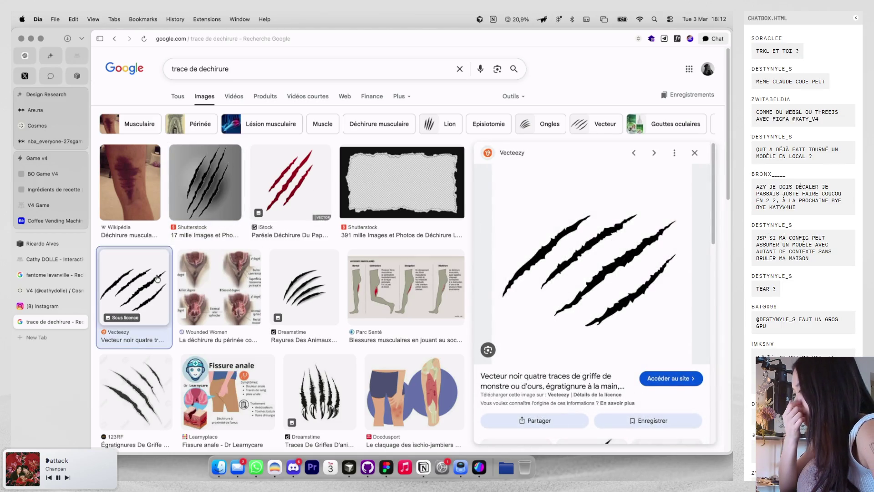
{"action": "right_click", "coordinate": [569, 256]}
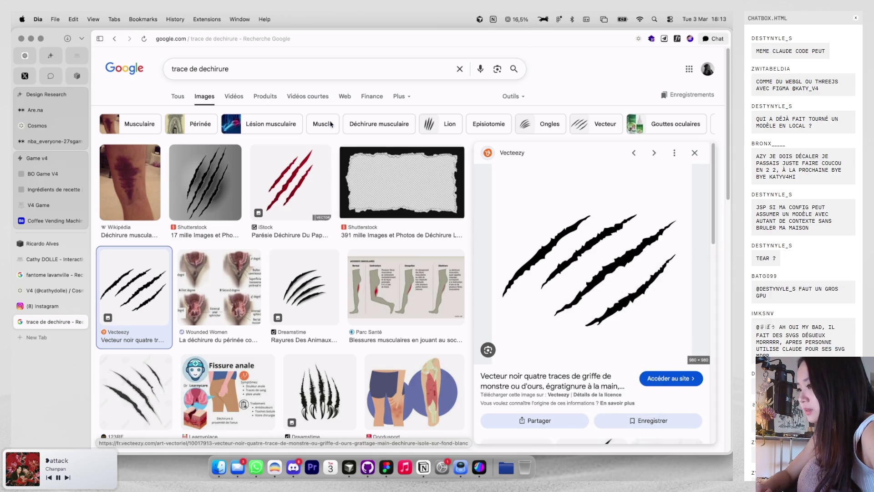
{"action": "left_click", "coordinate": [136, 393]}
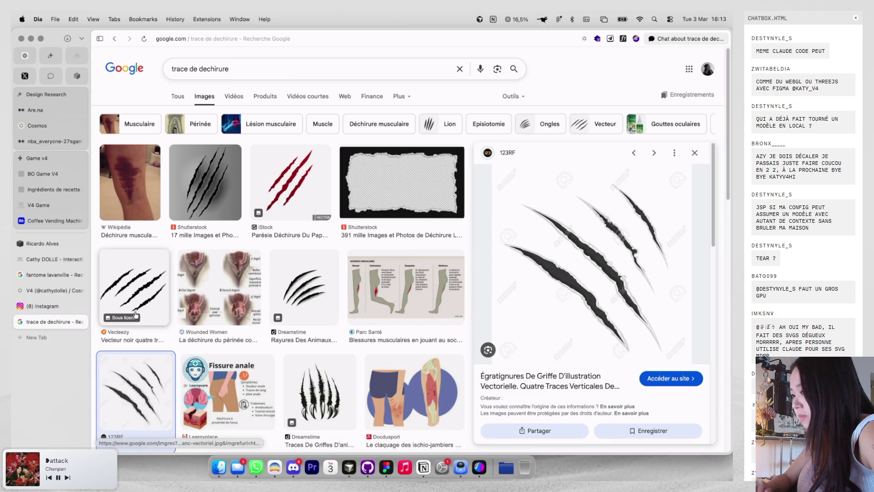
{"action": "left_click", "coordinate": [134, 287]}
{"action": "scroll", "coordinate": [385, 275], "scroll_direction": "down", "scroll_amount": 5}
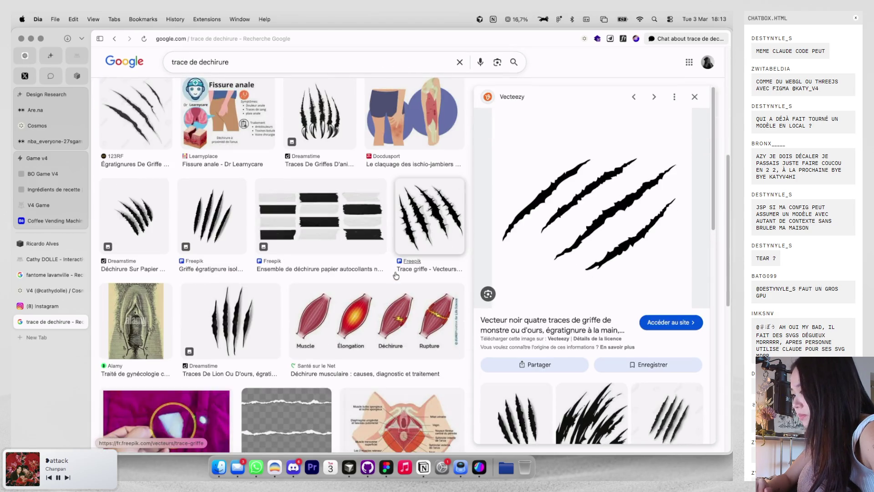
{"action": "scroll", "coordinate": [395, 276], "scroll_direction": "down", "scroll_amount": 2}
{"action": "right_click", "coordinate": [592, 206]}
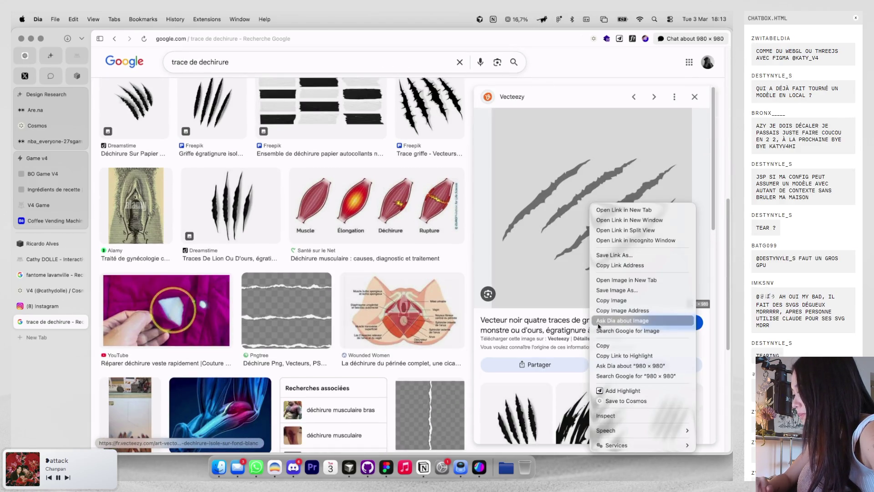
{"action": "left_click", "coordinate": [467, 307]}
{"action": "scroll", "coordinate": [381, 269], "scroll_direction": "down", "scroll_amount": 1}
{"action": "scroll", "coordinate": [381, 269], "scroll_direction": "down", "scroll_amount": 4}
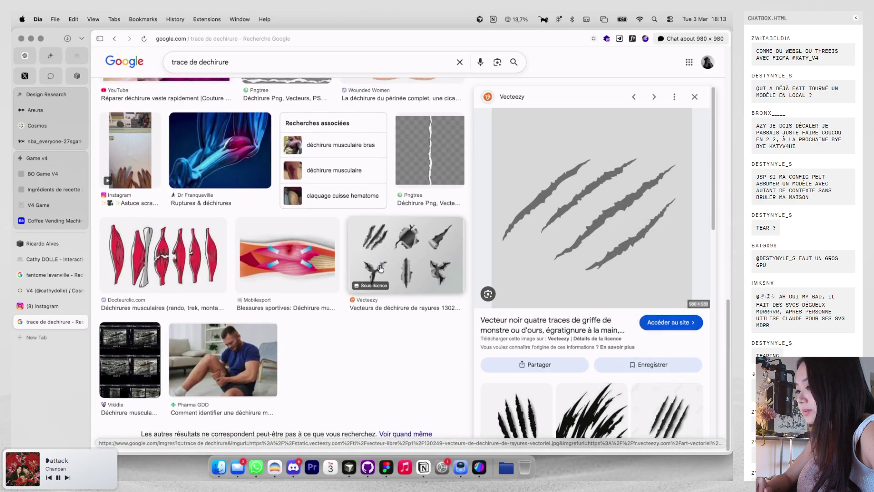
{"action": "scroll", "coordinate": [381, 270], "scroll_direction": "up", "scroll_amount": 3}
{"action": "scroll", "coordinate": [381, 270], "scroll_direction": "up", "scroll_amount": 3}
Search Google Images for 'vector claw' and filter to transparent-background images
{"action": "triple_click", "coordinate": [200, 62]}
{"action": "type", "text": "claw"}
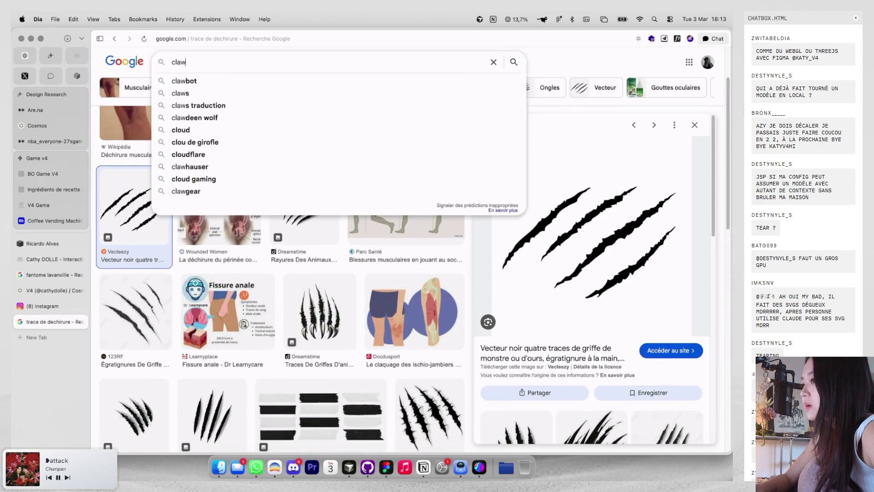
{"action": "key", "text": "Return"}
{"action": "type", "text": "ector"}
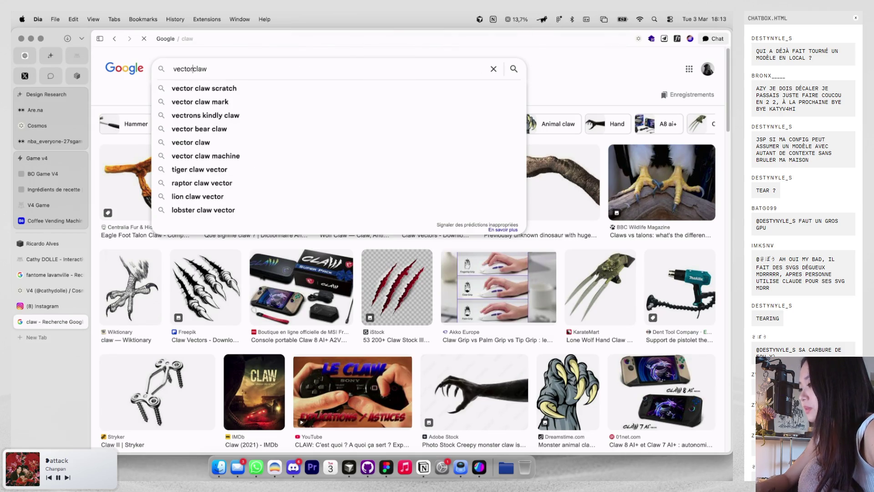
{"action": "key", "text": "Return"}
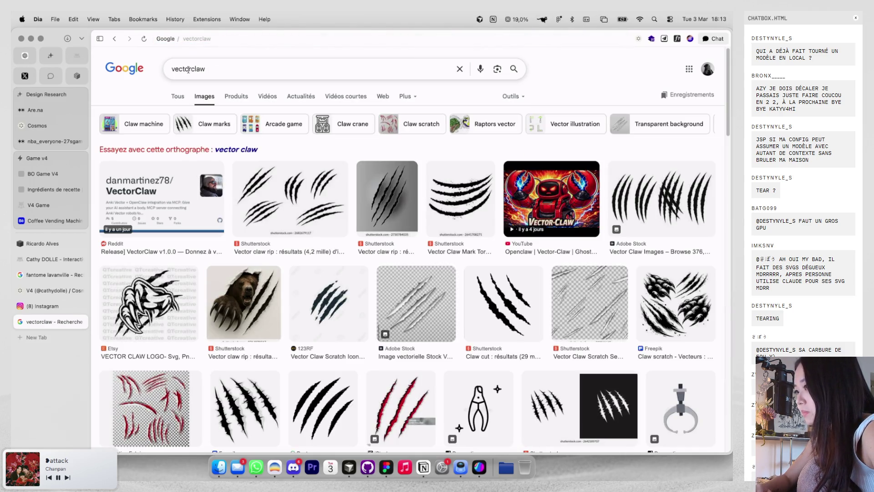
{"action": "left_click", "coordinate": [189, 68]}
{"action": "key", "text": "Return"}
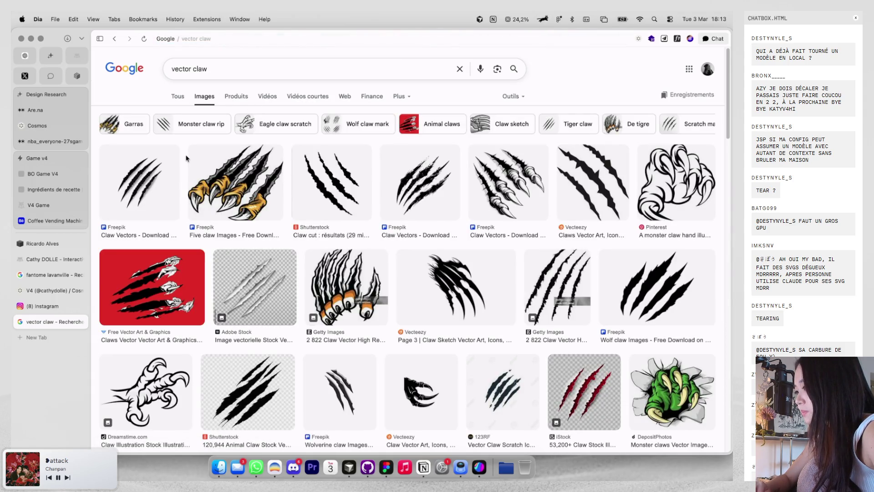
{"action": "left_click", "coordinate": [332, 179]}
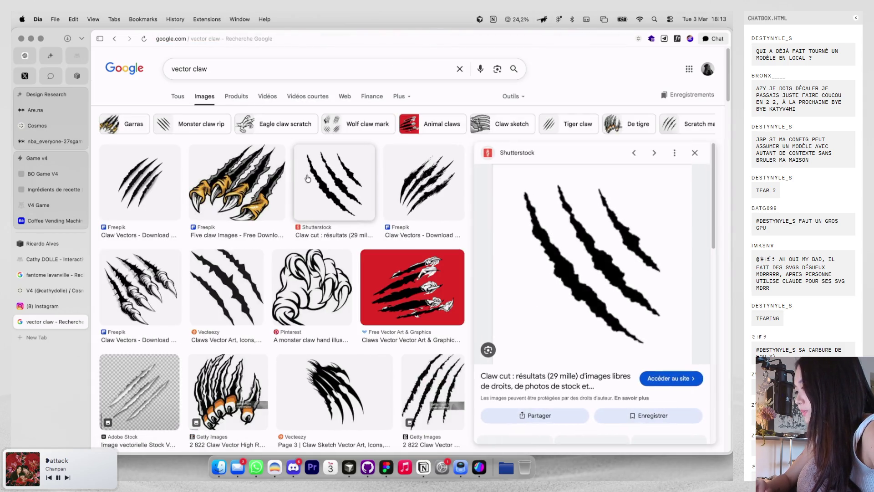
{"action": "left_click", "coordinate": [507, 97]}
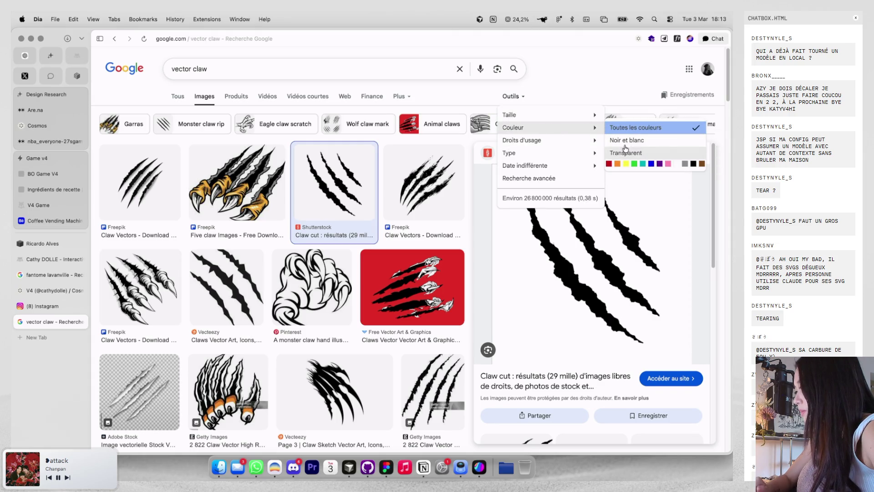
{"action": "left_click", "coordinate": [625, 151]}
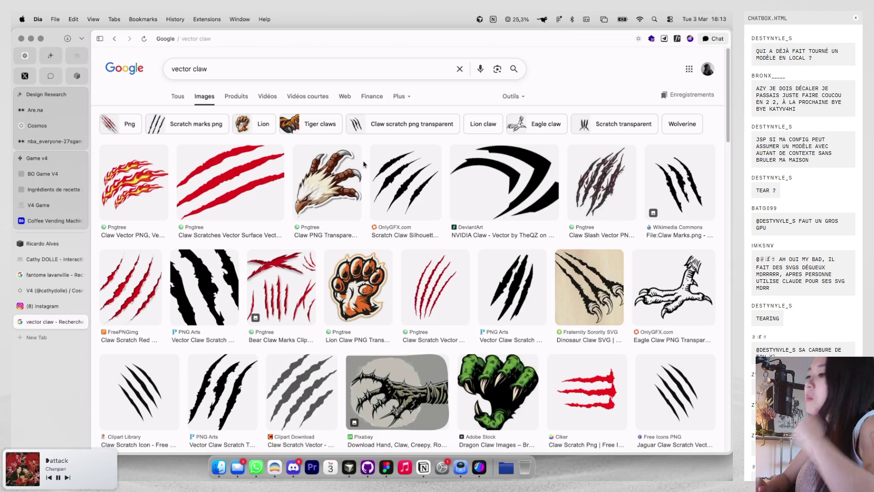
Copy the red Claw Scratches image and return to Figma's MACHINE page
{"action": "left_click", "coordinate": [230, 183]}
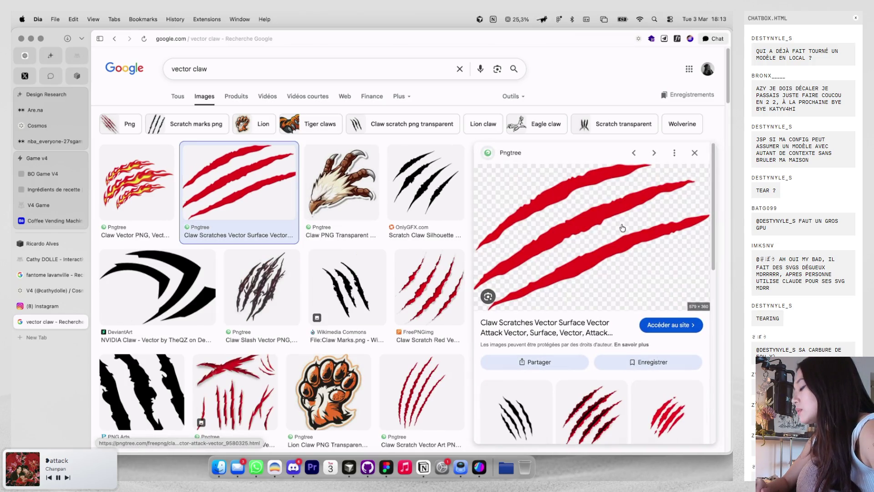
{"action": "right_click", "coordinate": [551, 230]}
{"action": "left_click", "coordinate": [567, 328]}
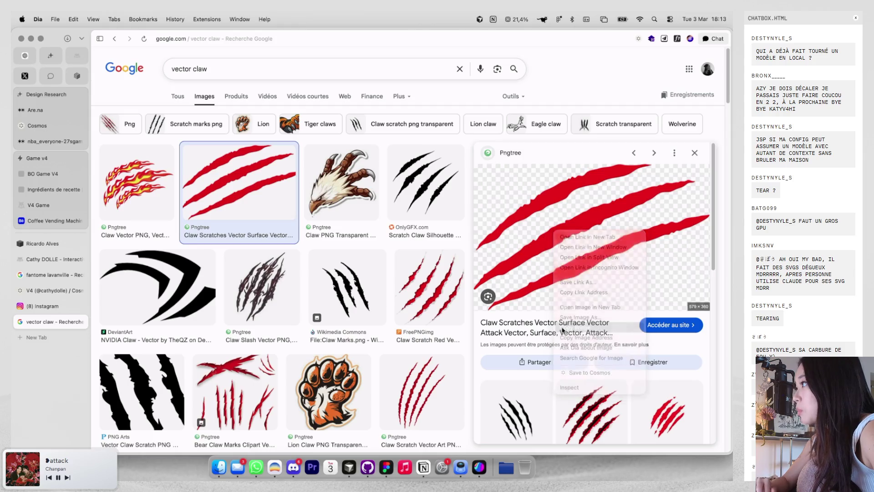
{"action": "key", "text": "super+Tab"}
{"action": "left_click", "coordinate": [94, 159]}
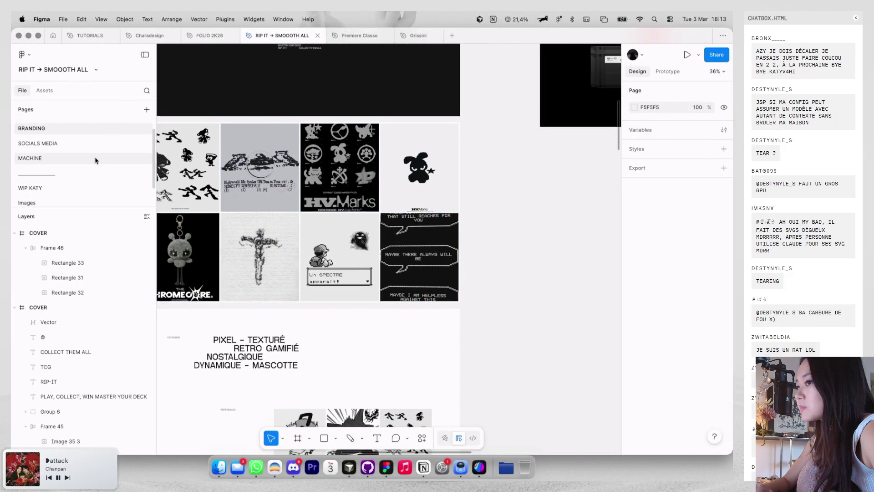
{"action": "scroll", "coordinate": [471, 177], "scroll_direction": "right", "scroll_amount": 2}
{"action": "scroll", "coordinate": [472, 177], "scroll_direction": "up", "scroll_amount": 1}
Paste the claw scratch beside RIP IT, enlarge it, and make its image fill desaturated black
{"action": "key", "text": "super+v"}
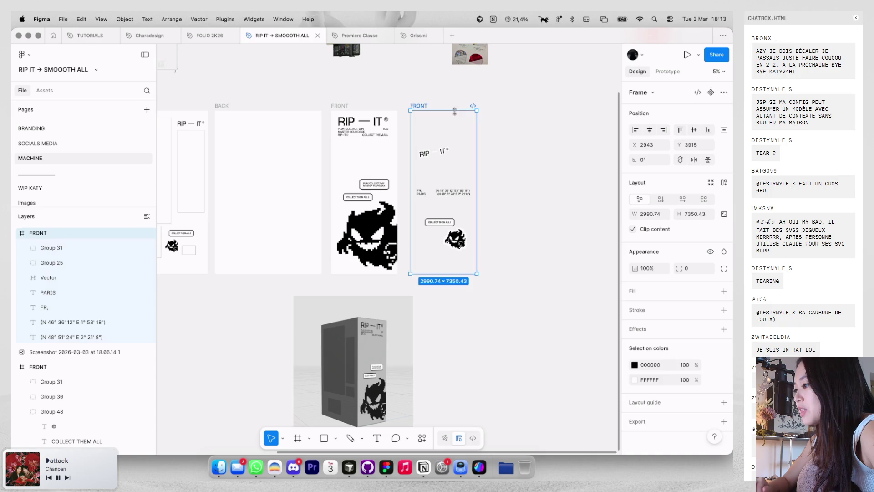
{"action": "scroll", "coordinate": [462, 142], "scroll_direction": "up", "scroll_amount": 3}
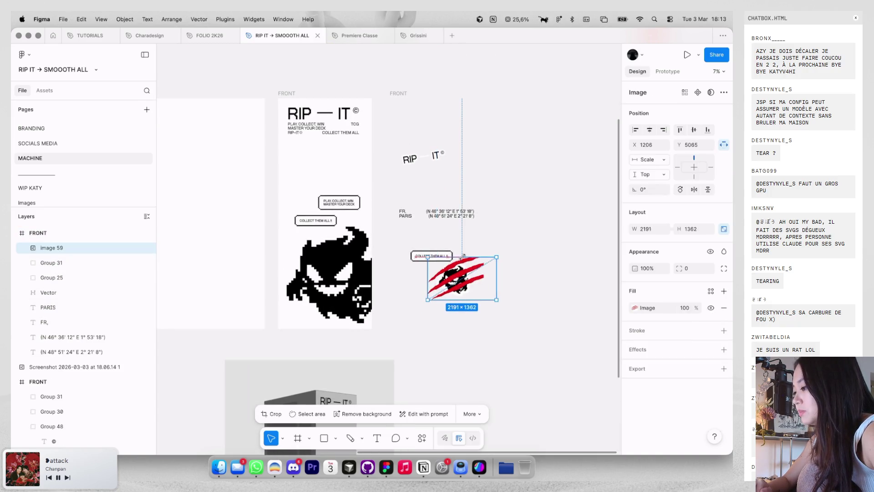
{"action": "left_click_drag", "start_coordinate": [443, 290], "coordinate": [446, 184]}
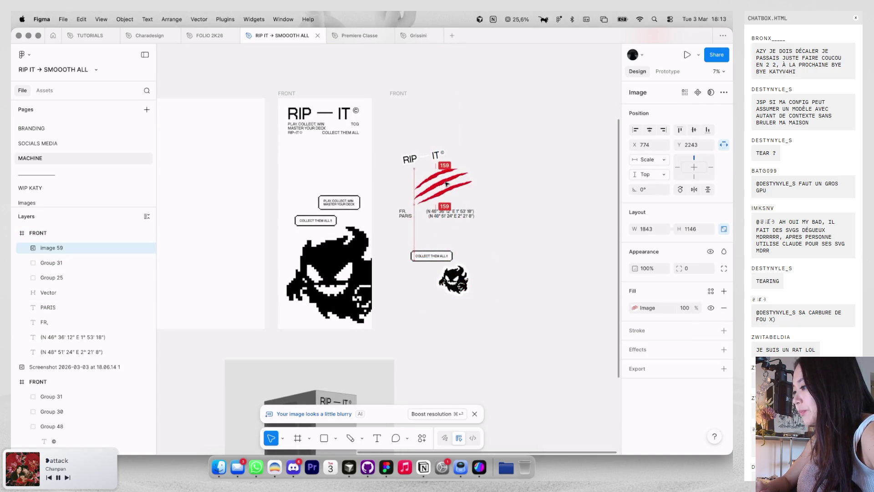
{"action": "left_click", "coordinate": [636, 308]}
{"action": "left_click_drag", "start_coordinate": [575, 375], "coordinate": [488, 375]}
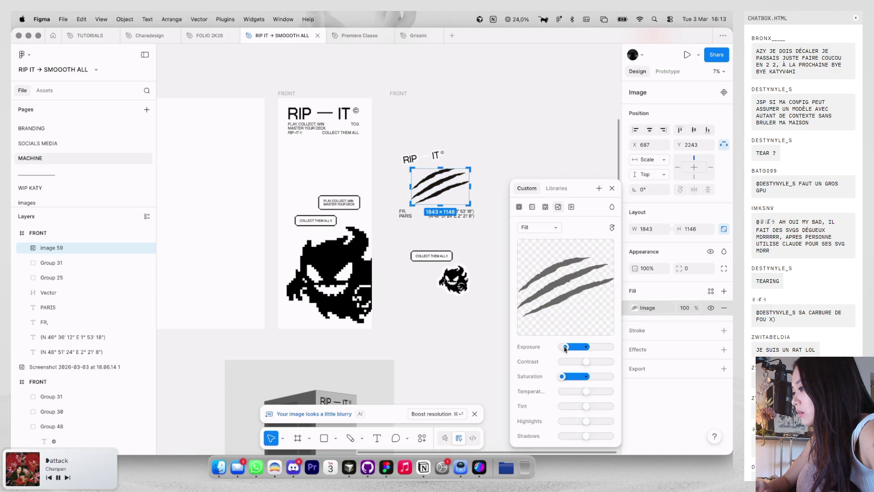
{"action": "left_click_drag", "start_coordinate": [569, 350], "coordinate": [564, 350]}
{"action": "left_click", "coordinate": [472, 168]}
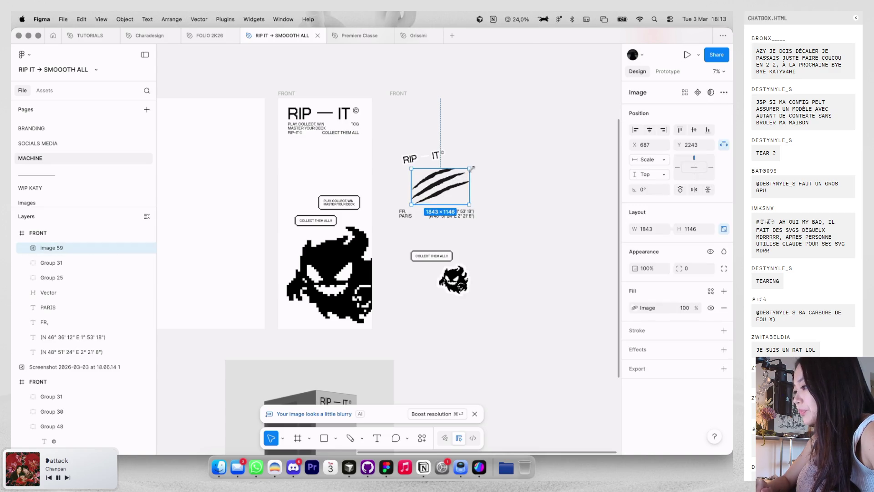
Tilt the scratch, delete the small monster, place it over COLLECT THEM ALL at 20% opacity
{"action": "mouse_move", "coordinate": [473, 165]}
{"action": "left_mouse_down"}
{"action": "mouse_move", "coordinate": [470, 185]}
{"action": "mouse_move", "coordinate": [481, 155]}
{"action": "mouse_move", "coordinate": [454, 176]}
{"action": "mouse_move", "coordinate": [477, 150]}
{"action": "mouse_move", "coordinate": [448, 146]}
{"action": "left_mouse_up"}
{"action": "key", "text": "2"}
{"action": "key", "text": "0"}
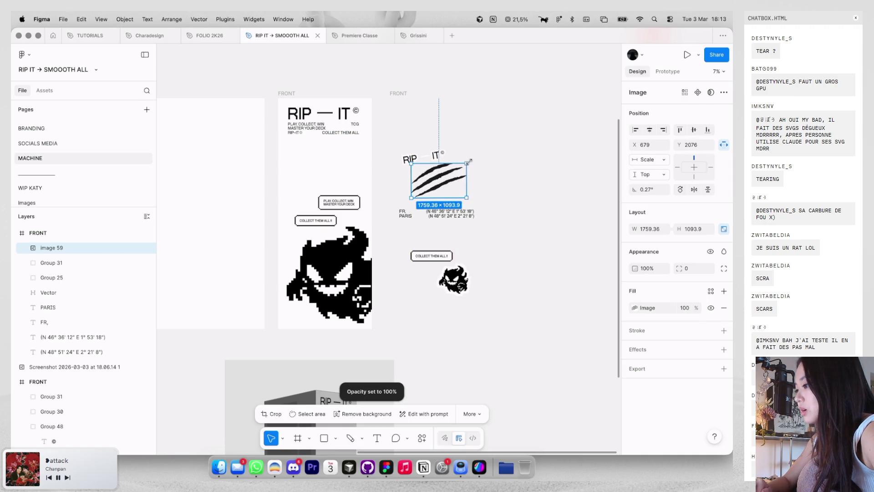
{"action": "left_click", "coordinate": [454, 280]}
{"action": "key", "text": "Delete"}
{"action": "mouse_move", "coordinate": [441, 192]}
{"action": "left_mouse_down"}
{"action": "mouse_move", "coordinate": [438, 284]}
{"action": "mouse_move", "coordinate": [473, 288]}
{"action": "mouse_move", "coordinate": [454, 291]}
{"action": "mouse_move", "coordinate": [456, 157]}
{"action": "left_mouse_up"}
{"action": "key", "text": "2"}
{"action": "scroll", "coordinate": [462, 157], "scroll_direction": "down", "scroll_amount": 2}
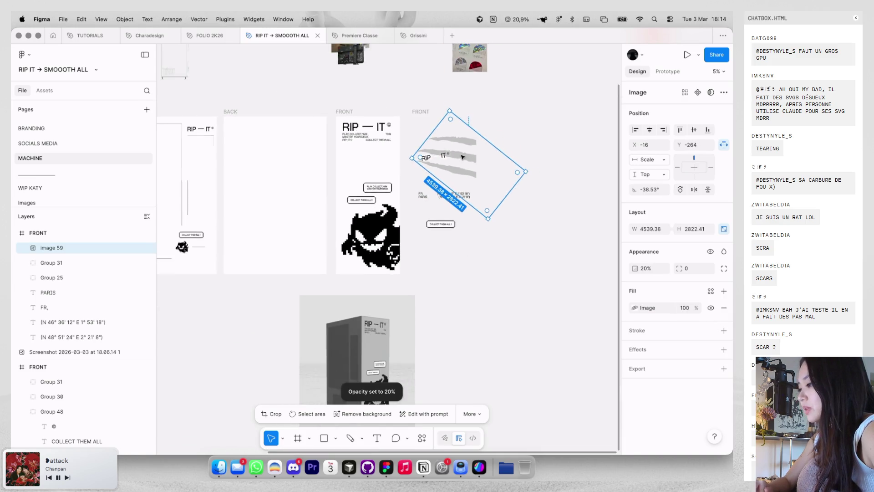
{"action": "key", "text": "ctrl+Left"}
{"action": "scroll", "coordinate": [456, 158], "scroll_direction": "down", "scroll_amount": 2}
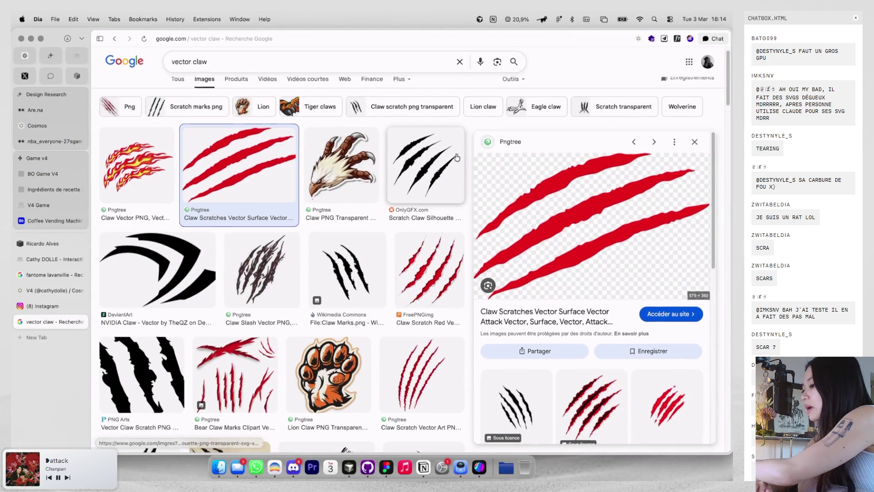
{"action": "scroll", "coordinate": [426, 268], "scroll_direction": "down", "scroll_amount": 1}
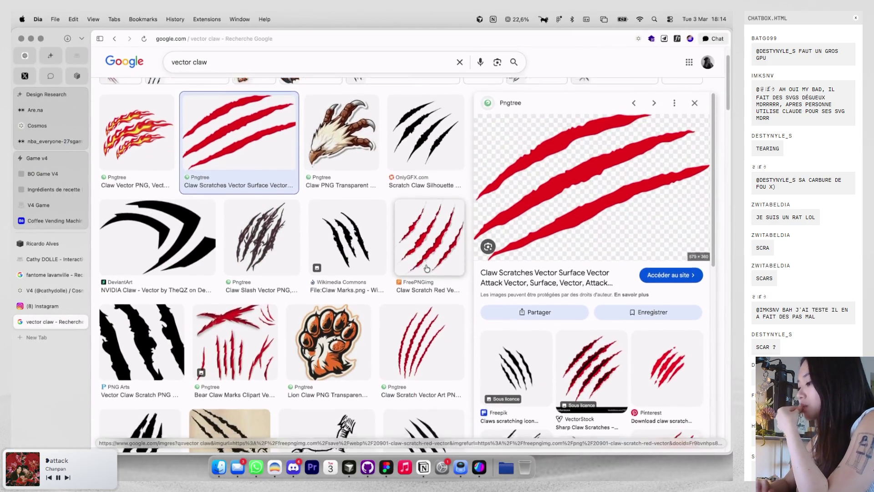
{"action": "scroll", "coordinate": [426, 269], "scroll_direction": "down", "scroll_amount": 5}
{"action": "scroll", "coordinate": [426, 270], "scroll_direction": "down", "scroll_amount": 1}
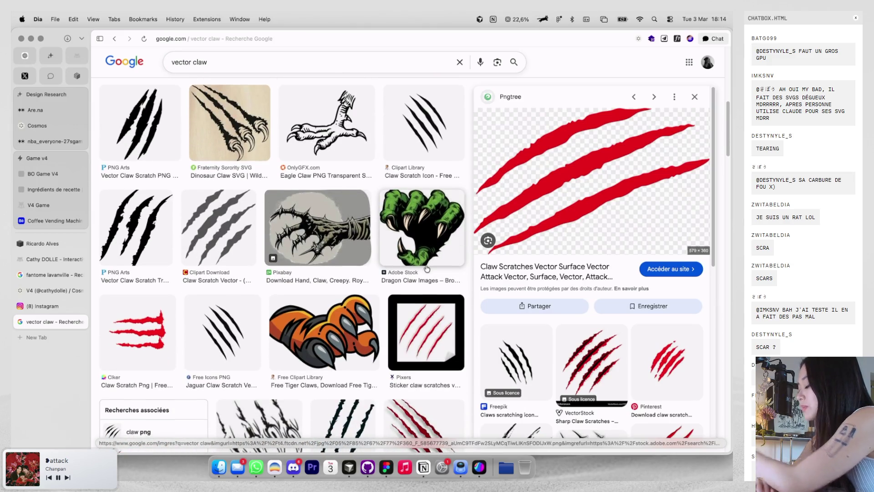
{"action": "scroll", "coordinate": [410, 260], "scroll_direction": "down", "scroll_amount": 5}
{"action": "scroll", "coordinate": [314, 205], "scroll_direction": "down", "scroll_amount": 3}
Open Cosmos in a new tab and focus its search bar for a claw search
{"action": "key", "text": "ctrl+t"}
{"action": "type", "text": "cosmos.so"}
{"action": "key", "text": "Return"}
{"action": "left_click", "coordinate": [360, 67]}
{"action": "type", "text": "claw"}
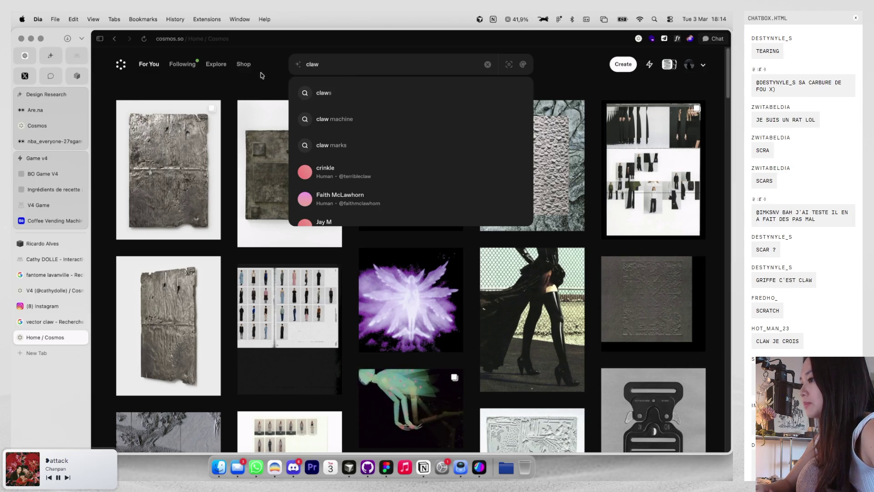
Retype and run the claw search in Cosmos, then switch the tabs to a horizontal layout
{"action": "key", "text": "Escape"}
{"action": "left_click", "coordinate": [336, 67]}
{"action": "type", "text": "cla"}
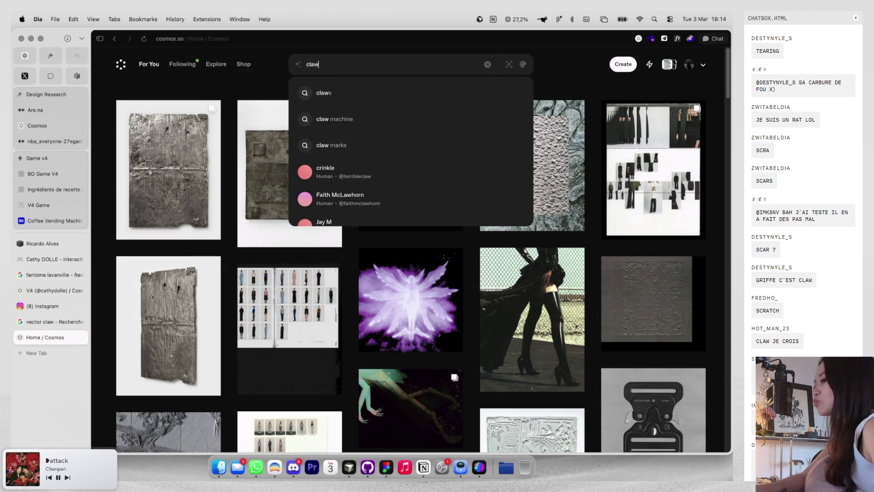
{"action": "key", "text": "super+r"}
{"action": "left_click", "coordinate": [350, 63]}
{"action": "type", "text": "claw"}
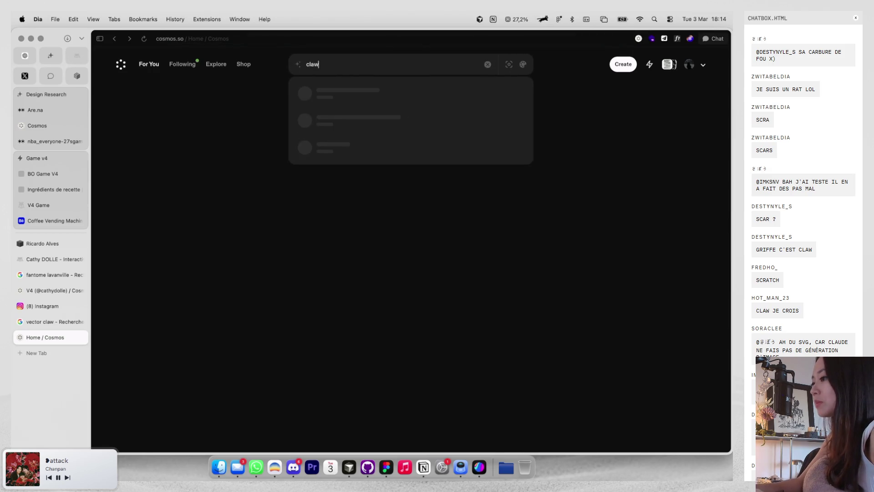
{"action": "key", "text": "Return"}
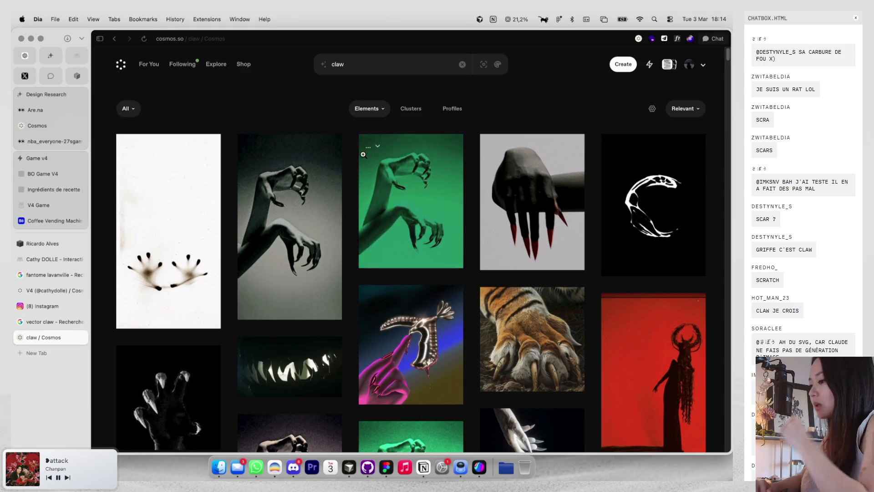
{"action": "scroll", "coordinate": [362, 154], "scroll_direction": "down", "scroll_amount": 2}
{"action": "scroll", "coordinate": [363, 155], "scroll_direction": "down", "scroll_amount": 3}
{"action": "scroll", "coordinate": [362, 155], "scroll_direction": "down", "scroll_amount": 2}
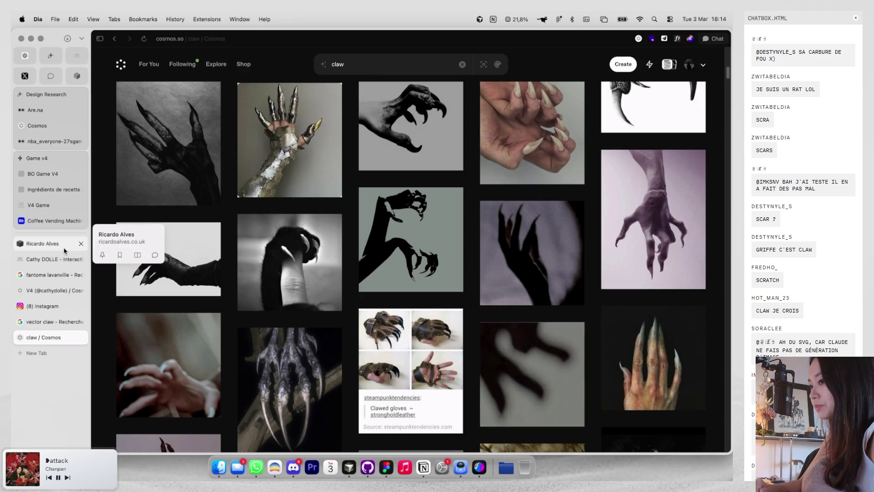
{"action": "key", "text": "super+s"}
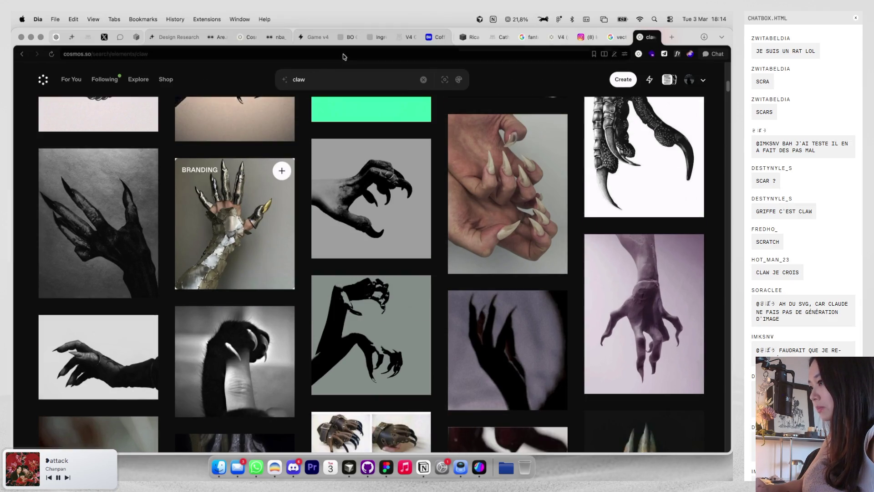
Browse the INSPO D.A, PROCESSING and Design bookmark folders, open Demo 3 NaughtyDuk, then go back
{"action": "left_click", "coordinate": [673, 39]}
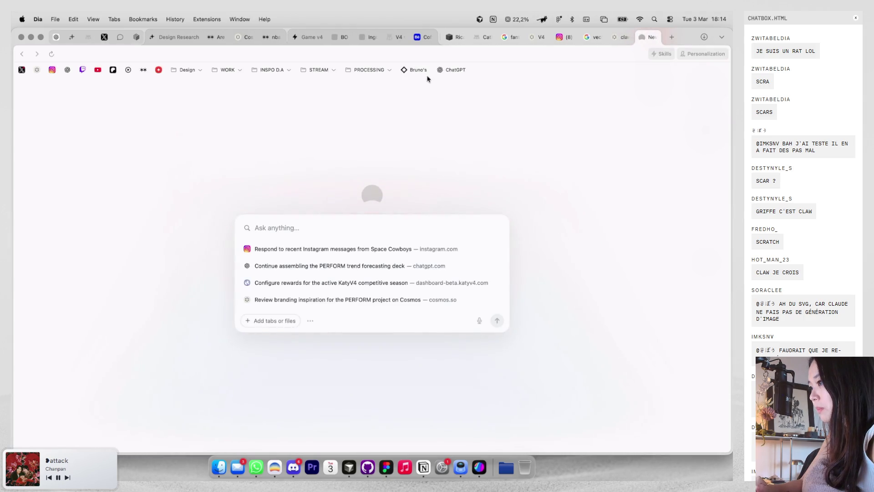
{"action": "left_click", "coordinate": [280, 74]}
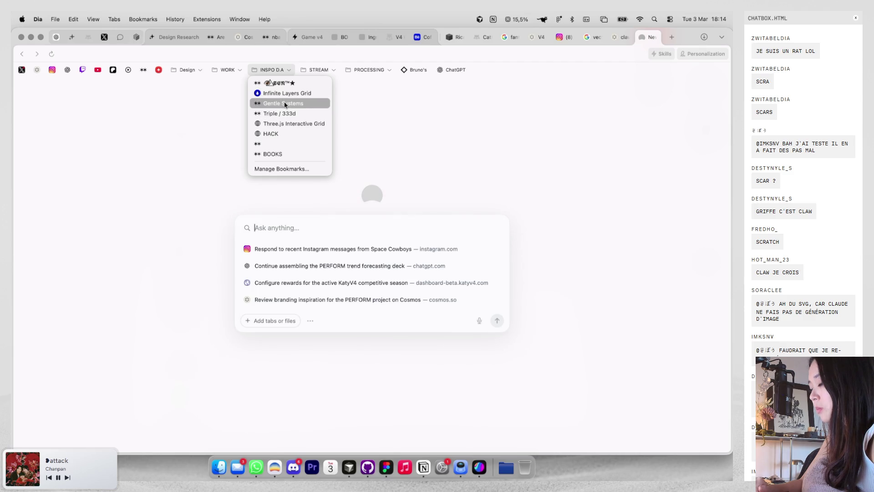
{"action": "left_click", "coordinate": [369, 71]}
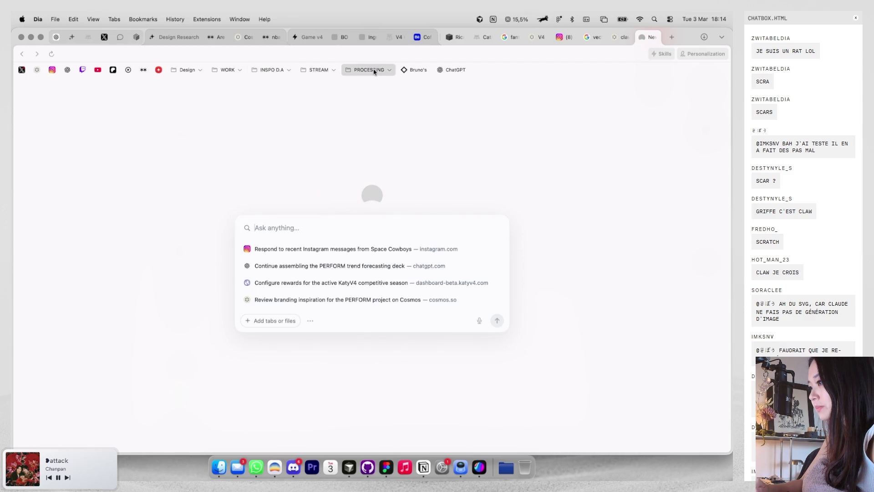
{"action": "left_click", "coordinate": [292, 70]}
{"action": "left_click", "coordinate": [195, 70]}
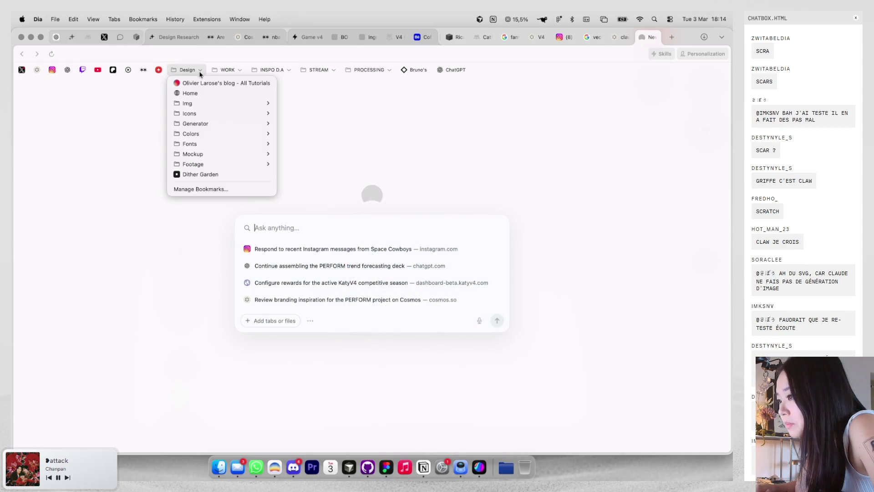
{"action": "mouse_move", "coordinate": [195, 124]}
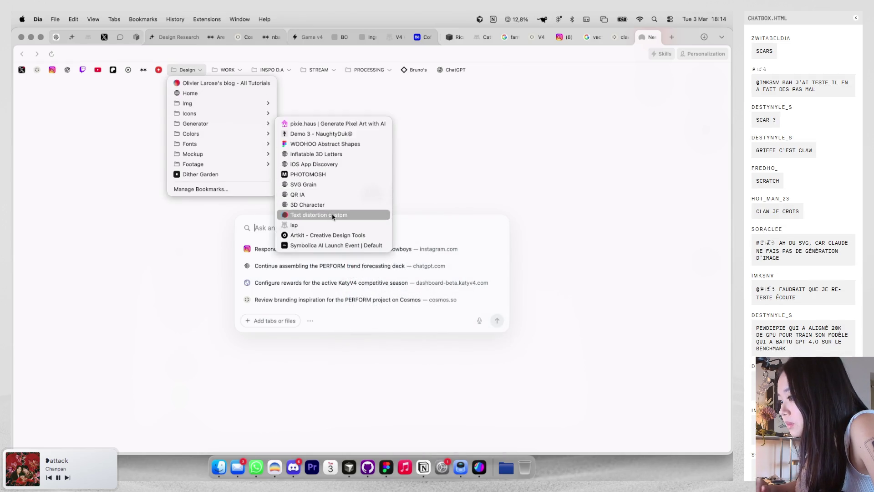
{"action": "left_click", "coordinate": [346, 135]}
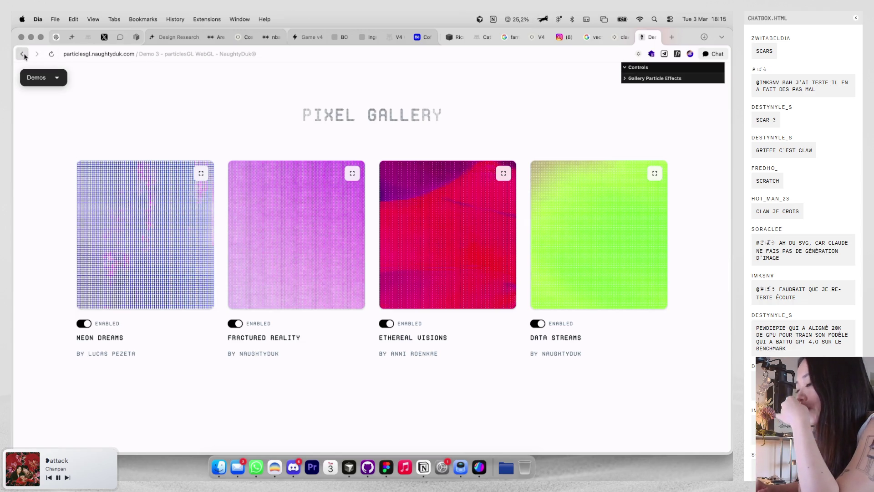
{"action": "left_click", "coordinate": [24, 54]}
Open Dither Garden from the Design folder, restore vertical tabs, and return to Figma
{"action": "left_click", "coordinate": [189, 73]}
{"action": "mouse_move", "coordinate": [195, 124]}
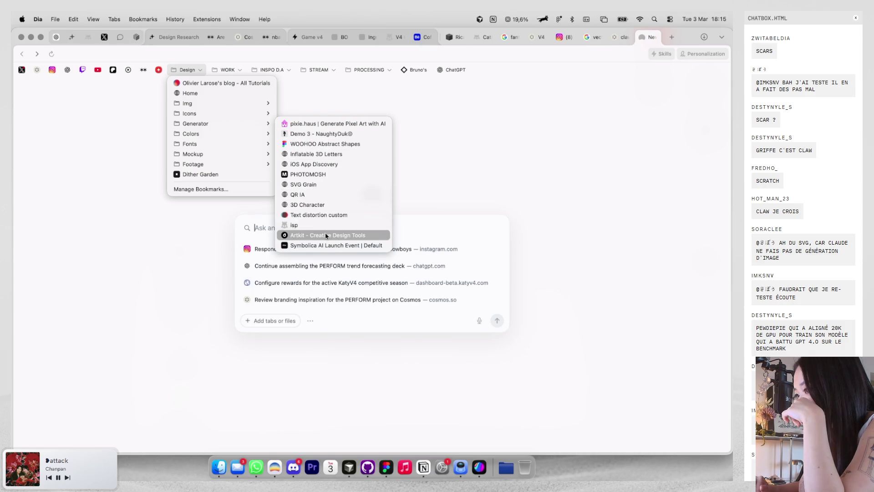
{"action": "left_click", "coordinate": [242, 175]}
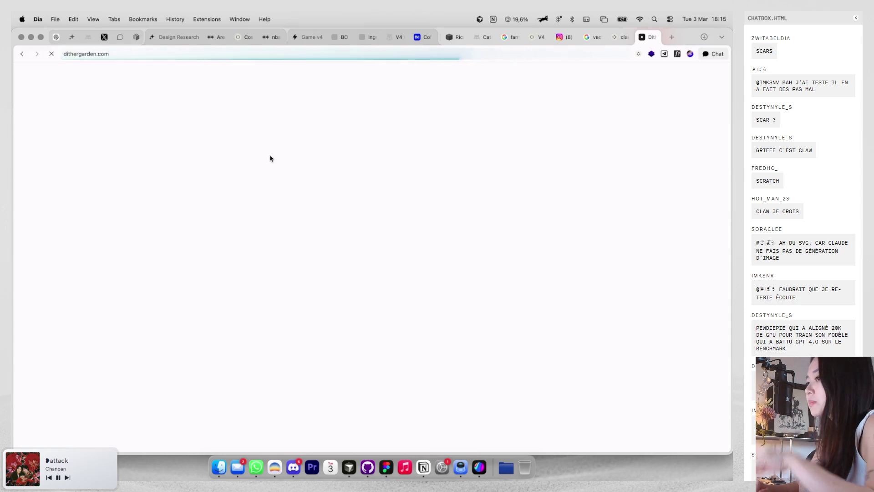
{"action": "key", "text": "super+s"}
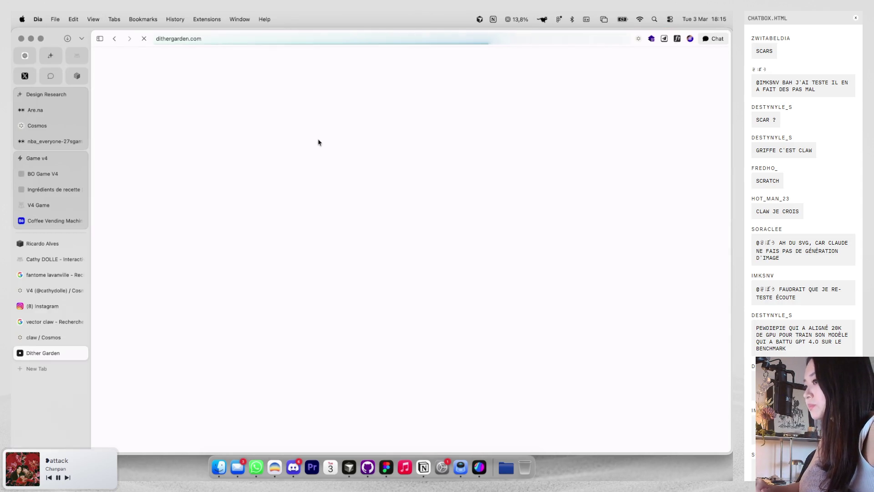
{"action": "key", "text": "super+Tab"}
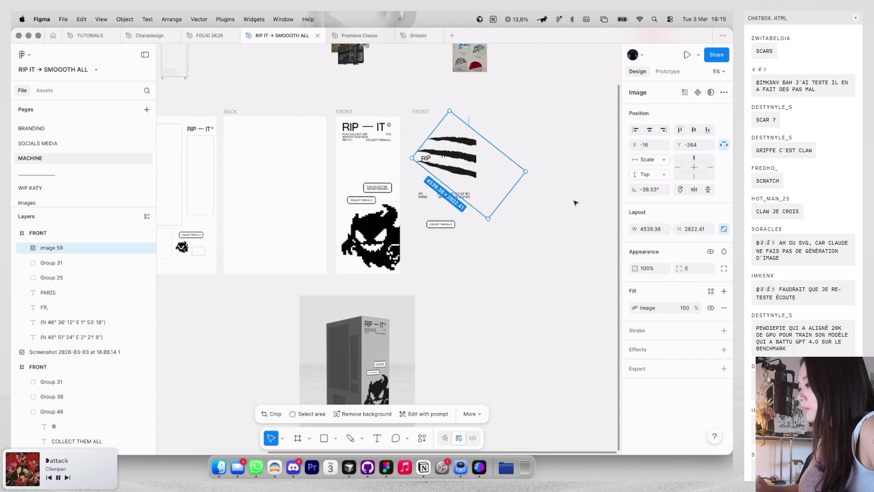
Move the claw image off the FRONT frame and export it as test.png to the Desktop
{"action": "left_click_drag", "start_coordinate": [456, 169], "coordinate": [568, 236]}
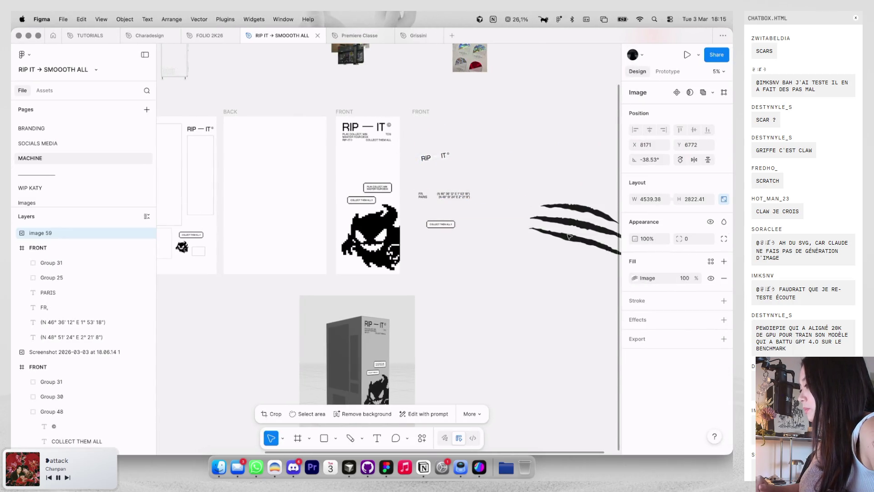
{"action": "left_click", "coordinate": [723, 338]}
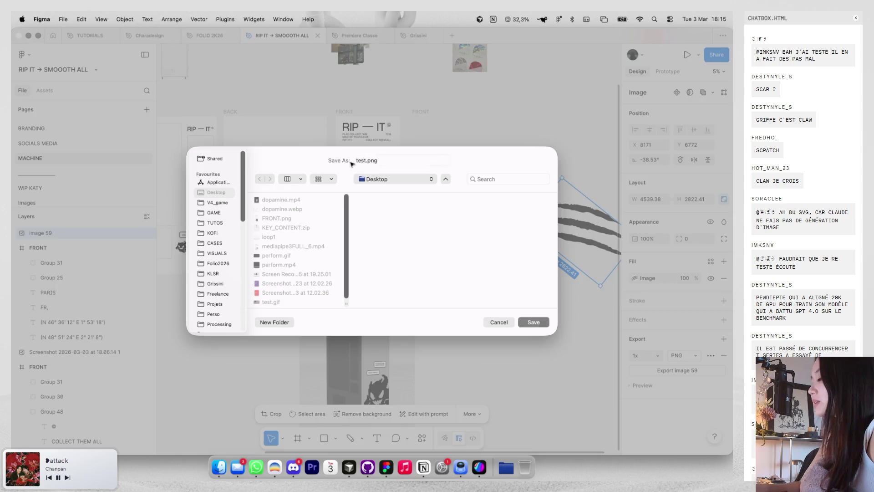
{"action": "key", "text": "Return"}
{"action": "key", "text": "super+Tab"}
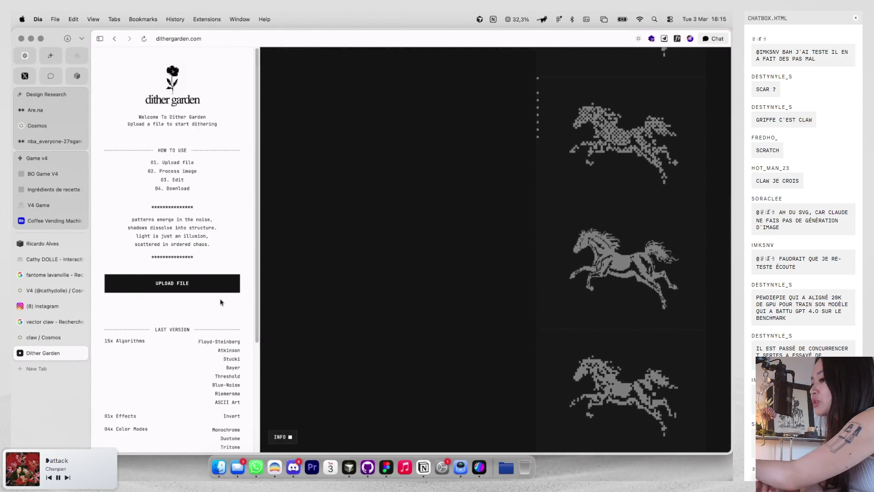
Upload test.png from the Desktop into Dither Garden
{"action": "left_click", "coordinate": [218, 285]}
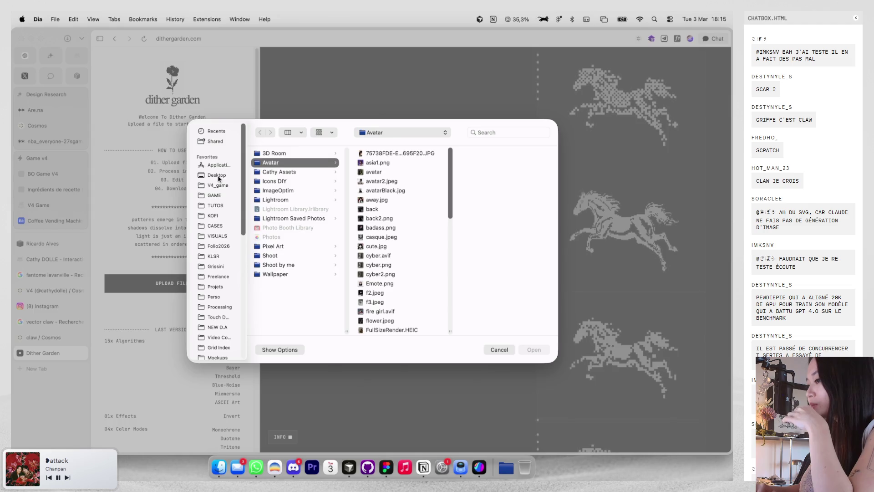
{"action": "left_click", "coordinate": [217, 175]}
{"action": "left_click", "coordinate": [277, 208]}
{"action": "left_click", "coordinate": [271, 265]}
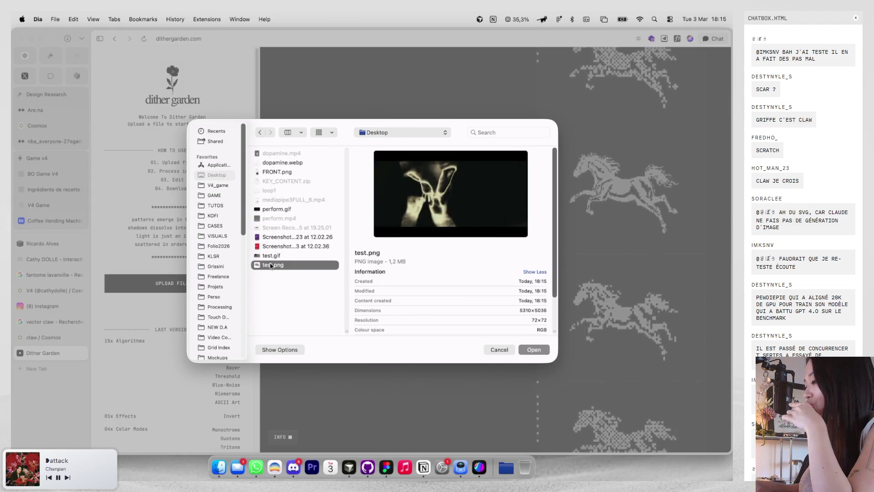
{"action": "double_click", "coordinate": [271, 265]}
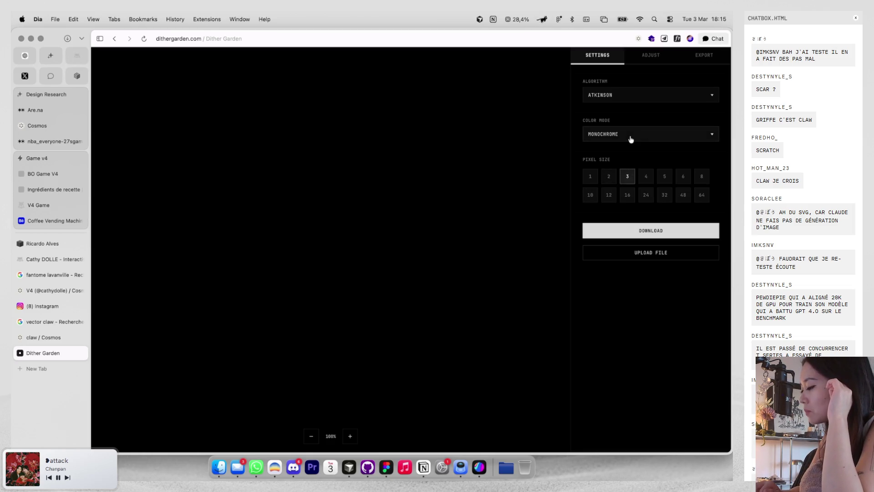
Try pixel size 4 with Tritone then Duotone colour modes, tinting the shadows dusty pink
{"action": "left_click", "coordinate": [643, 175]}
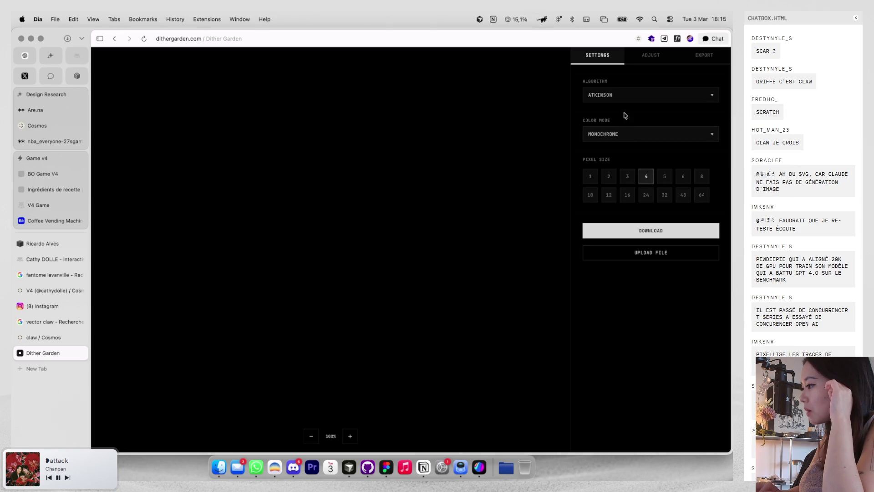
{"action": "left_click", "coordinate": [620, 134]}
{"action": "left_click", "coordinate": [619, 153]}
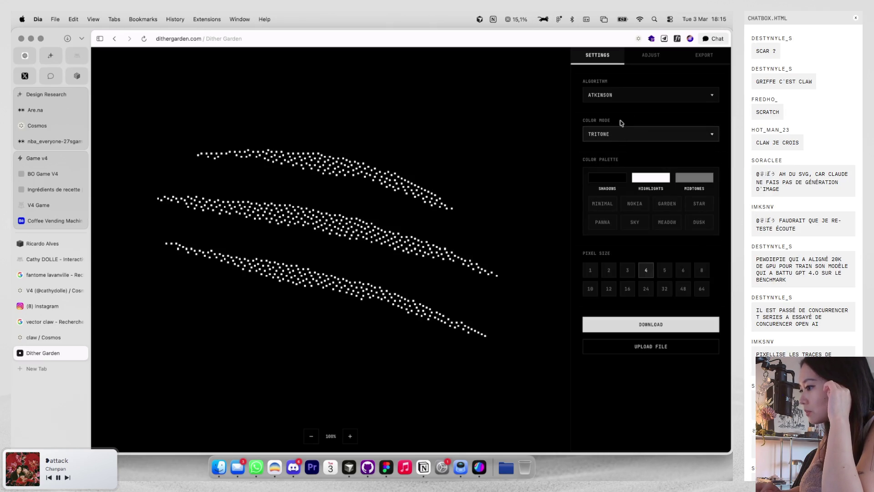
{"action": "left_click", "coordinate": [621, 134]}
{"action": "left_click", "coordinate": [618, 121]}
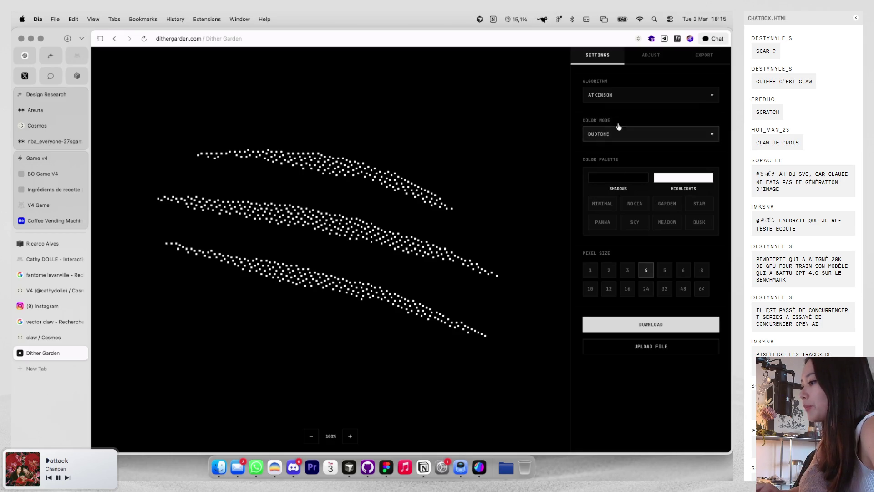
{"action": "left_click", "coordinate": [617, 177]}
{"action": "left_click_drag", "start_coordinate": [608, 215], "coordinate": [612, 205]}
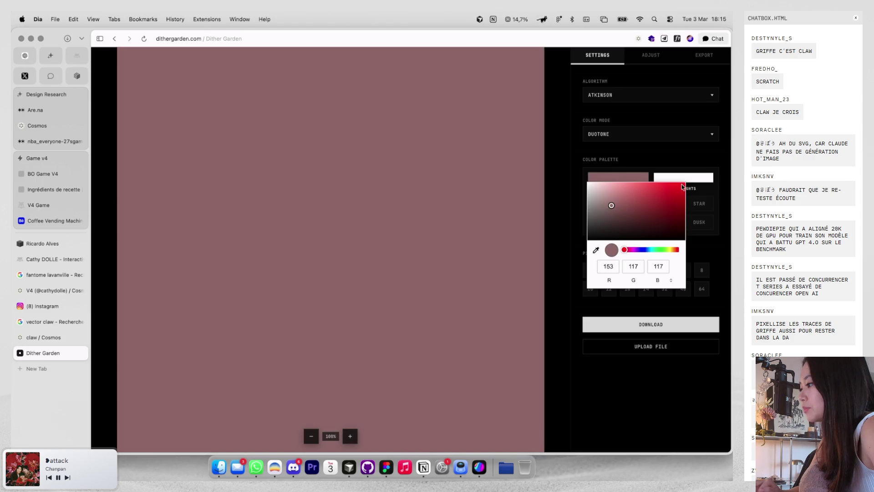
{"action": "left_click", "coordinate": [689, 176]}
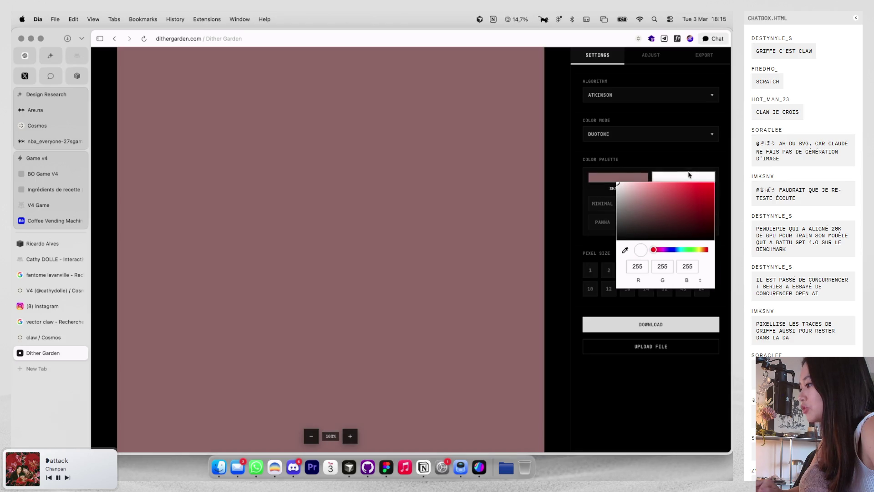
{"action": "left_click", "coordinate": [581, 236]}
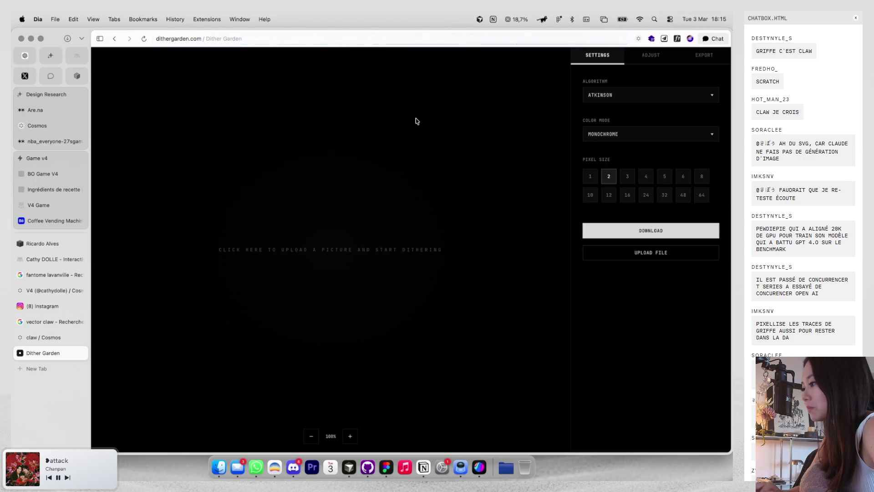
Re-upload test.png, download the dithered result and replace test.png on the Desktop
{"action": "left_click", "coordinate": [388, 208]}
{"action": "left_click", "coordinate": [283, 265]}
{"action": "double_click", "coordinate": [284, 264]}
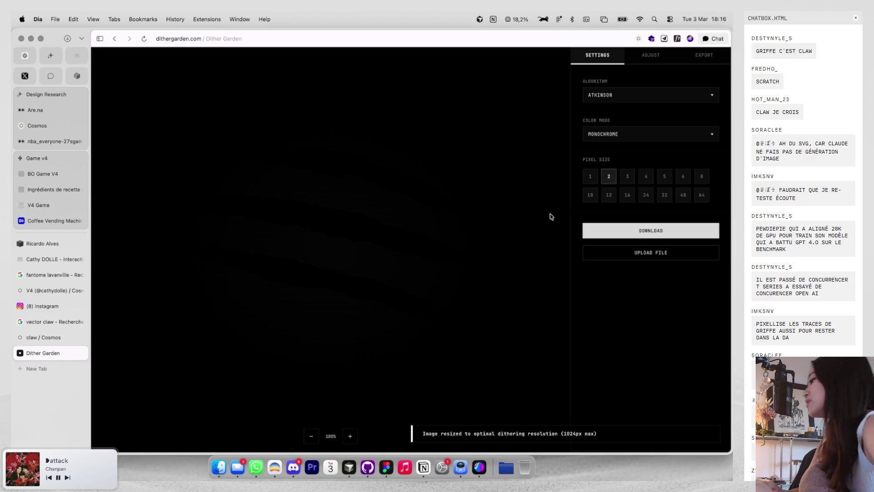
{"action": "left_click", "coordinate": [610, 235]}
{"action": "type", "text": "test.png"}
{"action": "key", "text": "Return"}
{"action": "key", "text": "Return"}
Preview the saved test.png on the Desktop in Finder, then hide Finder and return to Figma
{"action": "left_click", "coordinate": [218, 466]}
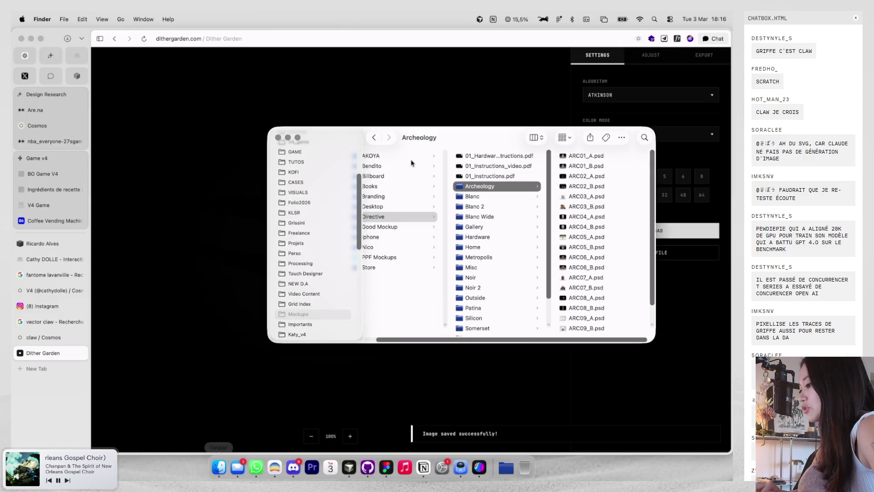
{"action": "scroll", "coordinate": [316, 196], "scroll_direction": "up", "scroll_amount": 3}
{"action": "left_click", "coordinate": [318, 197]}
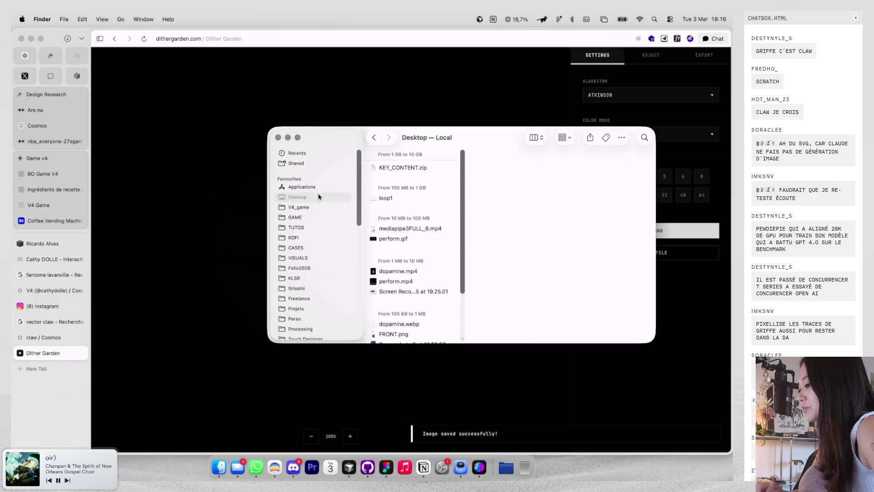
{"action": "scroll", "coordinate": [400, 280], "scroll_direction": "down", "scroll_amount": 3}
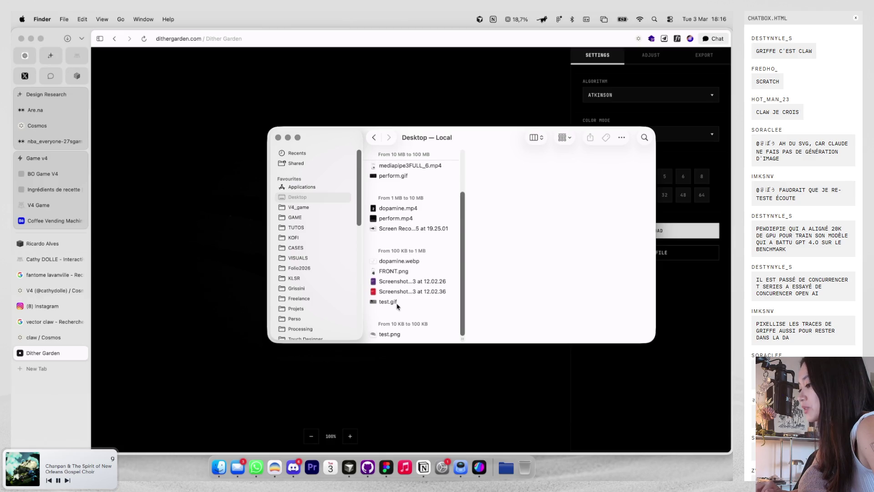
{"action": "left_click", "coordinate": [387, 301]}
{"action": "left_click", "coordinate": [391, 334]}
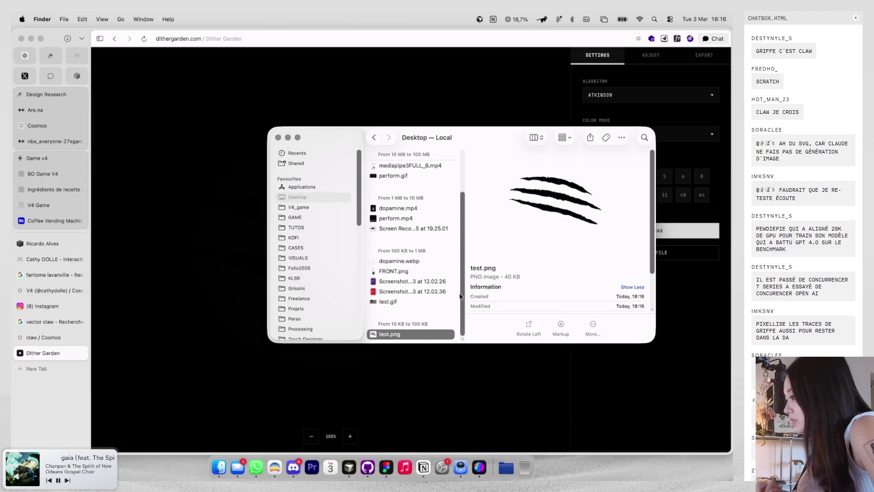
{"action": "key", "text": "super+h"}
{"action": "key", "text": "super+Tab"}
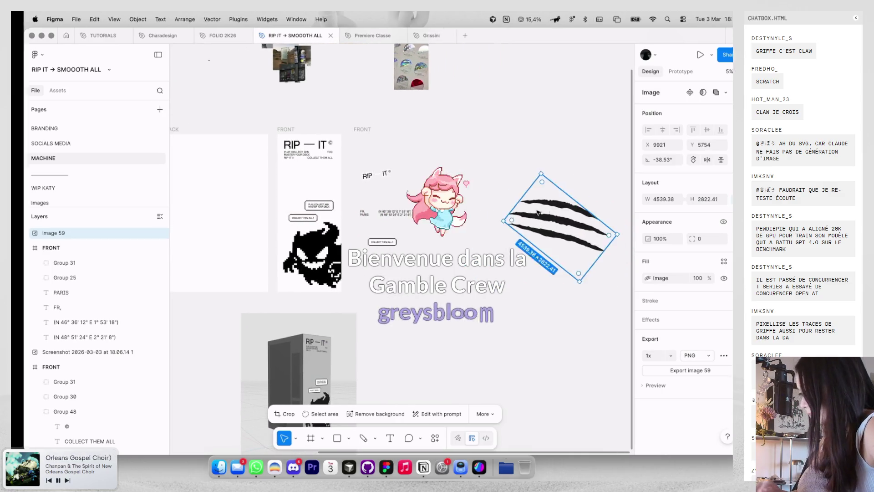
Trim editor.html from the URL to reload the Dither Garden home page, then start a new tab
{"action": "key", "text": "super+Tab"}
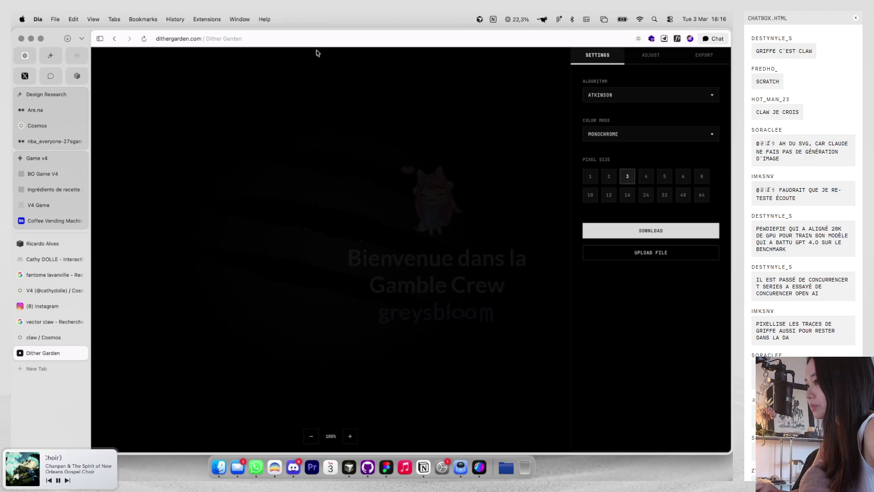
{"action": "left_click", "coordinate": [277, 40]}
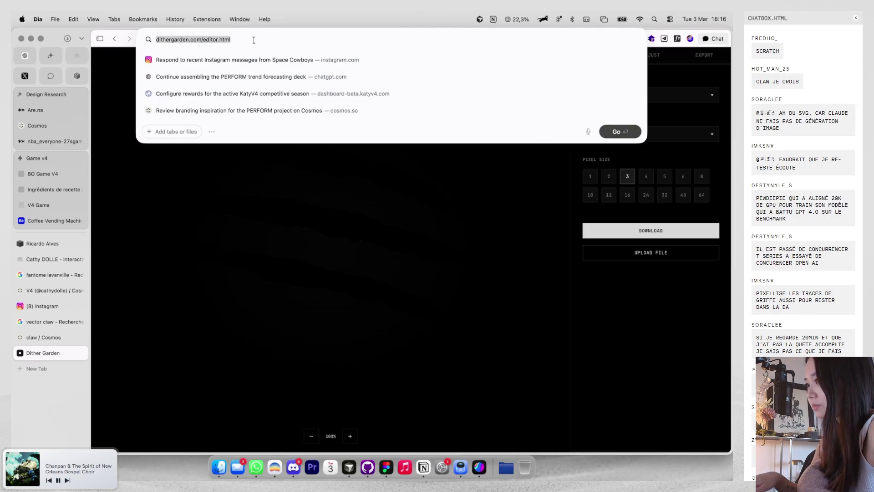
{"action": "key", "text": "Right"}
{"action": "key", "text": "BackSpace"}
{"action": "key", "text": "BackSpace"}
{"action": "key", "text": "BackSpace"}
{"action": "key", "text": "BackSpace"}
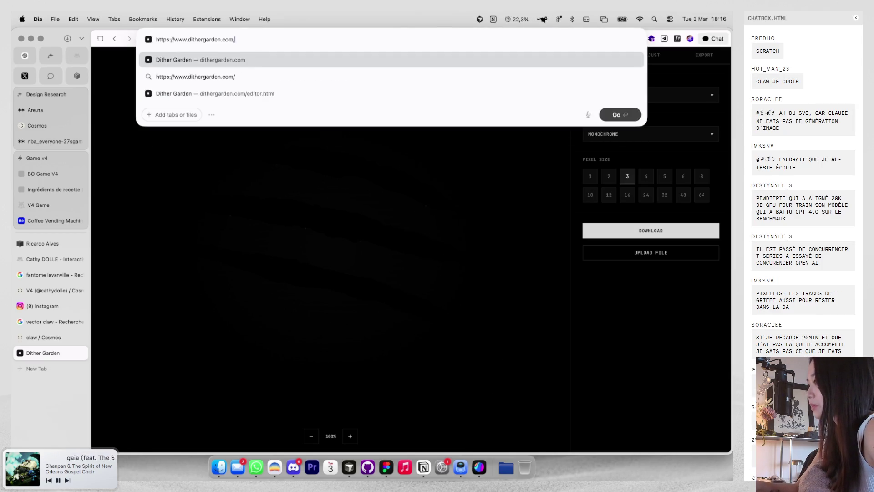
{"action": "key", "text": "Return"}
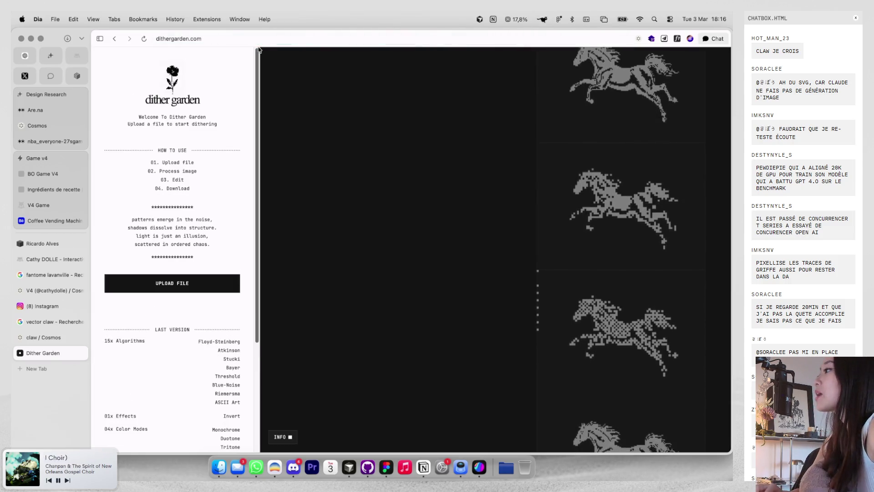
{"action": "key", "text": "super+t"}
{"action": "type", "text": "pokemon z"}
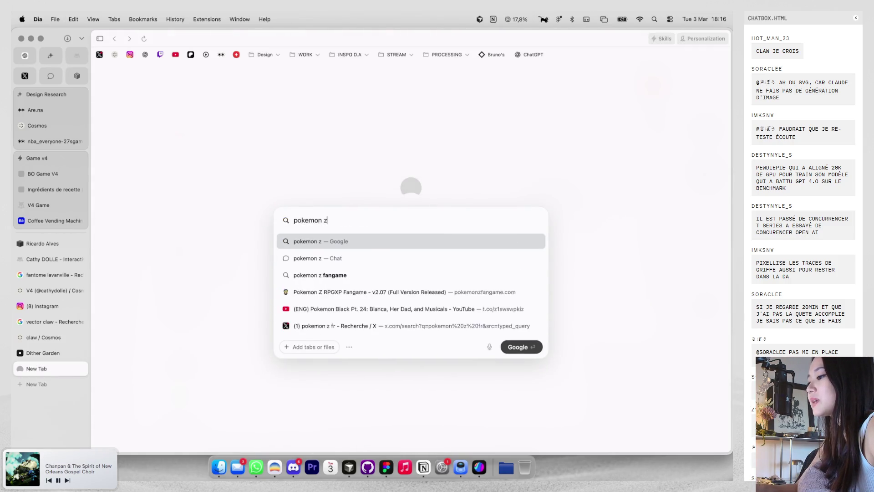
{"action": "type", "text": " franc"}
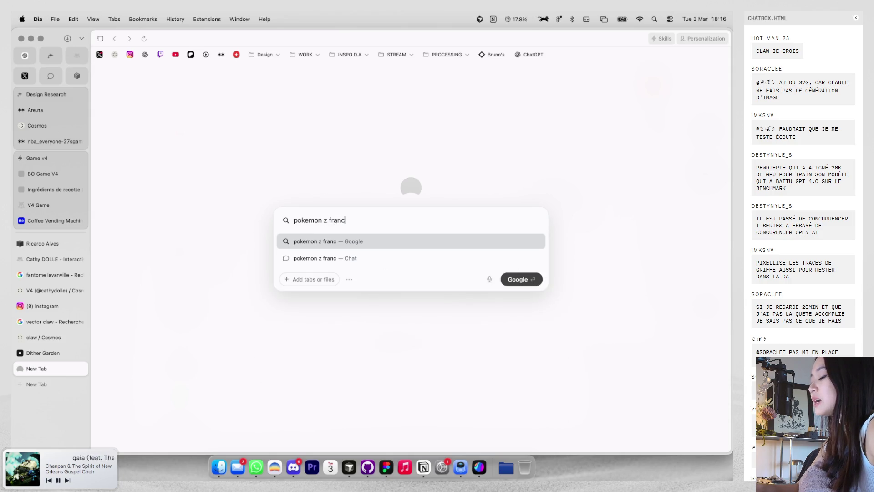
Open the Pokemon Z fangame site from the search, look it over, and close the tab
{"action": "key", "text": "BackSpace"}
{"action": "key", "text": "BackSpace"}
{"action": "key", "text": "BackSpace"}
{"action": "key", "text": "BackSpace"}
{"action": "key", "text": "BackSpace"}
{"action": "key", "text": "BackSpace"}
{"action": "key", "text": "BackSpace"}
{"action": "key", "text": "BackSpace"}
{"action": "type", "text": "z"}
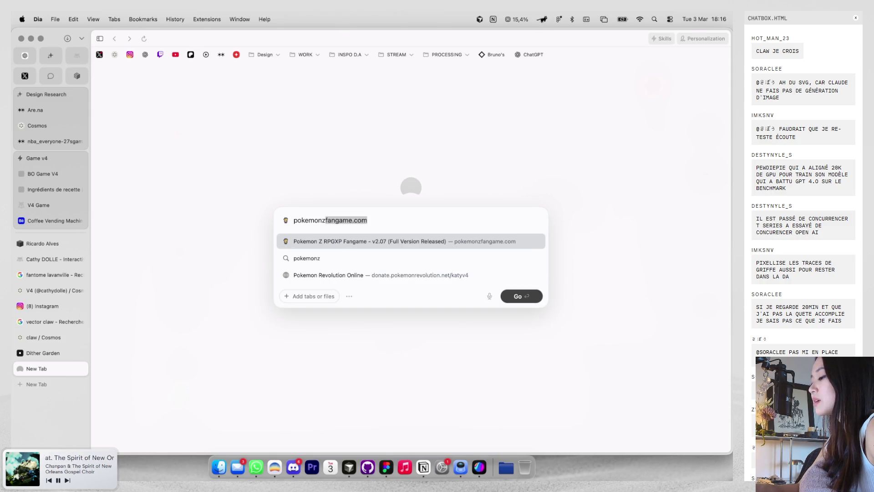
{"action": "key", "text": "Return"}
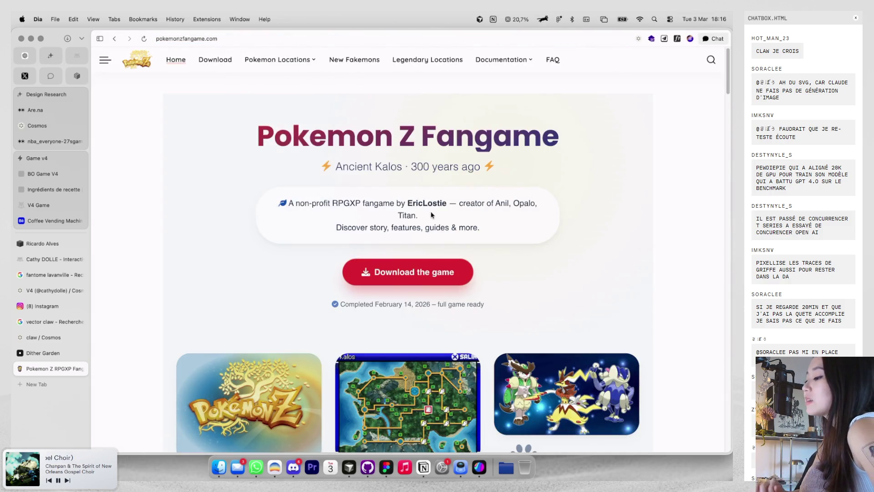
{"action": "scroll", "coordinate": [503, 277], "scroll_direction": "down", "scroll_amount": 5}
{"action": "scroll", "coordinate": [505, 279], "scroll_direction": "down", "scroll_amount": 4}
{"action": "scroll", "coordinate": [504, 279], "scroll_direction": "up", "scroll_amount": 10}
{"action": "scroll", "coordinate": [504, 280], "scroll_direction": "down", "scroll_amount": 1}
{"action": "scroll", "coordinate": [504, 280], "scroll_direction": "down", "scroll_amount": 7}
{"action": "scroll", "coordinate": [504, 279], "scroll_direction": "down", "scroll_amount": 1}
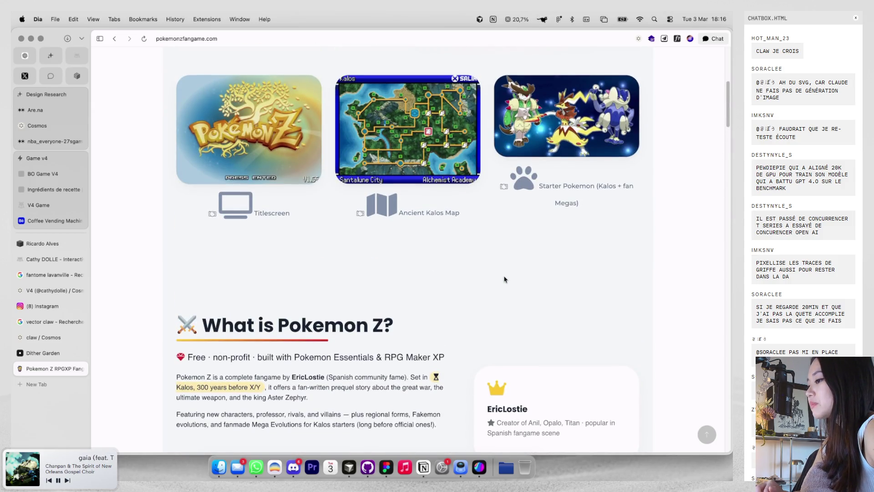
{"action": "scroll", "coordinate": [504, 279], "scroll_direction": "up", "scroll_amount": 1}
{"action": "scroll", "coordinate": [504, 279], "scroll_direction": "up", "scroll_amount": 3}
{"action": "scroll", "coordinate": [504, 279], "scroll_direction": "up", "scroll_amount": 3}
{"action": "key", "text": "super+w"}
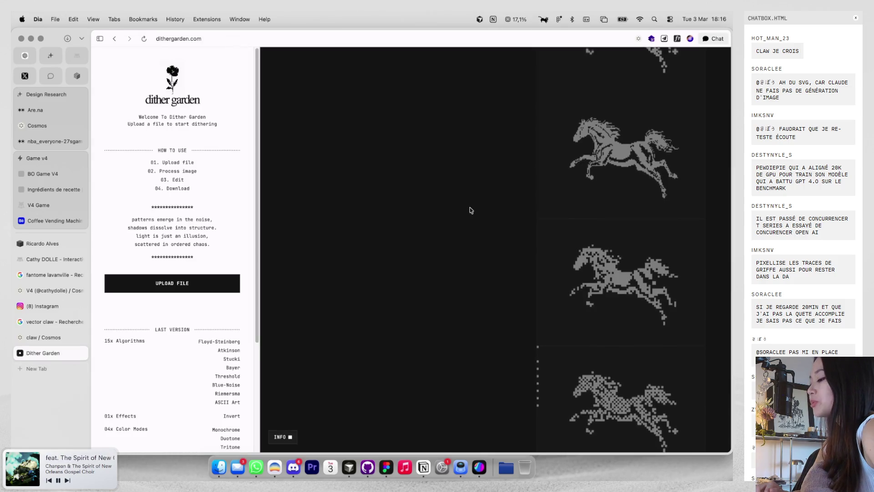
In Figma, try the claw image on the FRONT frame and move it back off beside the panel
{"action": "key", "text": "super+Tab"}
{"action": "left_click", "coordinate": [447, 205]}
{"action": "scroll", "coordinate": [568, 209], "scroll_direction": "left", "scroll_amount": 3}
{"action": "scroll", "coordinate": [570, 205], "scroll_direction": "right", "scroll_amount": 4}
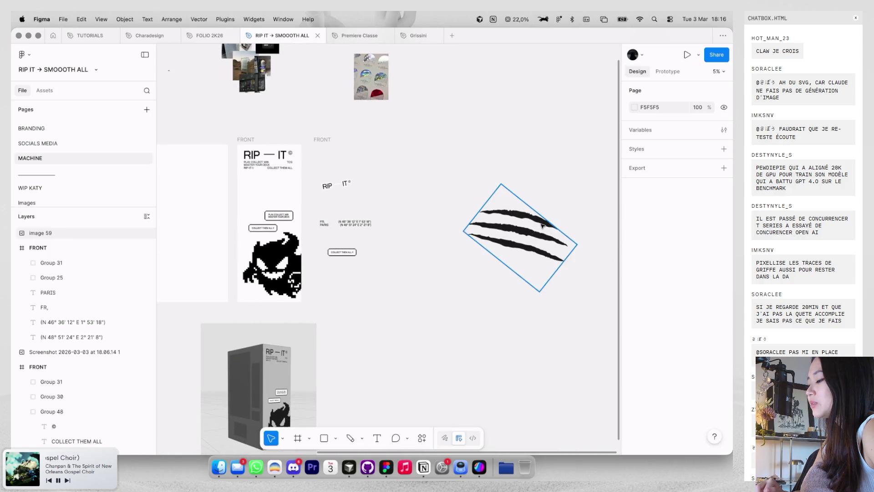
{"action": "left_click_drag", "start_coordinate": [542, 225], "coordinate": [388, 219]}
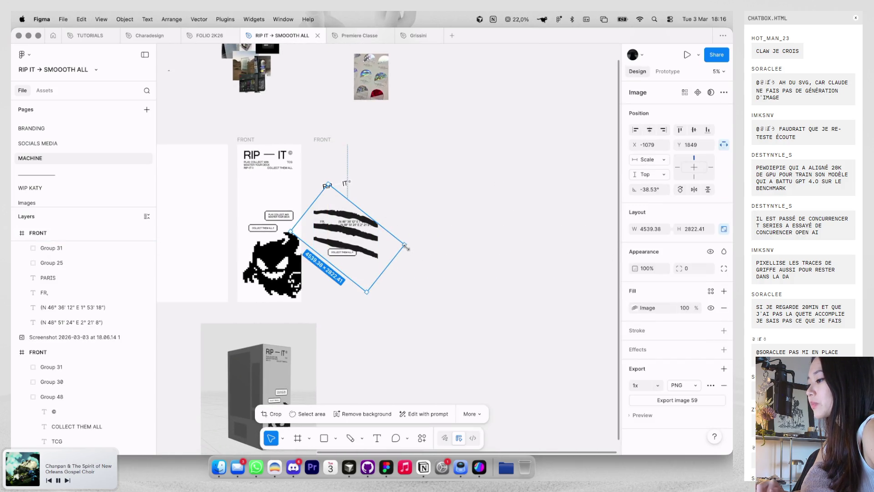
{"action": "left_click_drag", "start_coordinate": [355, 218], "coordinate": [496, 217]}
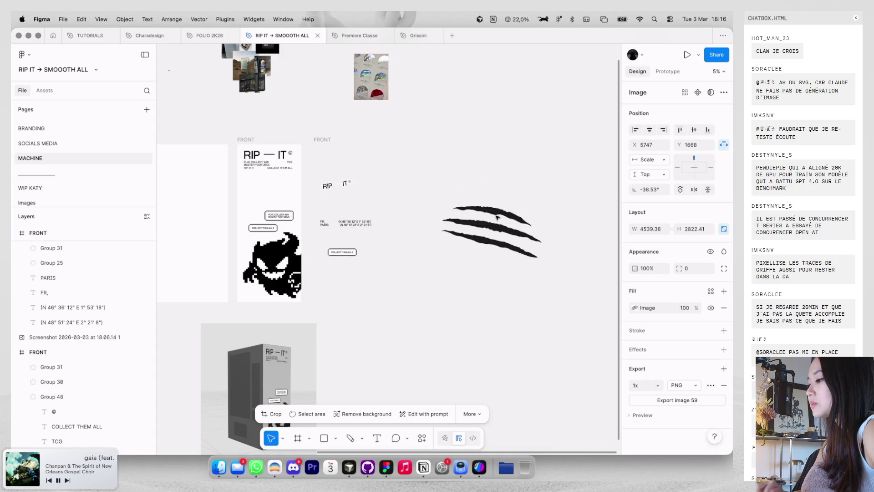
{"action": "key", "text": "super+Tab"}
Search Google Images for 'pixelate claw' filtered to Transparent colour
{"action": "key", "text": "super+t"}
{"action": "type", "text": "pixelate claw"}
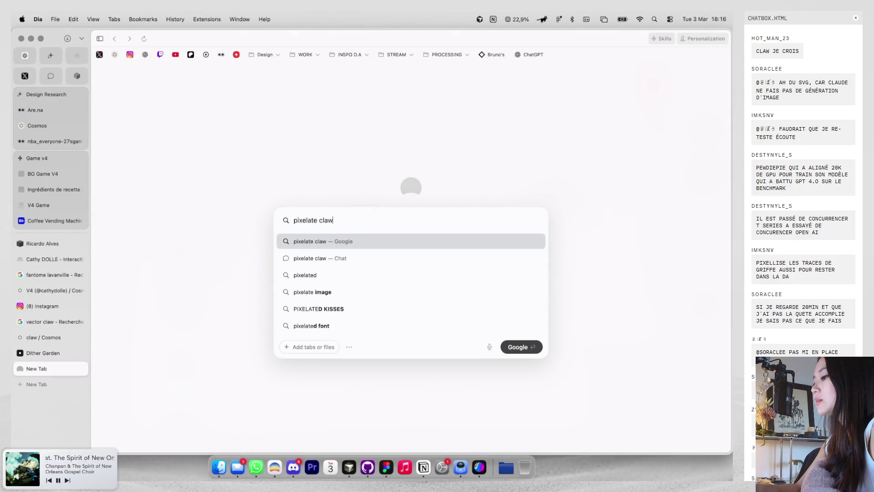
{"action": "key", "text": "Return"}
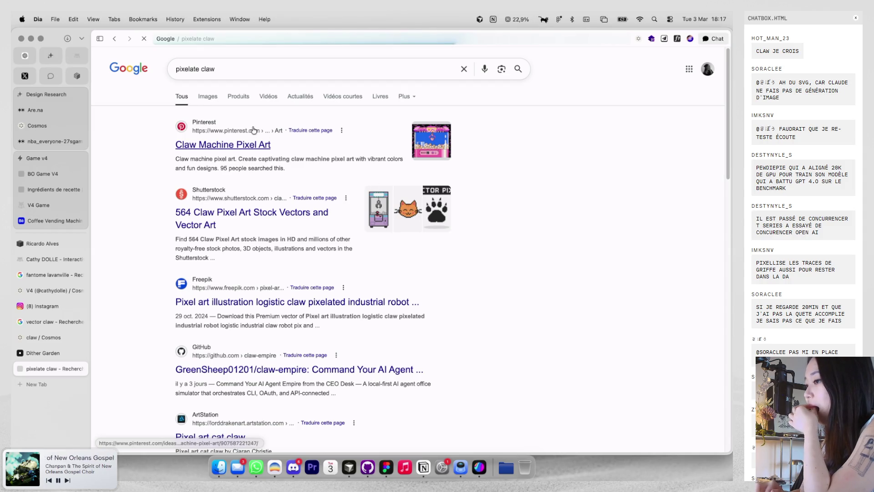
{"action": "left_click", "coordinate": [198, 97]}
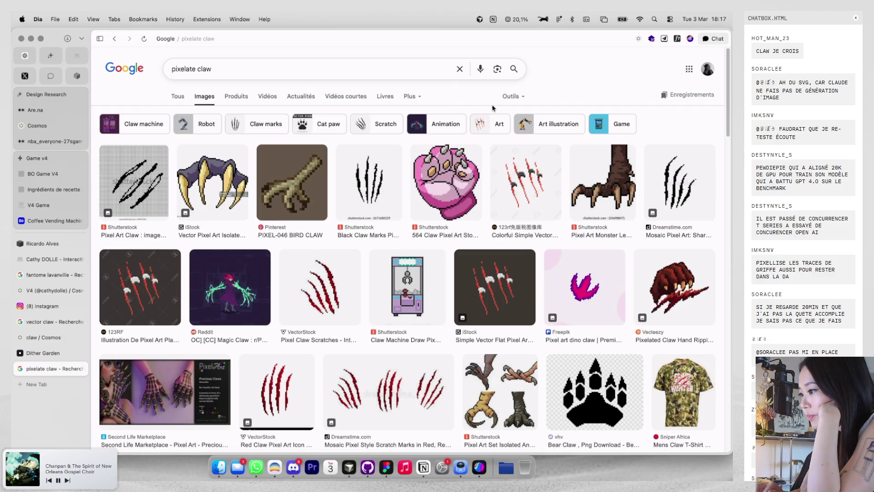
{"action": "left_click", "coordinate": [522, 101]}
{"action": "mouse_move", "coordinate": [514, 128]}
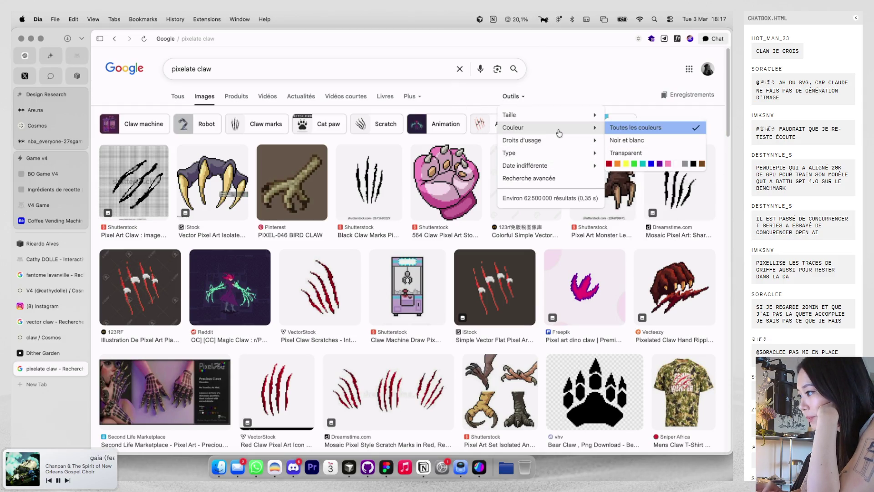
{"action": "left_click", "coordinate": [631, 152]}
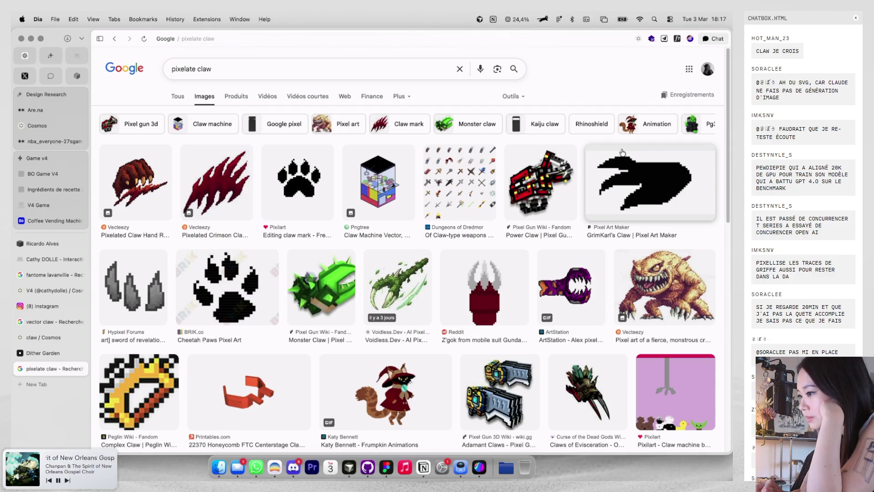
Copy the Pixelated Crimson Claw Mark and its darker version, then return to Figma
{"action": "left_click", "coordinate": [220, 183]}
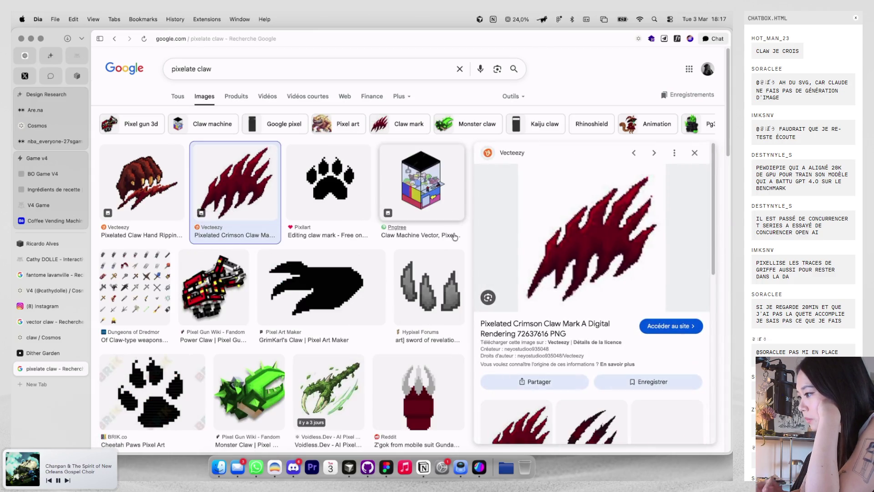
{"action": "right_click", "coordinate": [586, 237]}
{"action": "left_click", "coordinate": [601, 329]}
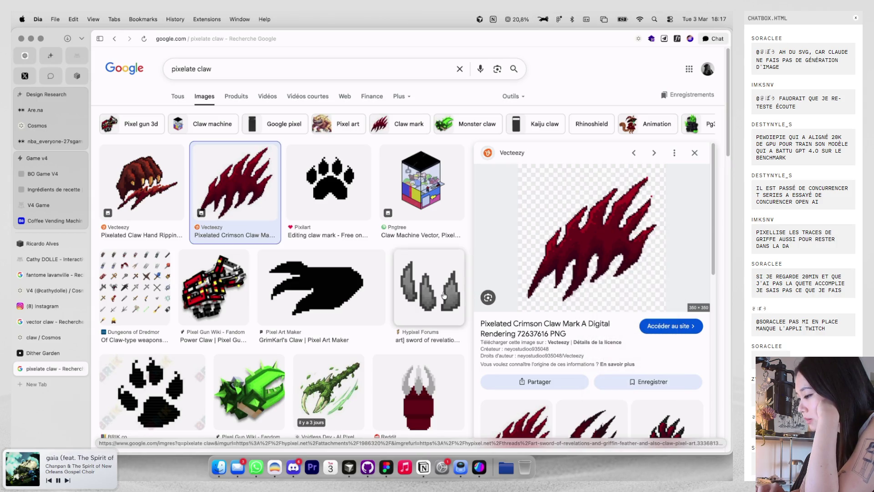
{"action": "scroll", "coordinate": [444, 296], "scroll_direction": "down", "scroll_amount": 3}
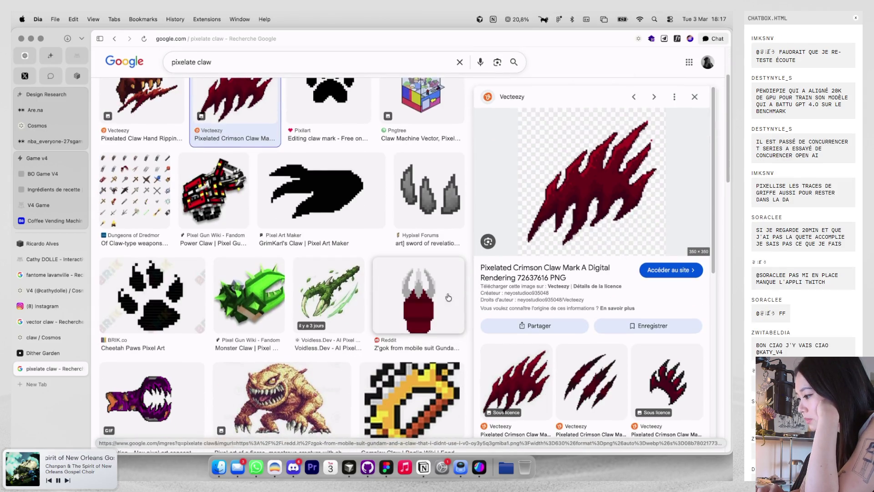
{"action": "left_click", "coordinate": [596, 387]}
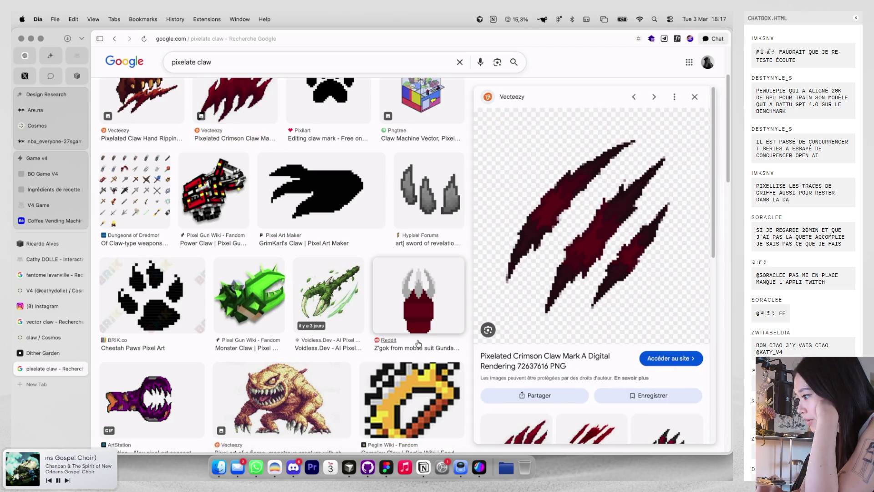
{"action": "right_click", "coordinate": [610, 232]}
{"action": "left_click", "coordinate": [618, 360]}
{"action": "key", "text": "ctrl+Right"}
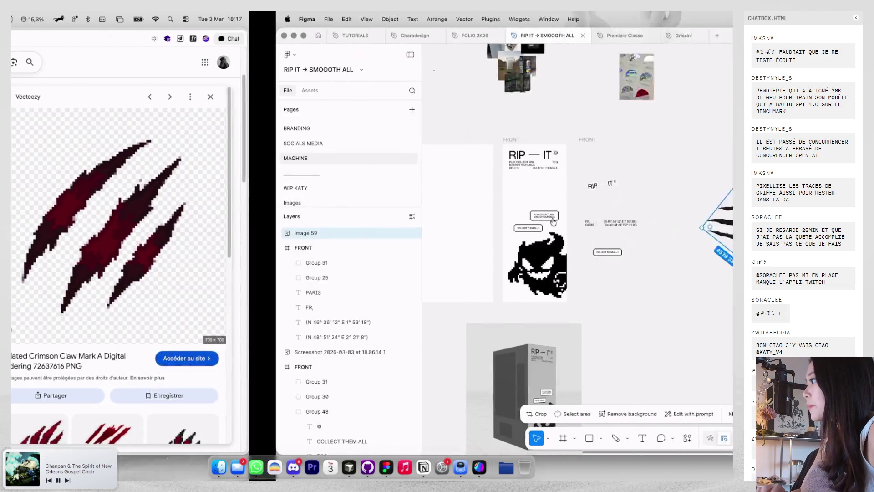
{"action": "scroll", "coordinate": [521, 212], "scroll_direction": "right", "scroll_amount": 4}
Paste a claw image onto the canvas, enlarge and rotate it as a trial
{"action": "key", "text": "super+z"}
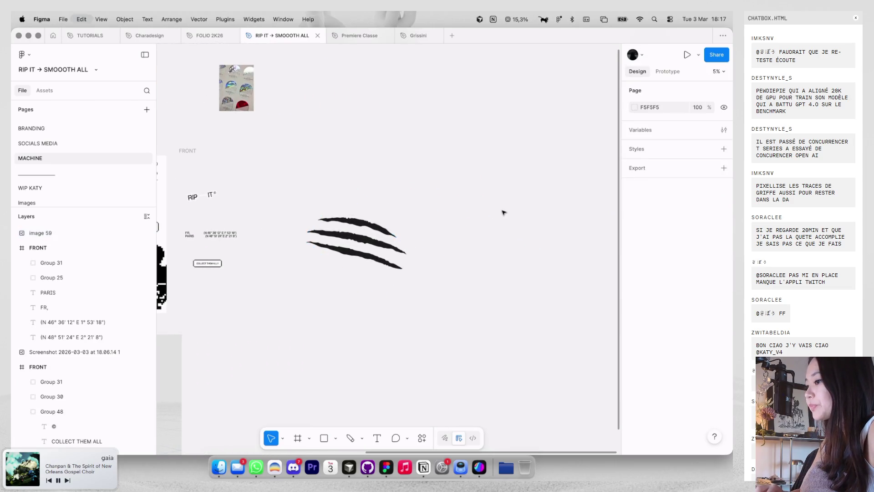
{"action": "key", "text": "super+v"}
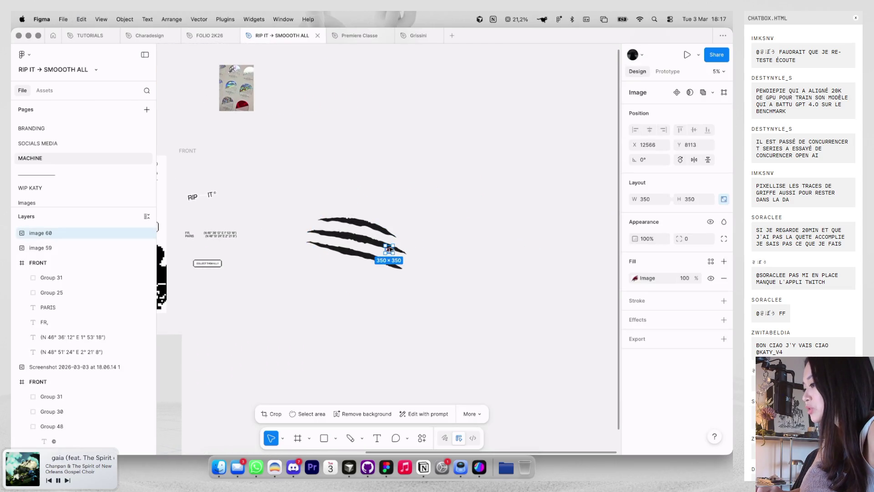
{"action": "left_click_drag", "start_coordinate": [390, 250], "coordinate": [512, 179]}
{"action": "left_click_drag", "start_coordinate": [472, 226], "coordinate": [443, 94]}
{"action": "key", "text": "super+shift+z"}
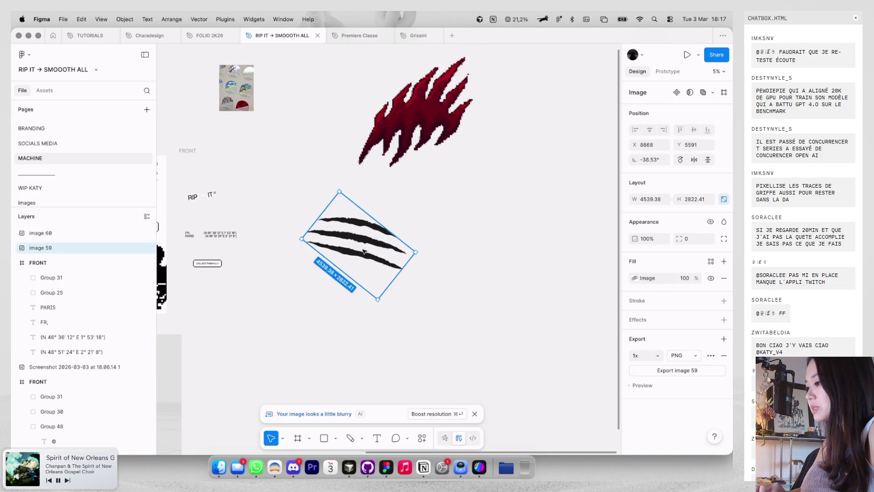
Copy the claw image from the browser and paste it into the FRONT panel, enlarged and repositioned
{"action": "key", "text": "ctrl+Left"}
{"action": "right_click", "coordinate": [618, 209]}
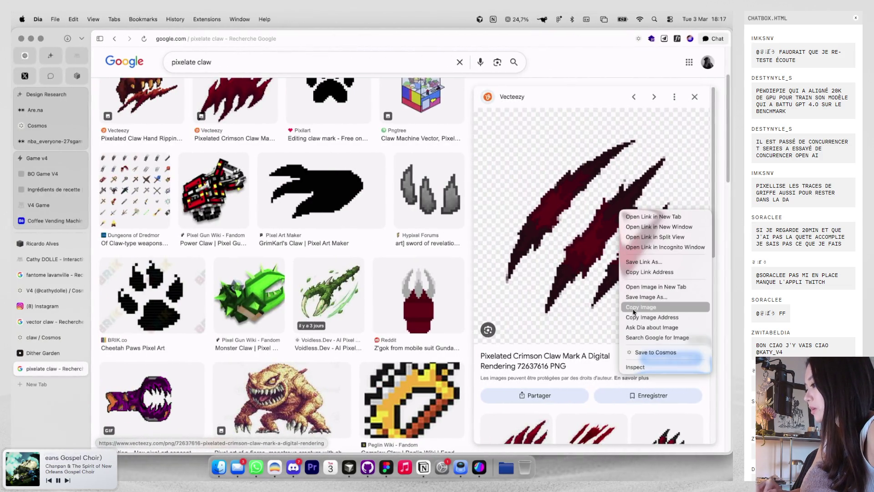
{"action": "left_click", "coordinate": [632, 309]}
{"action": "key", "text": "ctrl+Right"}
{"action": "scroll", "coordinate": [501, 170], "scroll_direction": "left", "scroll_amount": 5}
{"action": "left_click", "coordinate": [501, 167]}
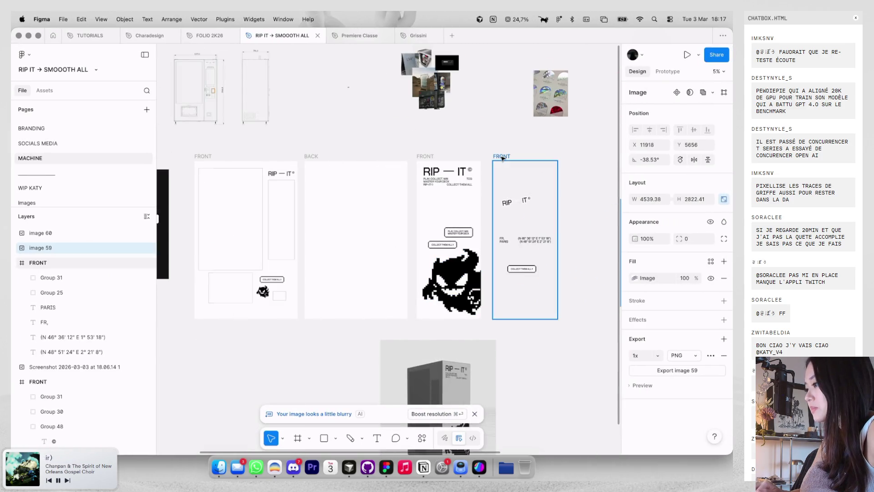
{"action": "scroll", "coordinate": [502, 159], "scroll_direction": "right", "scroll_amount": 2}
{"action": "key", "text": "super+v"}
{"action": "left_click_drag", "start_coordinate": [400, 241], "coordinate": [444, 193]}
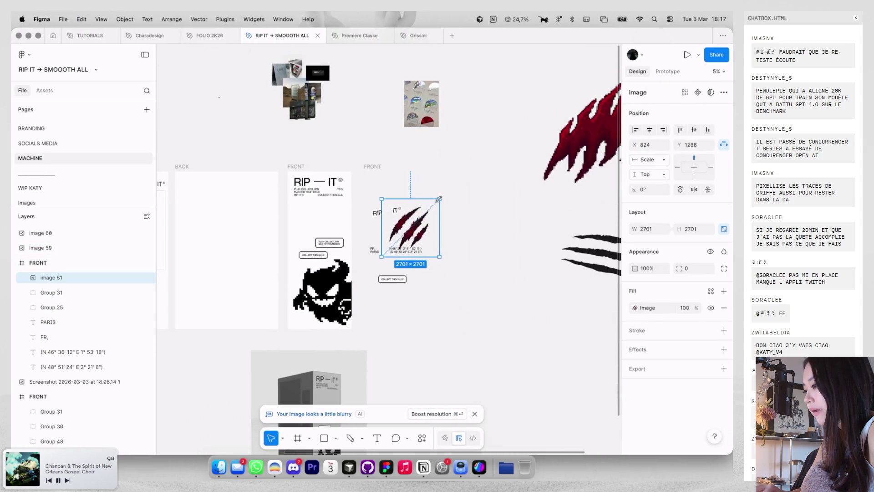
{"action": "mouse_move", "coordinate": [418, 230]}
{"action": "left_mouse_down"}
{"action": "mouse_move", "coordinate": [415, 313]}
{"action": "mouse_move", "coordinate": [405, 208]}
{"action": "left_mouse_up"}
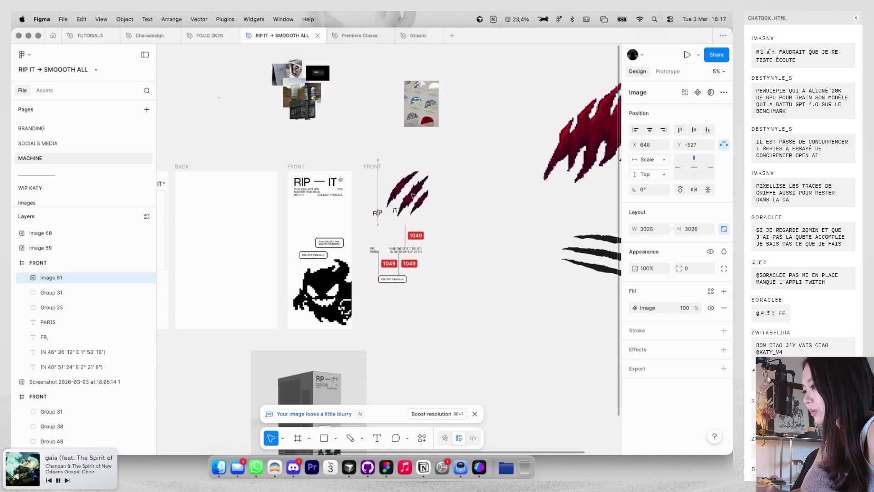
Desaturate the claw image, shrink it to half size and rotate it below the RIP IT title
{"action": "left_click", "coordinate": [638, 309]}
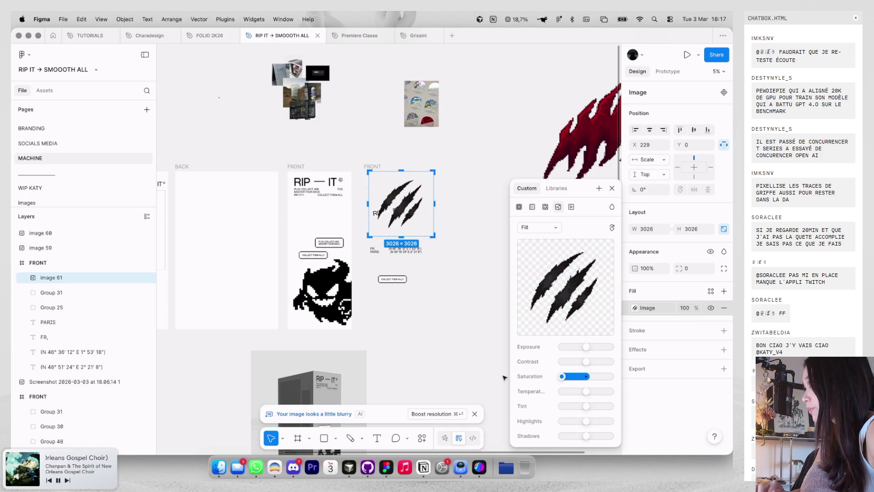
{"action": "scroll", "coordinate": [443, 273], "scroll_direction": "up", "scroll_amount": 3}
{"action": "left_click", "coordinate": [464, 167]}
{"action": "scroll", "coordinate": [410, 175], "scroll_direction": "up", "scroll_amount": 3}
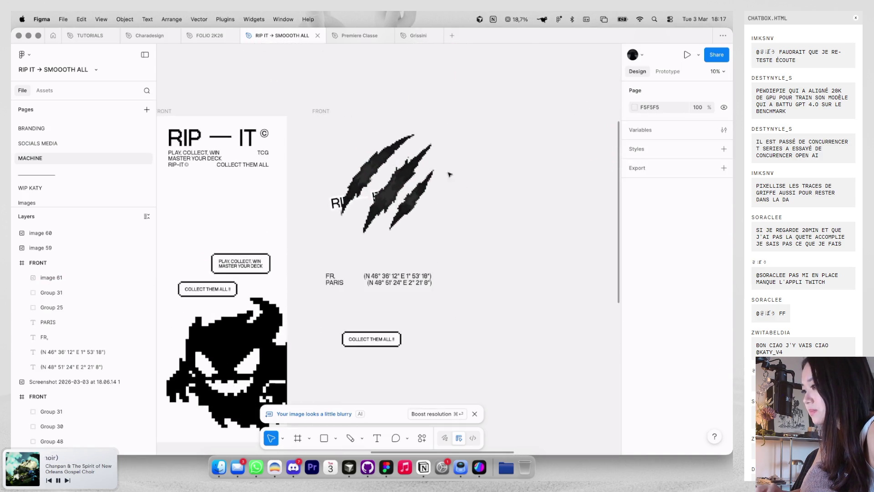
{"action": "left_click", "coordinate": [375, 224]}
{"action": "left_click_drag", "start_coordinate": [328, 244], "coordinate": [389, 184]}
{"action": "left_click_drag", "start_coordinate": [422, 150], "coordinate": [388, 243]}
{"action": "left_click_drag", "start_coordinate": [426, 206], "coordinate": [421, 225]}
{"action": "scroll", "coordinate": [382, 226], "scroll_direction": "down", "scroll_amount": 3}
Move the RIP IT title and claw up together, then keep only the claw selected
{"action": "left_click", "coordinate": [364, 211], "text": "shift"}
{"action": "mouse_move", "coordinate": [364, 211]}
{"action": "left_mouse_down"}
{"action": "mouse_move", "coordinate": [365, 198]}
{"action": "mouse_move", "coordinate": [449, 163]}
{"action": "left_mouse_up"}
{"action": "left_click", "coordinate": [393, 212]}
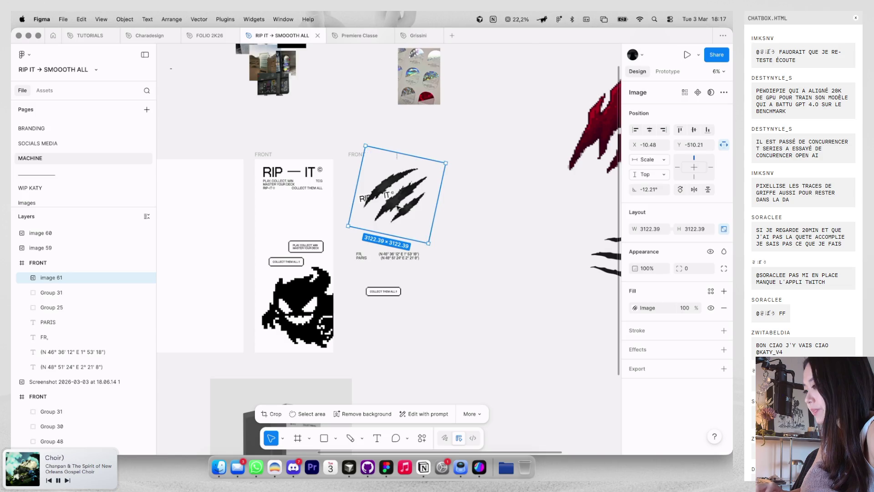
Send the claw mark behind the panel's text and fade it to about 46% opacity
{"action": "left_click_drag", "start_coordinate": [397, 207], "coordinate": [360, 205]}
{"action": "right_click", "coordinate": [423, 210]}
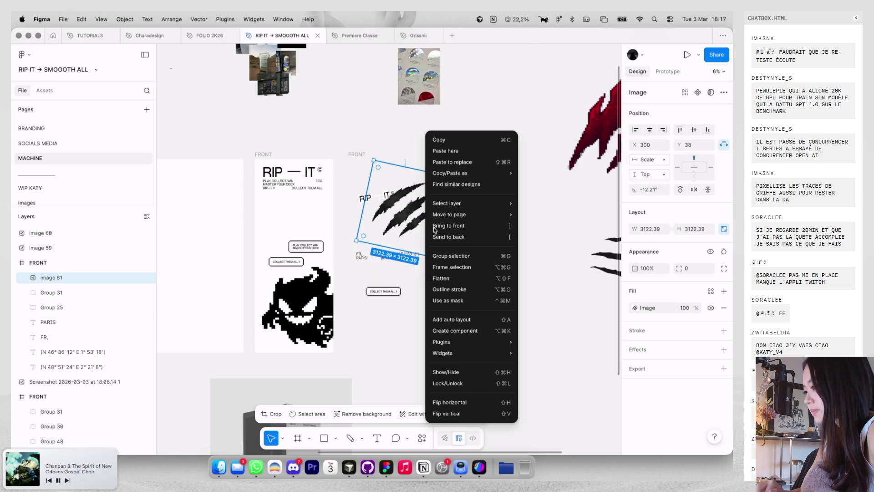
{"action": "left_click", "coordinate": [446, 240]}
{"action": "key", "text": "4"}
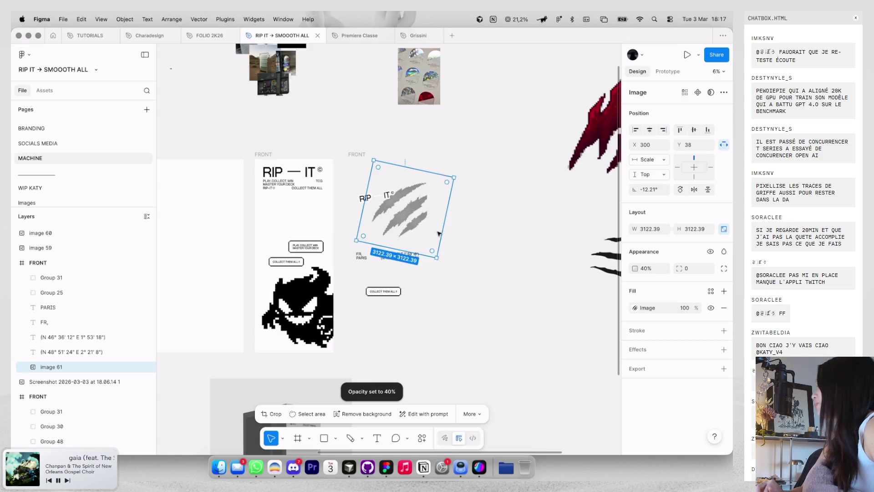
{"action": "key", "text": "4"}
{"action": "key", "text": "6"}
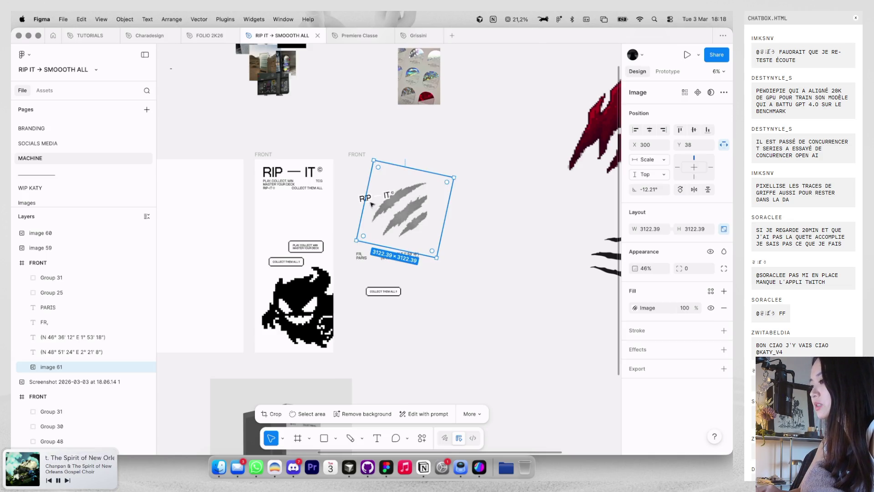
Rotate and shrink the claw mark, then tilt the RIP IT title further
{"action": "left_click", "coordinate": [364, 189]}
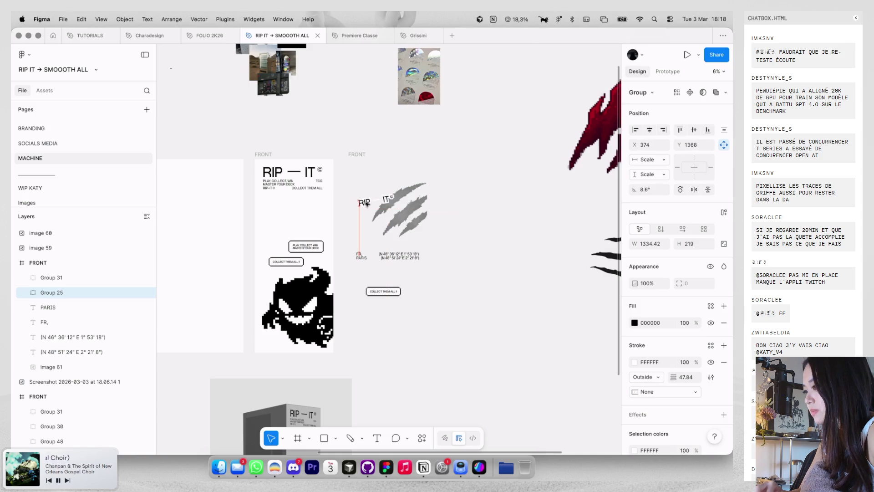
{"action": "left_click", "coordinate": [424, 186]}
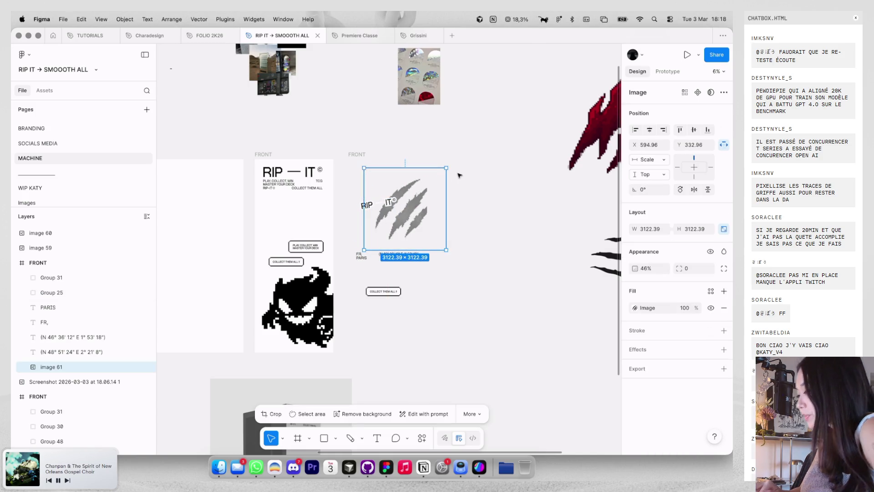
{"action": "mouse_move", "coordinate": [449, 166]}
{"action": "left_mouse_down"}
{"action": "mouse_move", "coordinate": [410, 214]}
{"action": "mouse_move", "coordinate": [415, 223]}
{"action": "mouse_move", "coordinate": [412, 214]}
{"action": "left_mouse_up"}
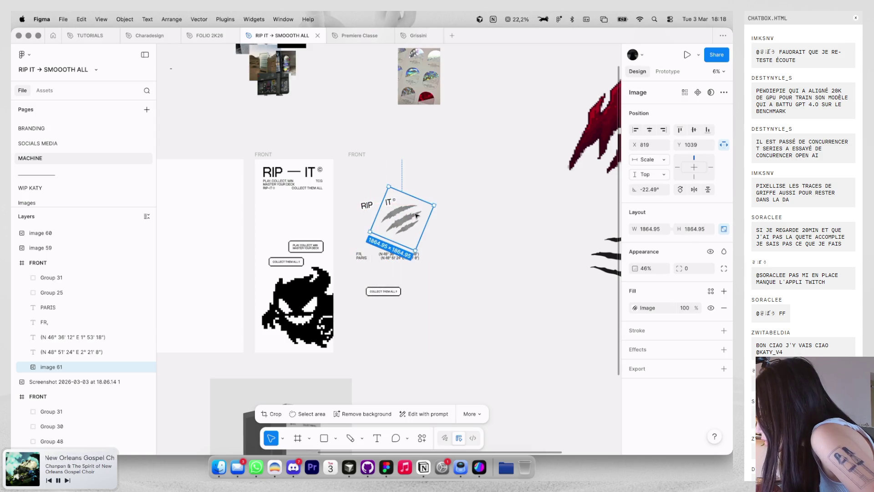
{"action": "left_click", "coordinate": [372, 202]}
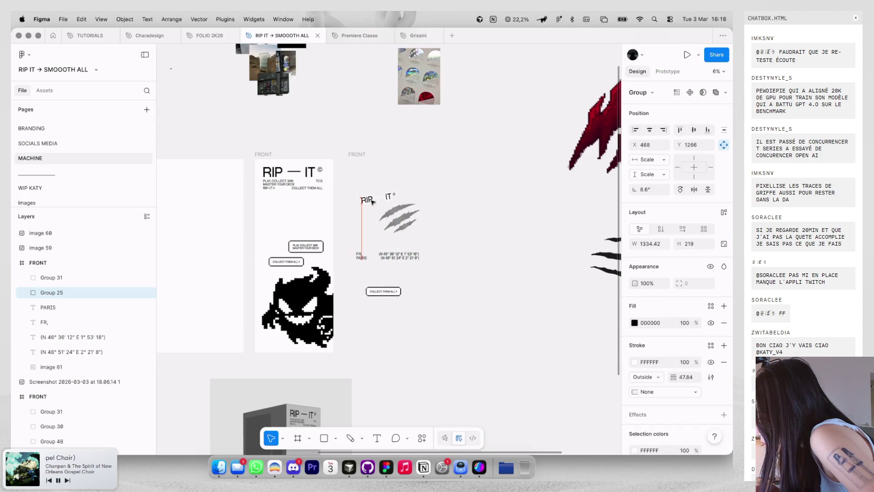
{"action": "left_click_drag", "start_coordinate": [396, 181], "coordinate": [400, 186]}
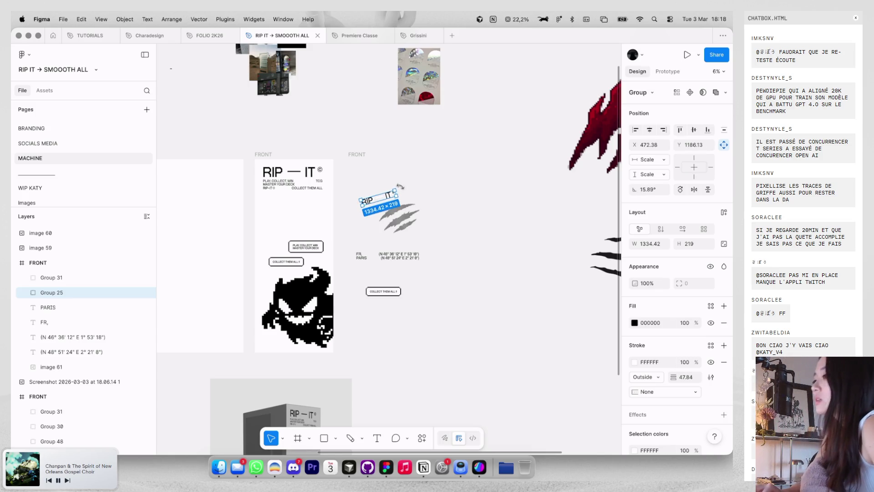
Rename the FRONT panel to LEFT and check the BACK panel and Stickers frame selections
{"action": "left_click", "coordinate": [357, 153]}
{"action": "type", "text": "LEFT"}
{"action": "key", "text": "Return"}
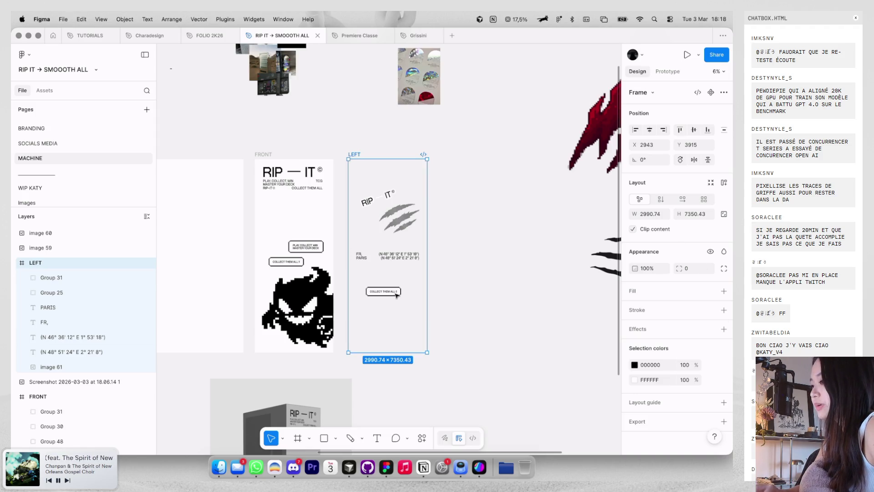
{"action": "left_click", "coordinate": [386, 292]}
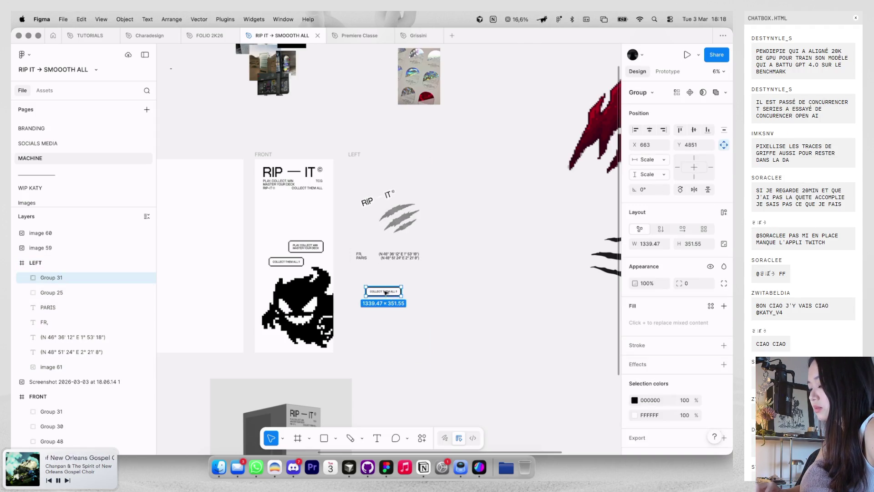
{"action": "left_click", "coordinate": [355, 155]}
{"action": "scroll", "coordinate": [308, 219], "scroll_direction": "left", "scroll_amount": 5}
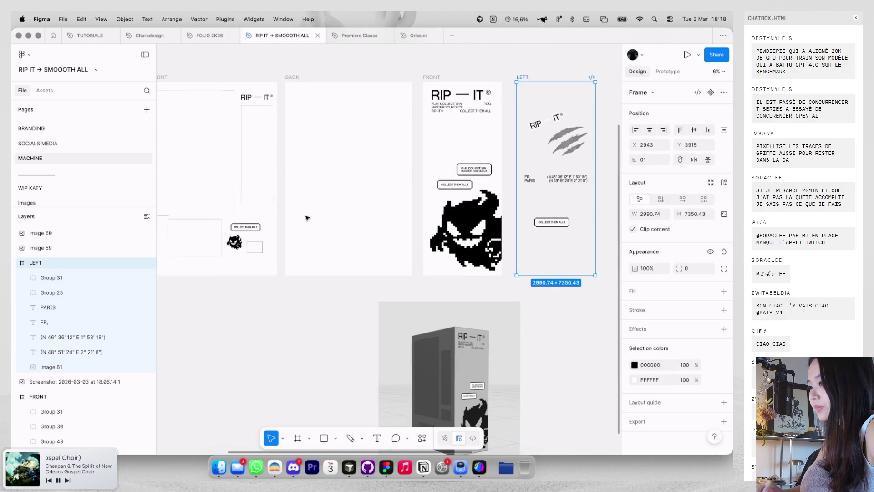
{"action": "right_click", "coordinate": [303, 218]}
{"action": "left_click", "coordinate": [259, 212]}
{"action": "scroll", "coordinate": [259, 211], "scroll_direction": "left", "scroll_amount": 10}
{"action": "left_click", "coordinate": [478, 198]}
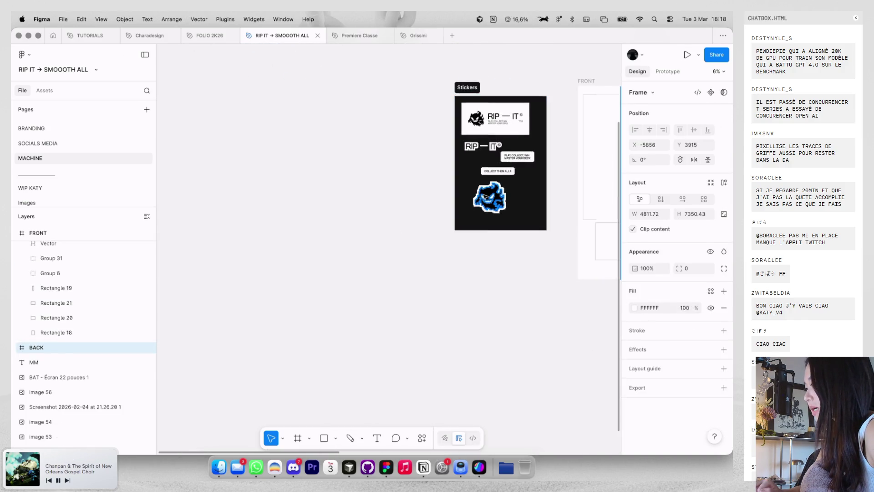
{"action": "scroll", "coordinate": [477, 199], "scroll_direction": "right", "scroll_amount": 10}
{"action": "scroll", "coordinate": [477, 199], "scroll_direction": "right", "scroll_amount": 5}
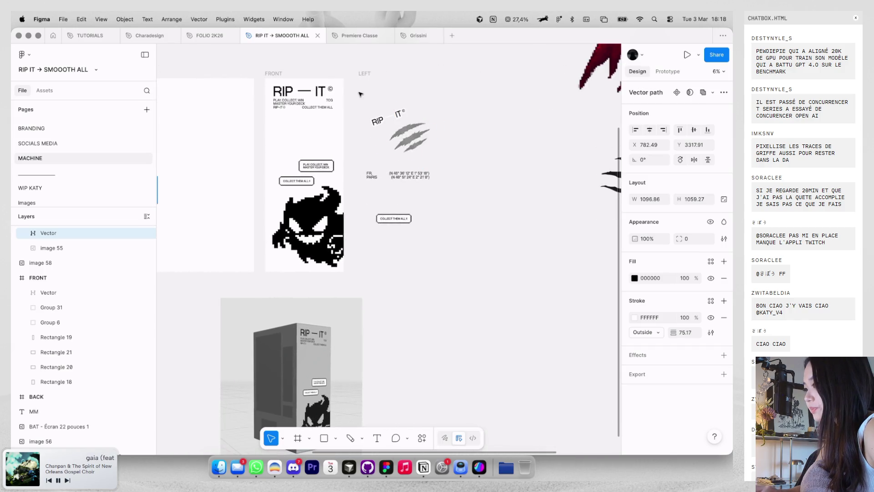
Move the ghost graphic into the LEFT panel low down with its rotation reset
{"action": "left_click", "coordinate": [364, 73]}
{"action": "key", "text": "ctrl+v"}
{"action": "mouse_move", "coordinate": [396, 184]}
{"action": "left_mouse_down"}
{"action": "mouse_move", "coordinate": [403, 235]}
{"action": "mouse_move", "coordinate": [417, 242]}
{"action": "mouse_move", "coordinate": [432, 228]}
{"action": "left_mouse_up"}
{"action": "key", "text": "ctrl+z"}
{"action": "key", "text": "ctrl+z"}
{"action": "key", "text": "ctrl+shift+z"}
{"action": "key", "text": "k"}
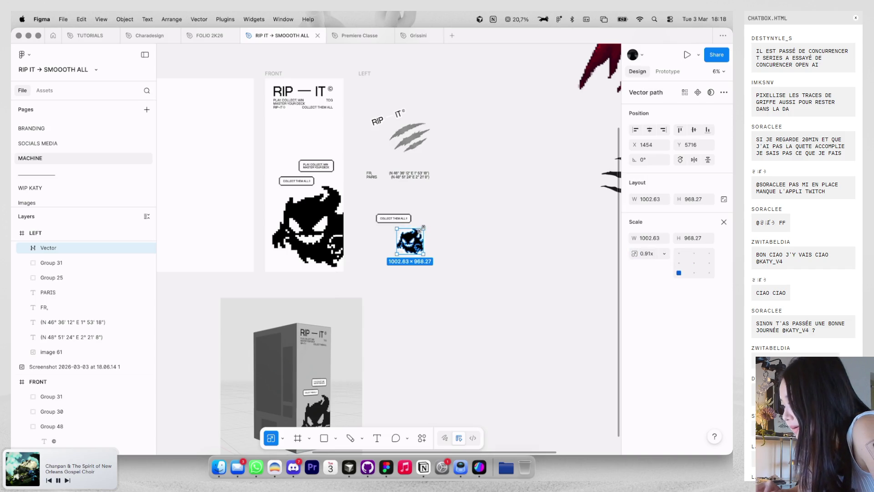
{"action": "left_click", "coordinate": [462, 241]}
Export the whole LEFT frame as a 1x PNG and bring Spline to the front
{"action": "left_click", "coordinate": [394, 223]}
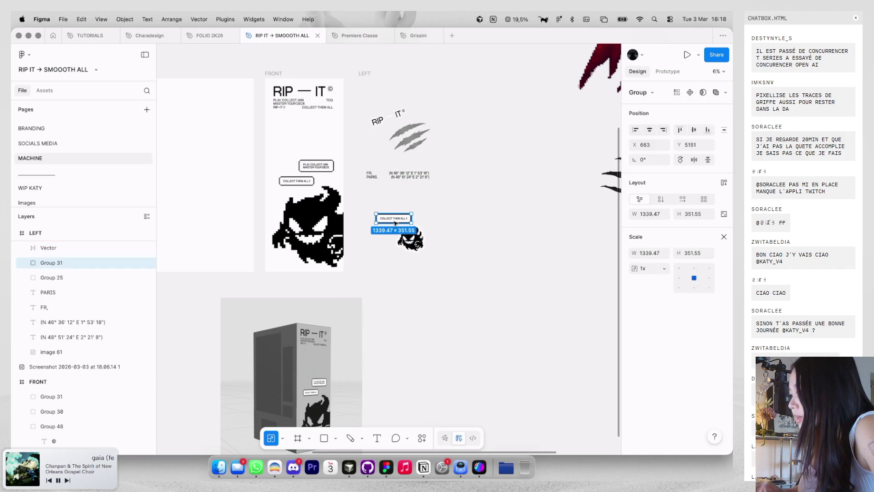
{"action": "key", "text": "Escape"}
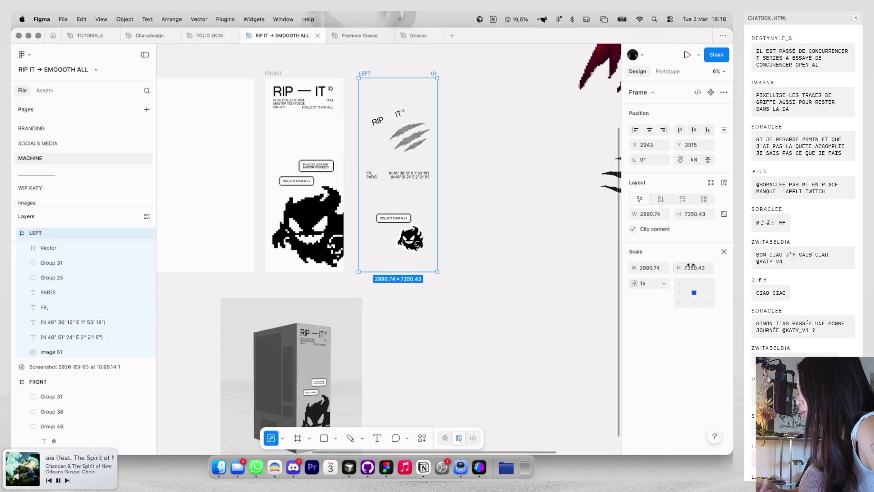
{"action": "key", "text": "v"}
{"action": "left_click", "coordinate": [724, 421]}
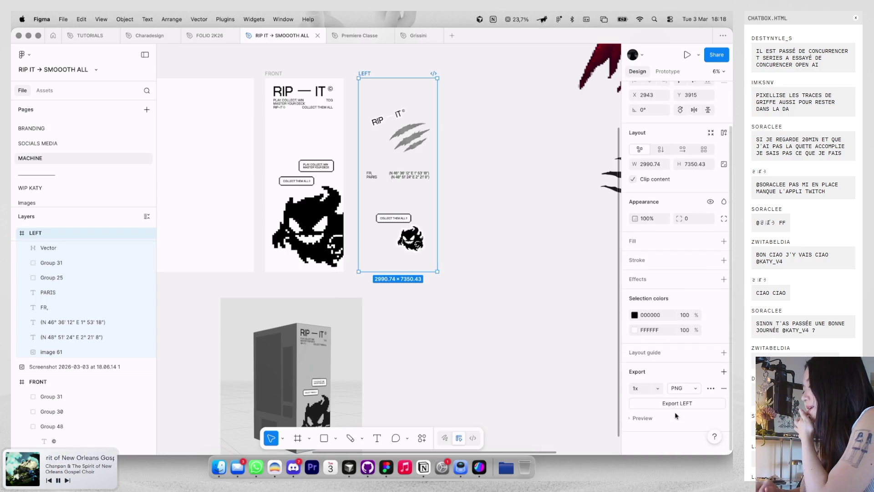
{"action": "left_click", "coordinate": [677, 403]}
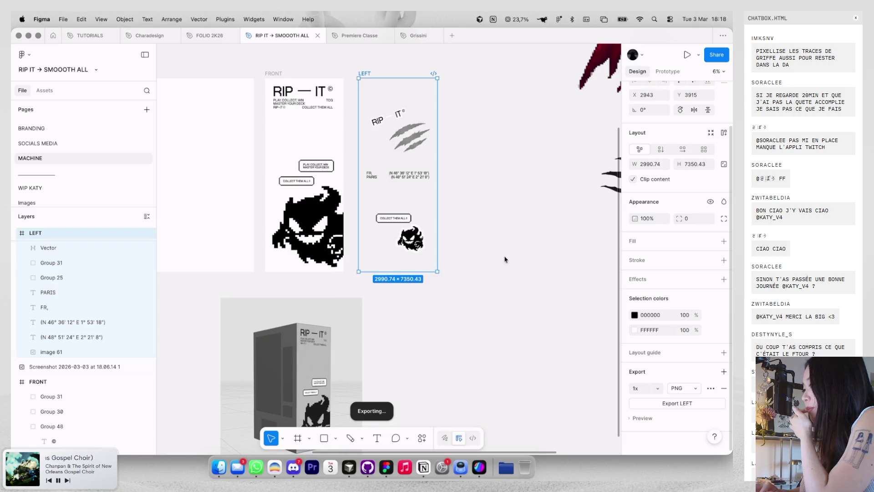
{"action": "key", "text": "Return"}
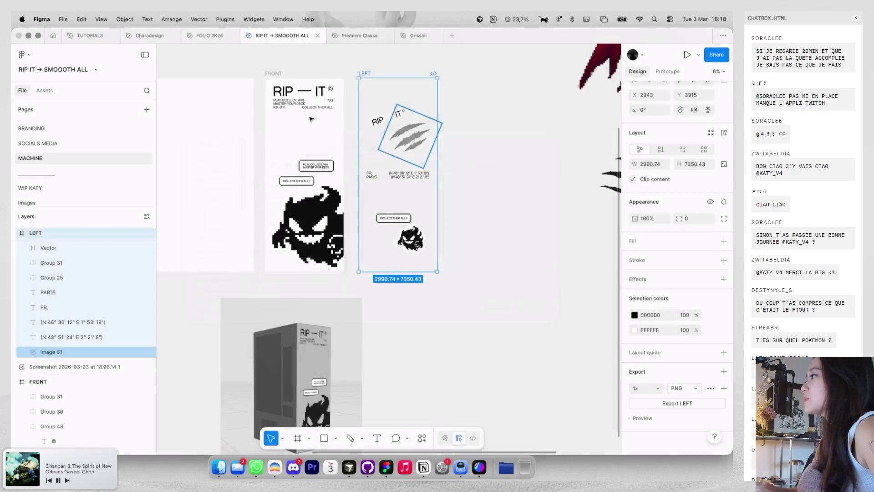
{"action": "left_click", "coordinate": [480, 465]}
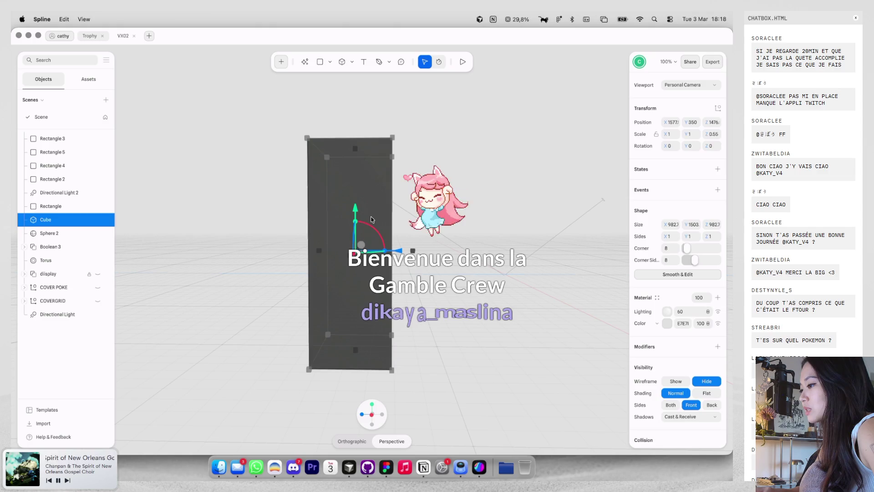
Draw Rectangle 6 on the box from the front view and stretch it to fill the whole face
{"action": "left_click", "coordinate": [371, 414]}
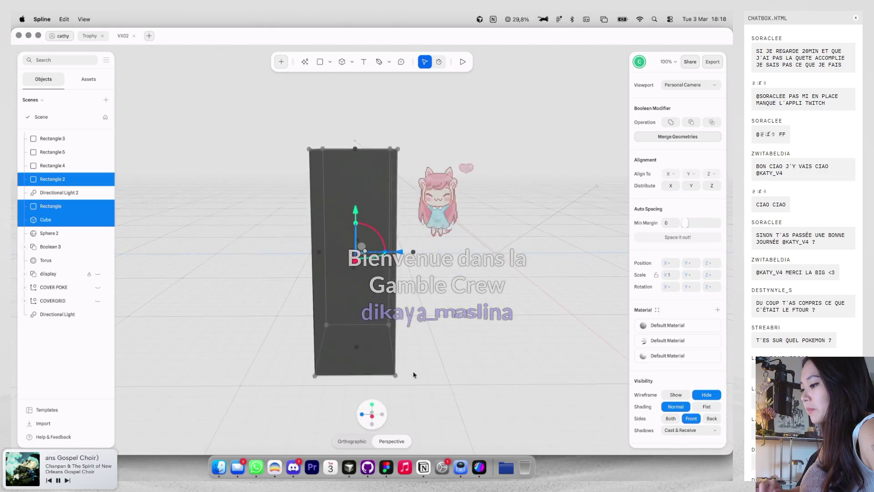
{"action": "left_click", "coordinate": [319, 62]}
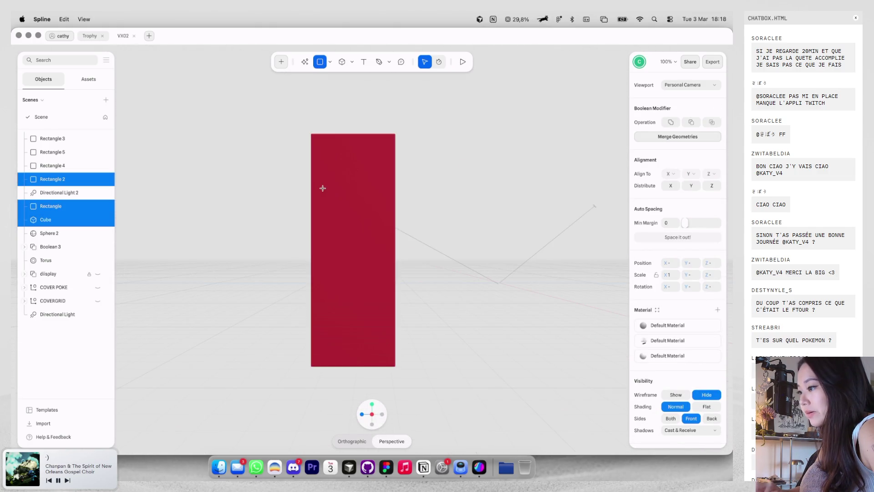
{"action": "left_click_drag", "start_coordinate": [322, 180], "coordinate": [343, 224]}
{"action": "left_click", "coordinate": [333, 193]}
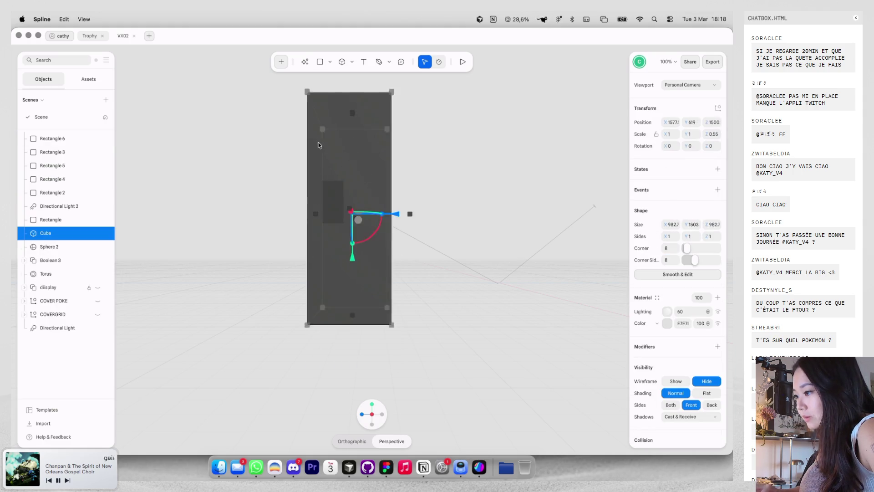
{"action": "left_click", "coordinate": [331, 196]}
{"action": "left_click_drag", "start_coordinate": [322, 182], "coordinate": [312, 137]}
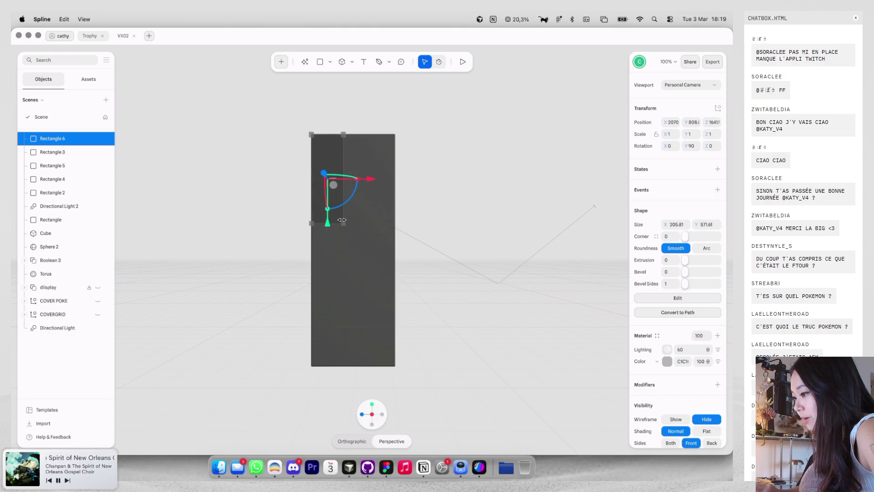
{"action": "left_click_drag", "start_coordinate": [342, 223], "coordinate": [394, 367]}
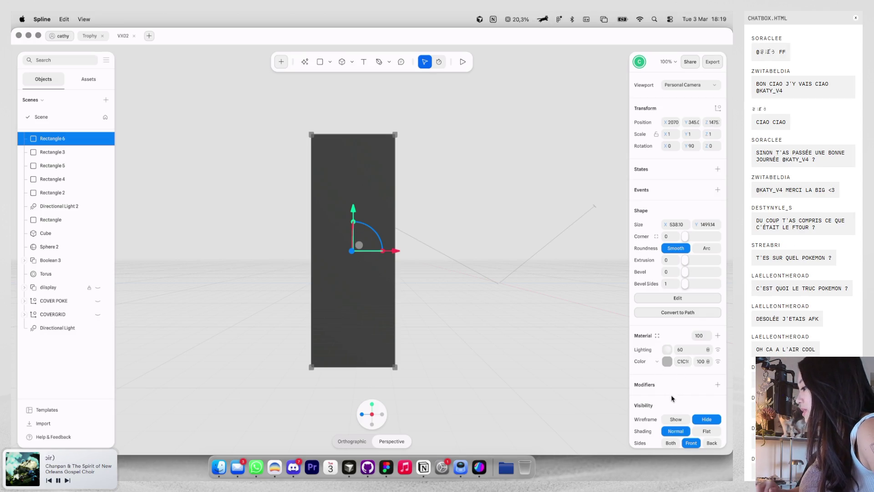
{"action": "scroll", "coordinate": [672, 399], "scroll_direction": "down", "scroll_amount": 3}
Turn Rectangle 6's material layer into an Image layer
{"action": "left_click", "coordinate": [654, 305]}
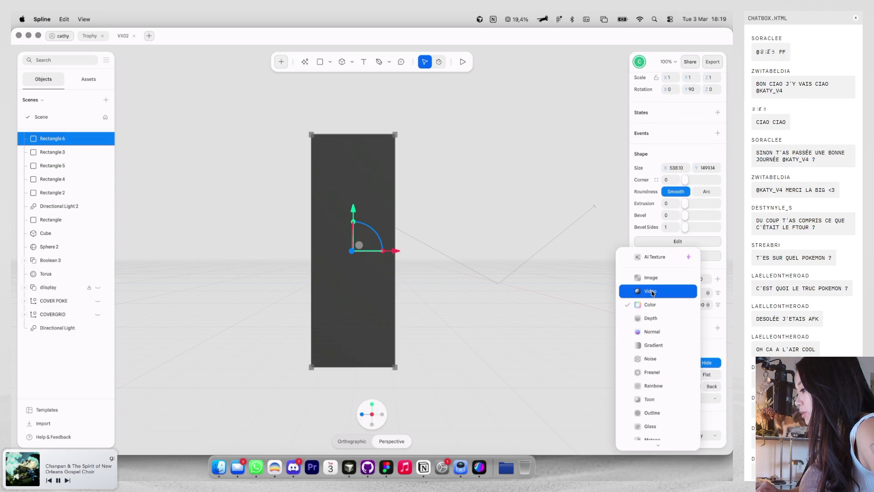
{"action": "left_click", "coordinate": [650, 277]}
Upload LEFT.png from Desktop as Rectangle 6's image texture, then move to the browser space
{"action": "left_click", "coordinate": [653, 304]}
{"action": "left_click", "coordinate": [674, 376]}
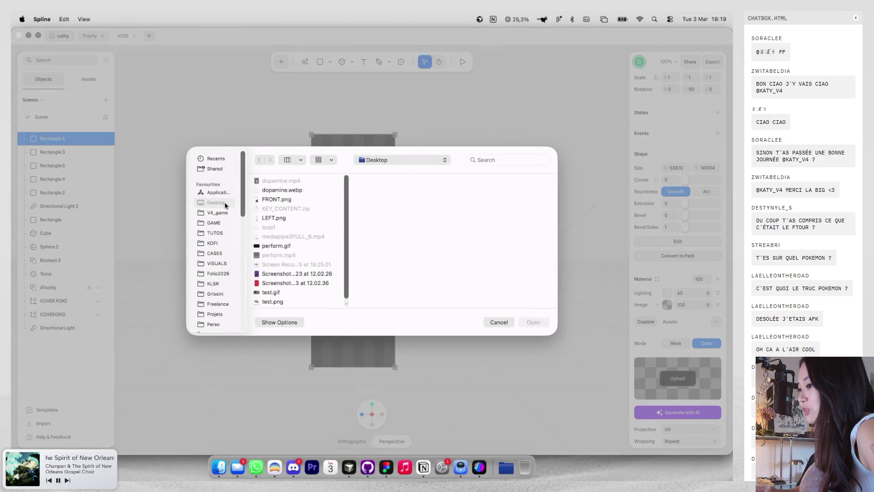
{"action": "left_click", "coordinate": [270, 219]}
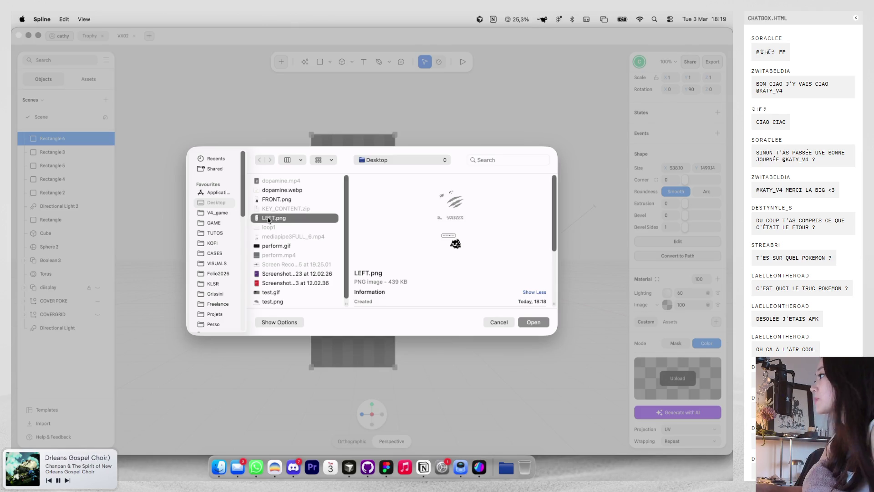
{"action": "double_click", "coordinate": [269, 220]}
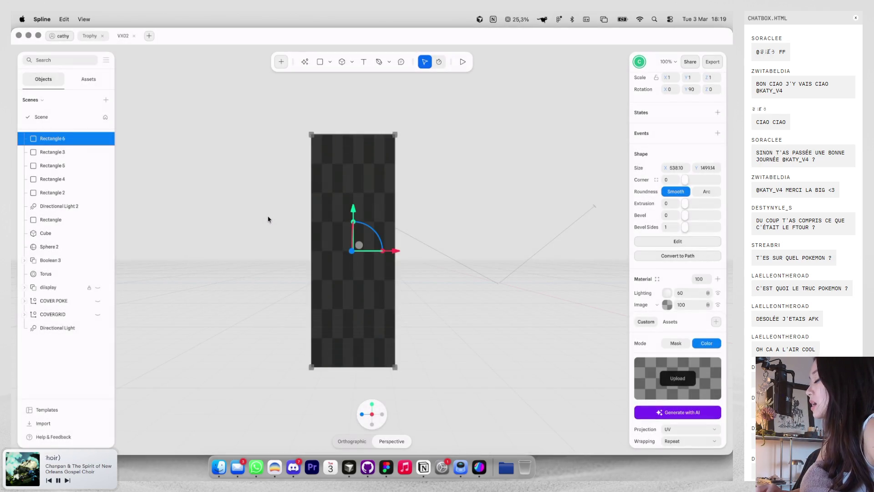
{"action": "key", "text": "ctrl+Left"}
{"action": "key", "text": "ctrl+Left"}
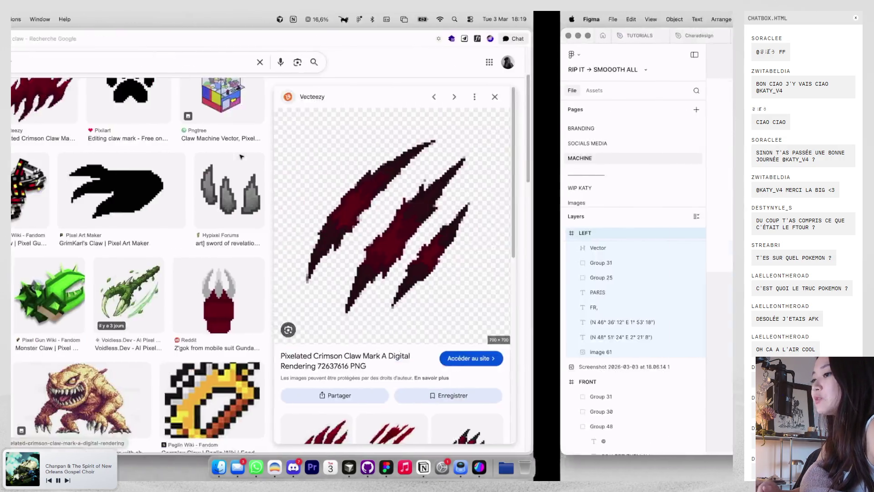
Open the V4 Game tab, close the chat and profile windows and toggle the theme back to light
{"action": "left_click", "coordinate": [39, 204]}
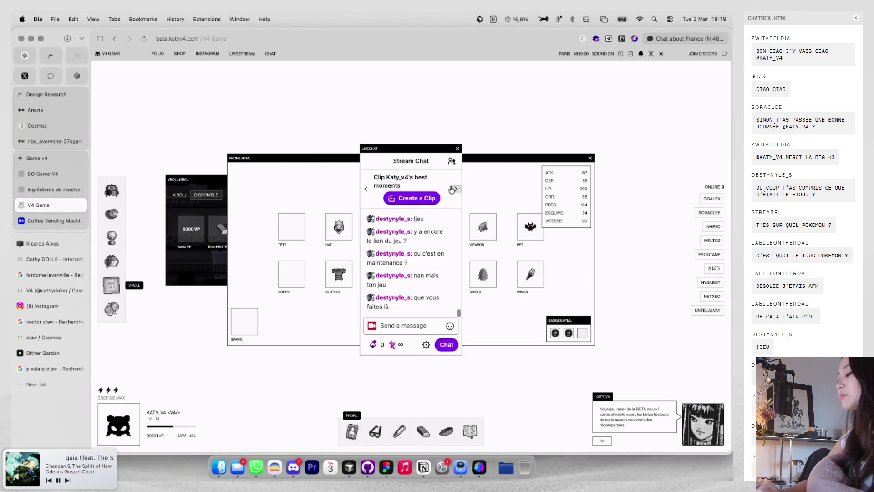
{"action": "left_click", "coordinate": [451, 155]}
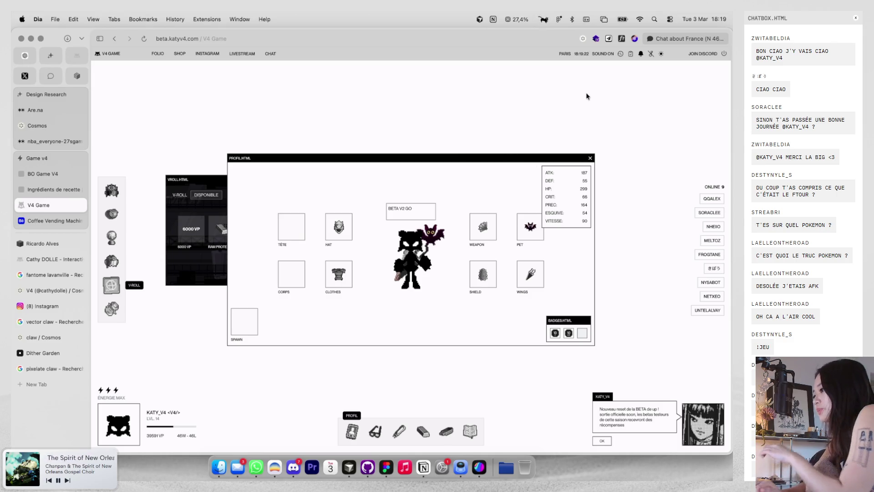
{"action": "left_click", "coordinate": [660, 55]}
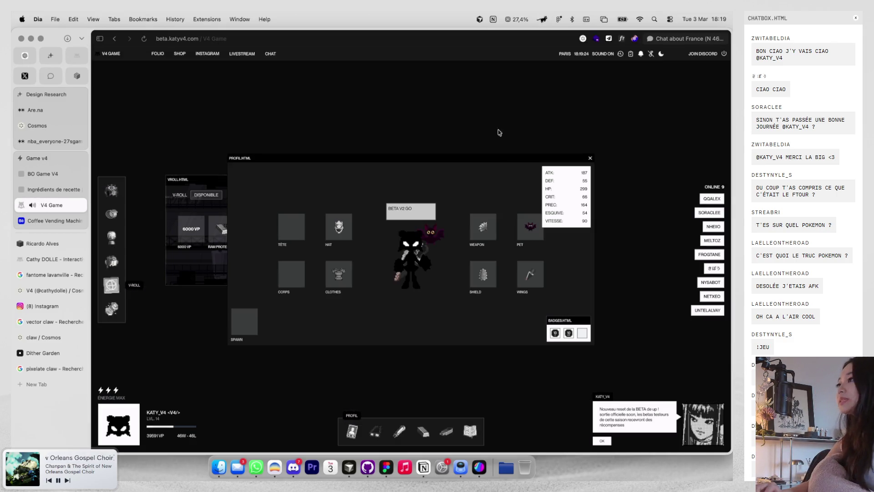
{"action": "left_click_drag", "start_coordinate": [432, 158], "coordinate": [601, 111]}
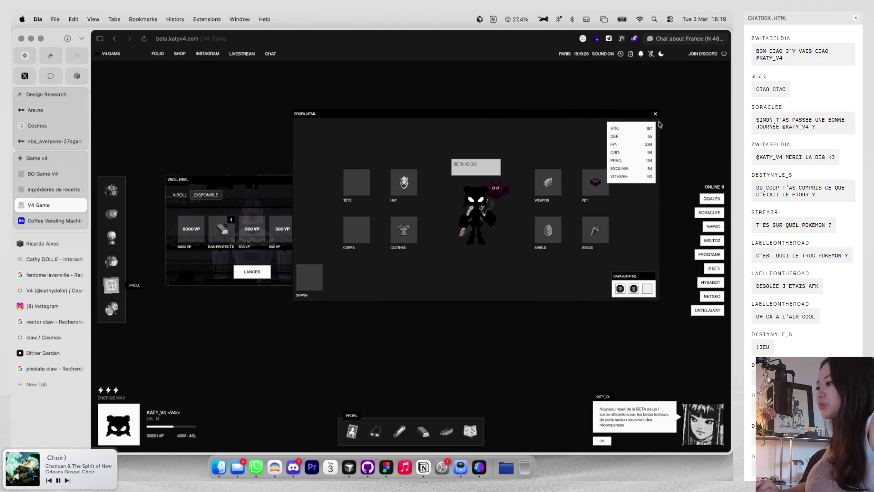
{"action": "left_click", "coordinate": [655, 114]}
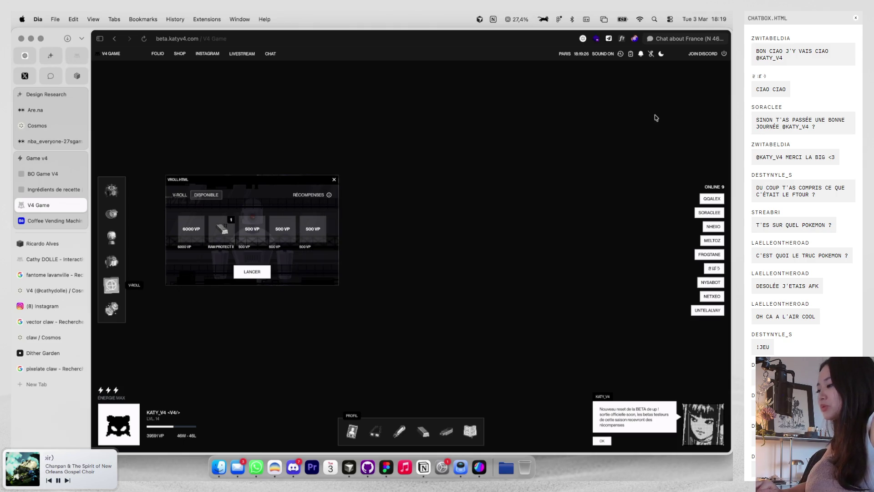
{"action": "left_click", "coordinate": [660, 56]}
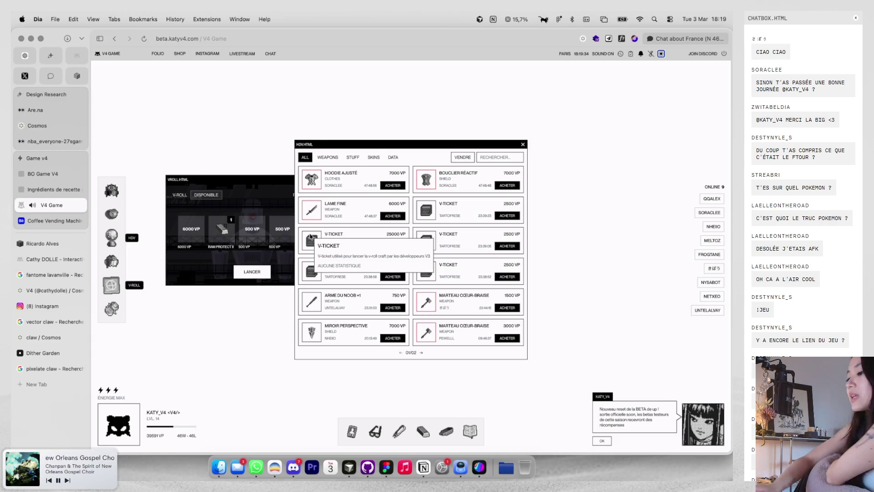
Buy the 25000 VP and 2500 VP V-TICKETs in the marketplace
{"action": "key", "text": "i"}
{"action": "key", "text": "i"}
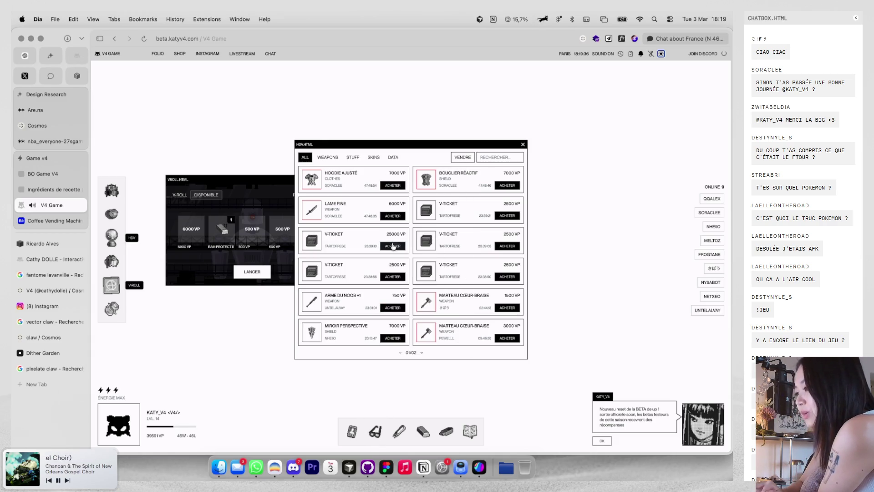
{"action": "left_click", "coordinate": [393, 247]}
{"action": "left_click", "coordinate": [377, 262]}
{"action": "left_click", "coordinate": [504, 215]}
{"action": "left_click", "coordinate": [379, 263]}
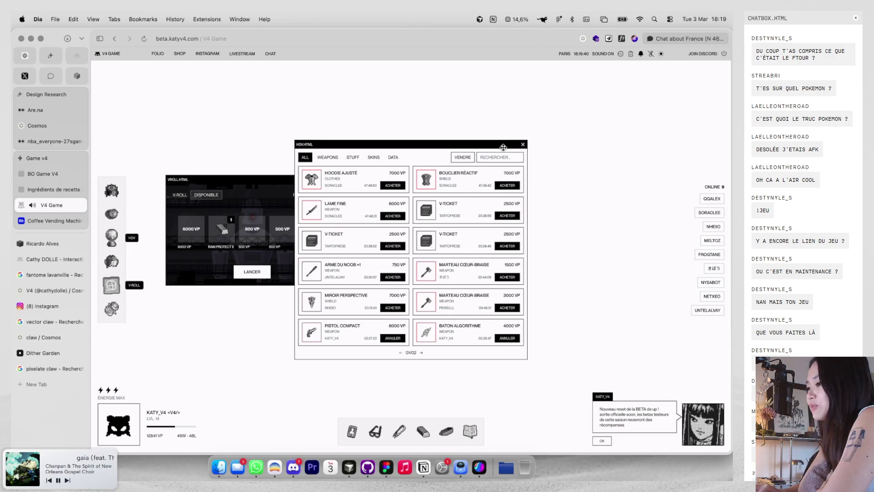
{"action": "left_click", "coordinate": [522, 144]}
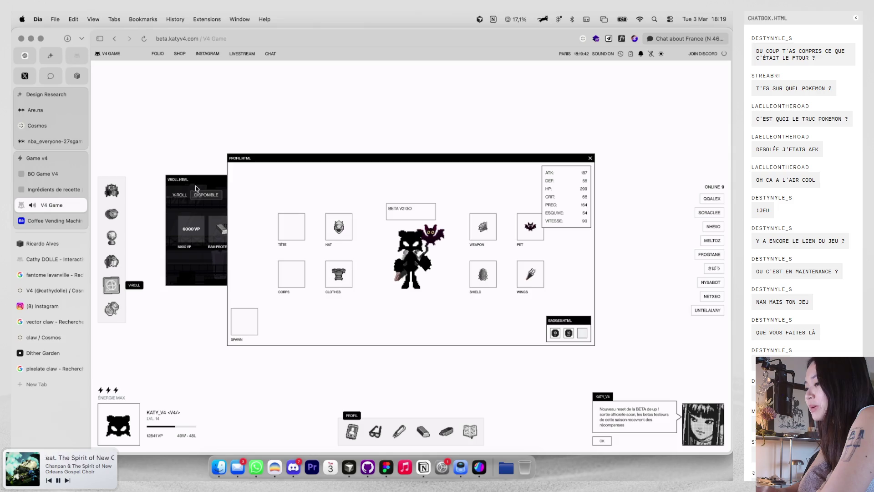
Rank the leaderboard by VP and wins and view the top winner's profile
{"action": "left_click", "coordinate": [196, 188]}
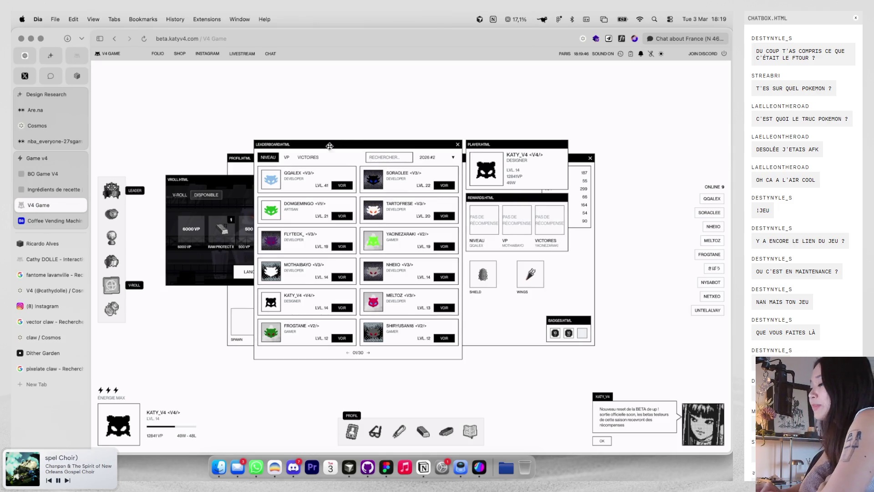
{"action": "left_click", "coordinate": [289, 158]}
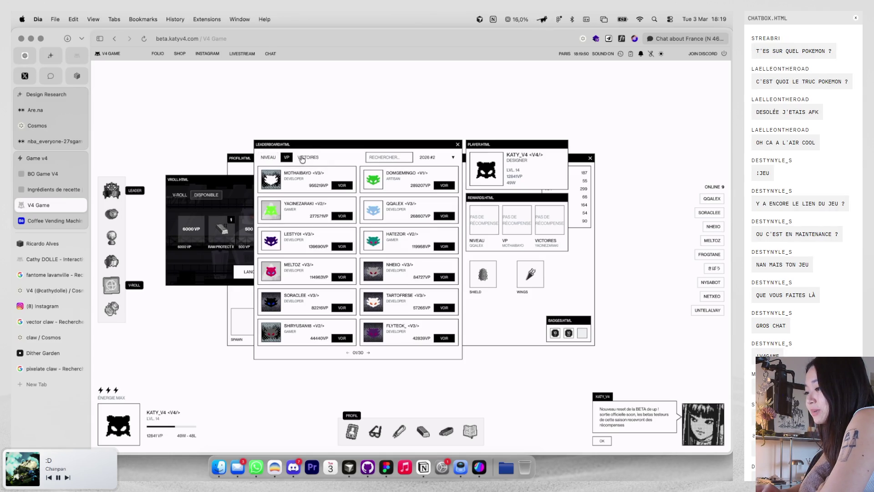
{"action": "left_click", "coordinate": [304, 157]}
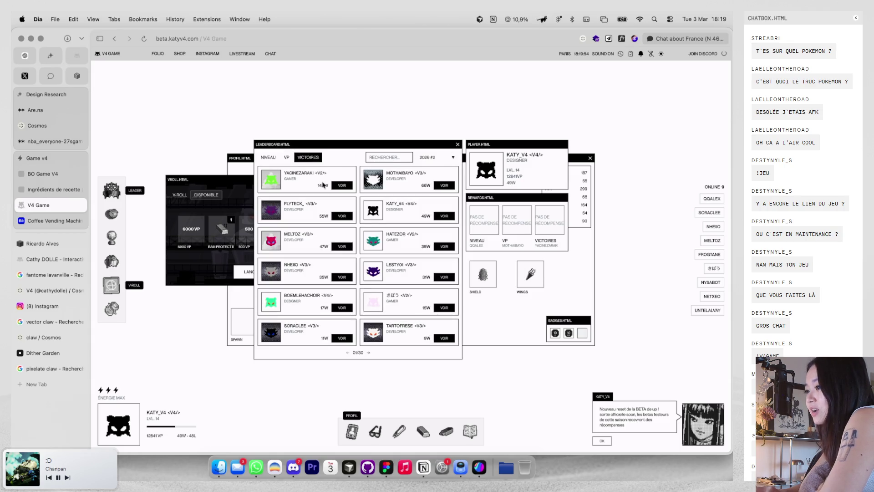
{"action": "left_click", "coordinate": [345, 186]}
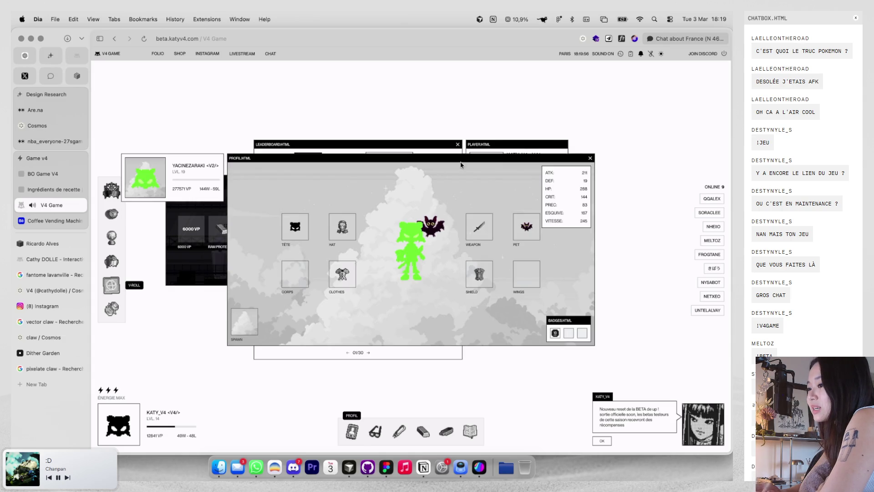
{"action": "left_click", "coordinate": [590, 158]}
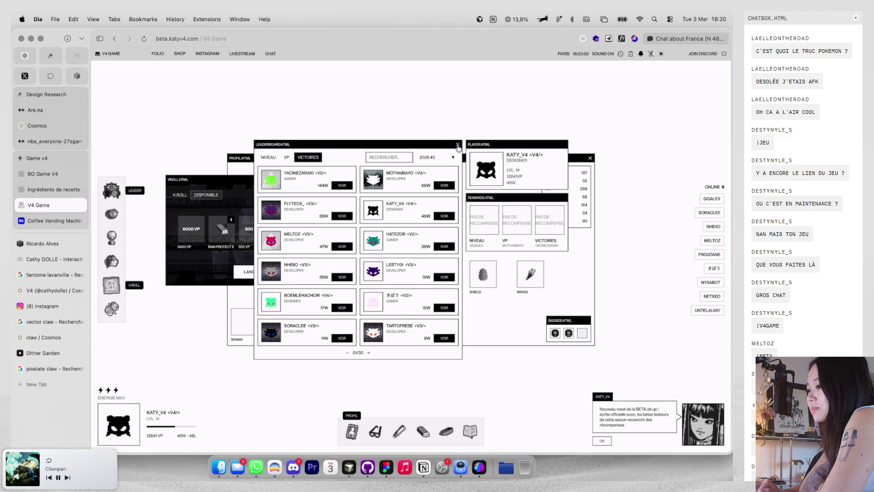
{"action": "left_click", "coordinate": [458, 145]}
Launch a V-Roll, collect the +500 VP reward and spin again
{"action": "left_click", "coordinate": [254, 271]}
{"action": "left_click_drag", "start_coordinate": [279, 179], "coordinate": [478, 134]}
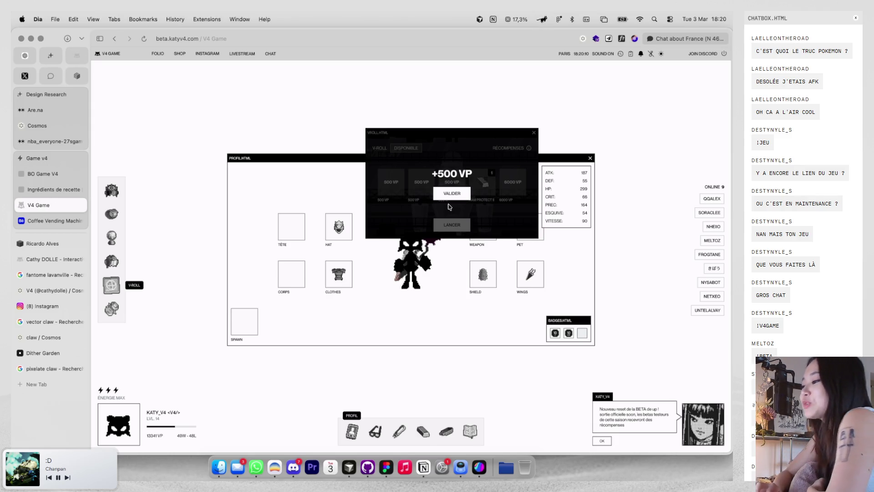
{"action": "left_click", "coordinate": [454, 195]}
{"action": "left_click", "coordinate": [450, 226]}
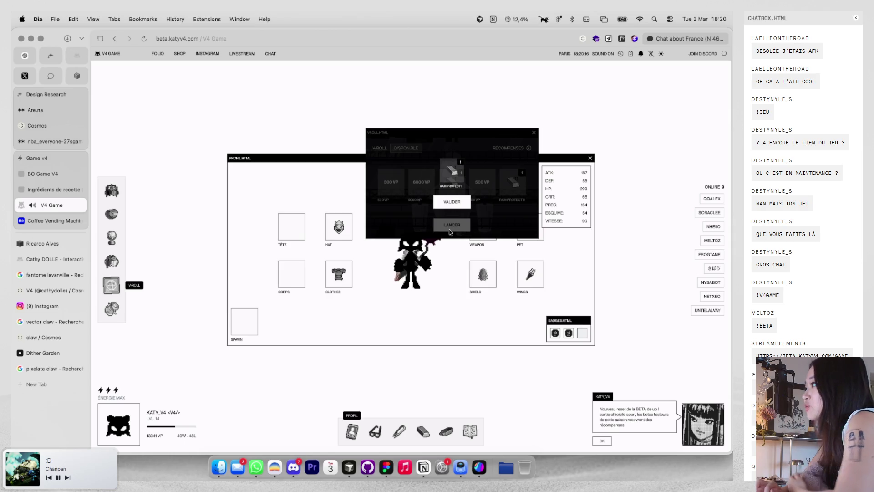
{"action": "left_click", "coordinate": [452, 202]}
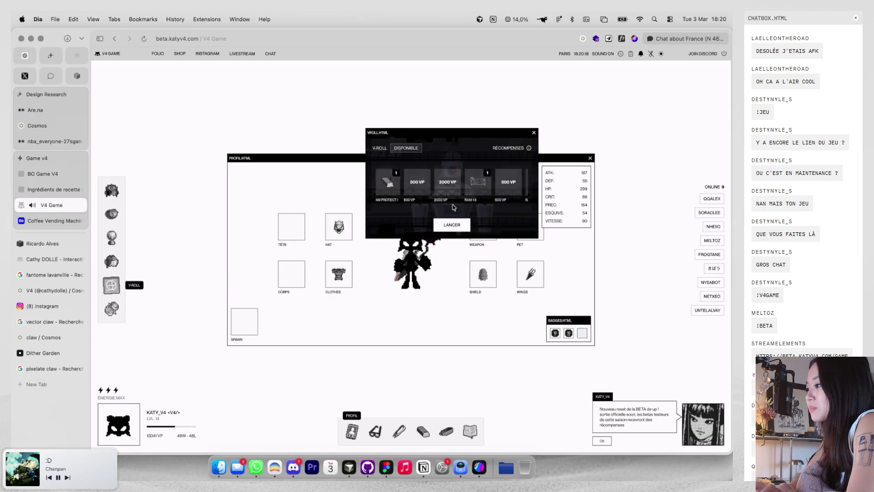
Browse the inventory and crafting recipes, view online players' profiles, then leave the game
{"action": "left_click", "coordinate": [534, 134]}
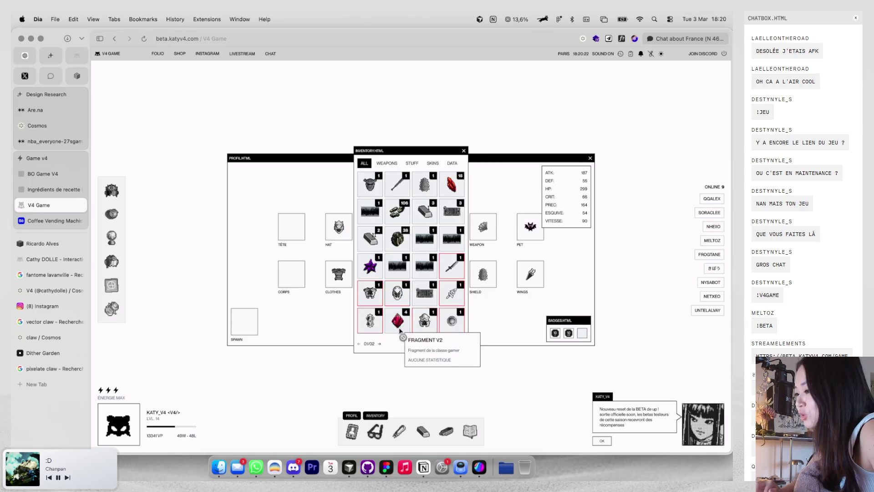
{"action": "left_click", "coordinate": [382, 343]}
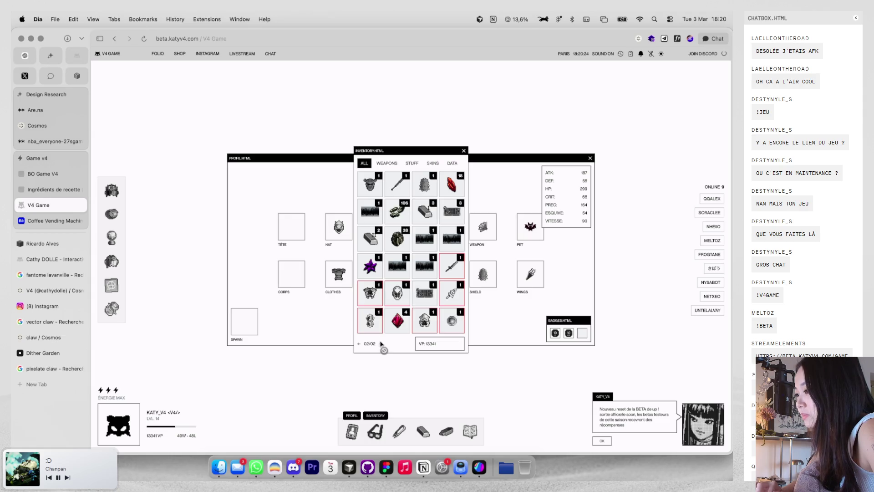
{"action": "left_click", "coordinate": [475, 203]}
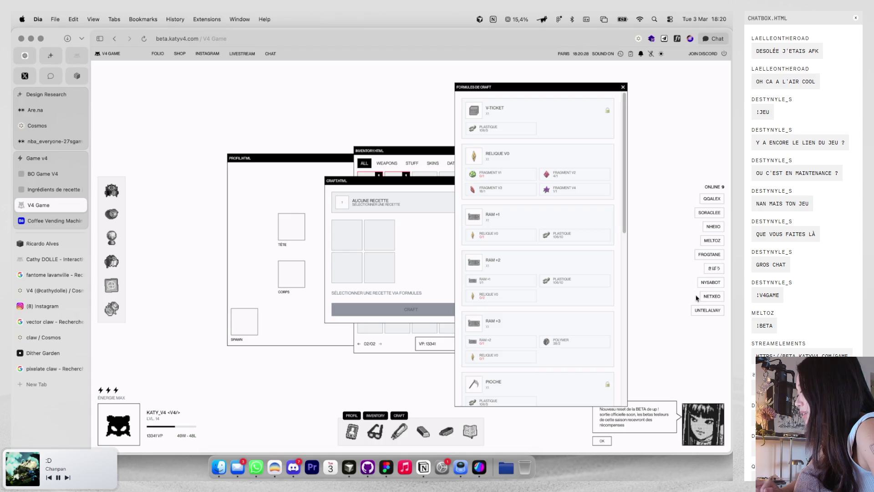
{"action": "left_click", "coordinate": [698, 310]}
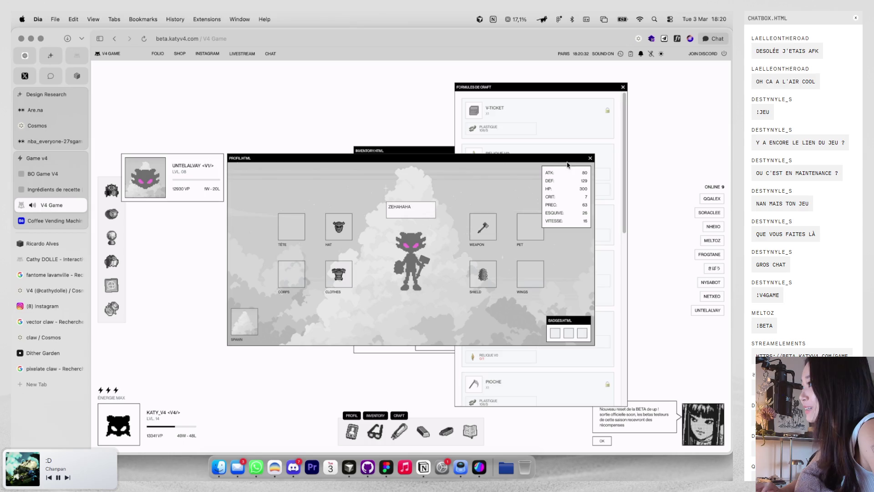
{"action": "left_click", "coordinate": [591, 158]}
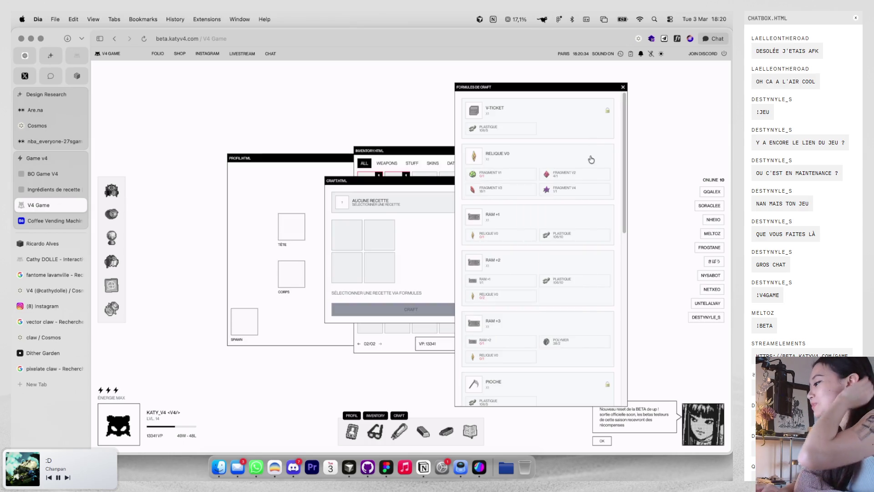
{"action": "left_click", "coordinate": [623, 87]}
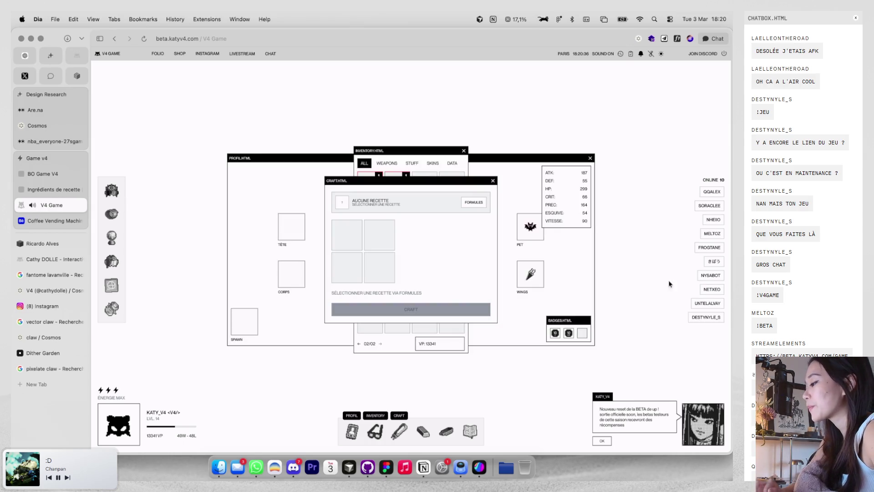
{"action": "left_click", "coordinate": [697, 318]}
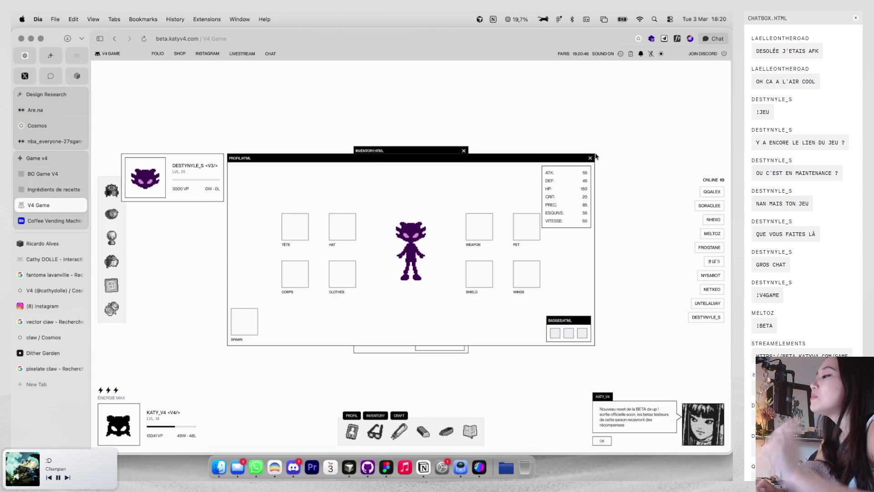
{"action": "key", "text": "super+Tab"}
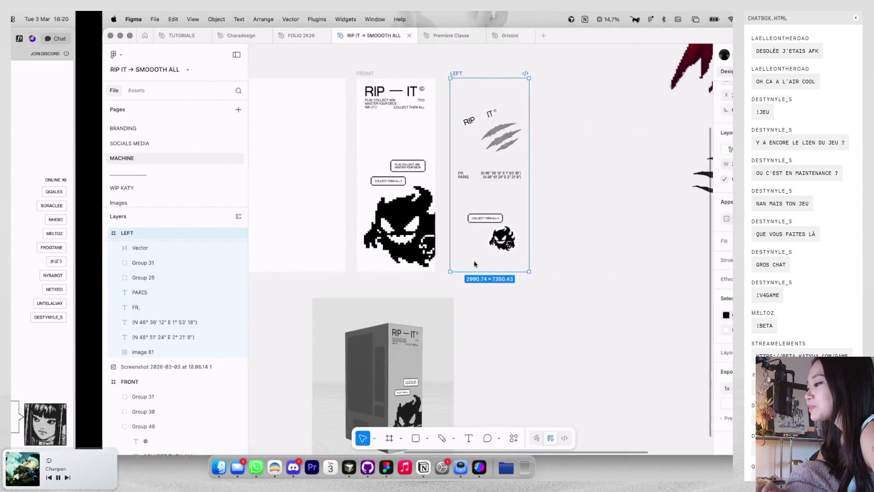
Back in Spline, apply LEFT.png as the panel's image texture and orbit to see the machine
{"action": "key", "text": "super+Tab"}
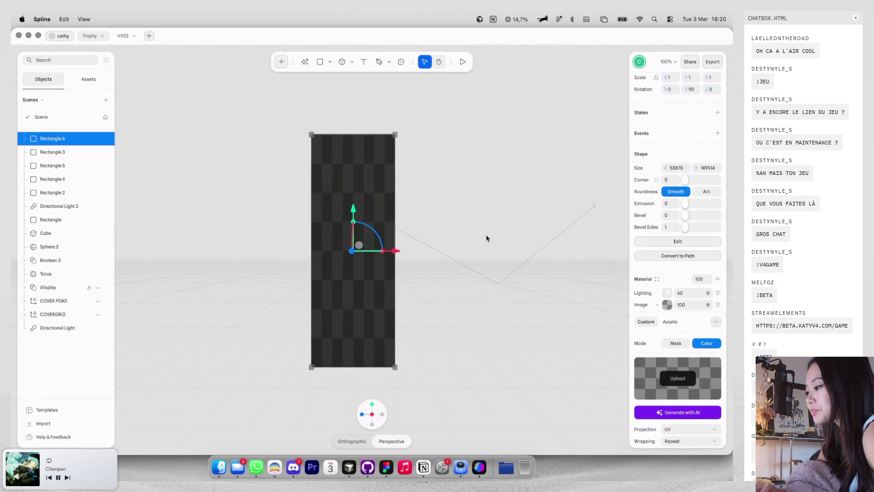
{"action": "left_click", "coordinate": [680, 378]}
{"action": "left_click", "coordinate": [297, 220]}
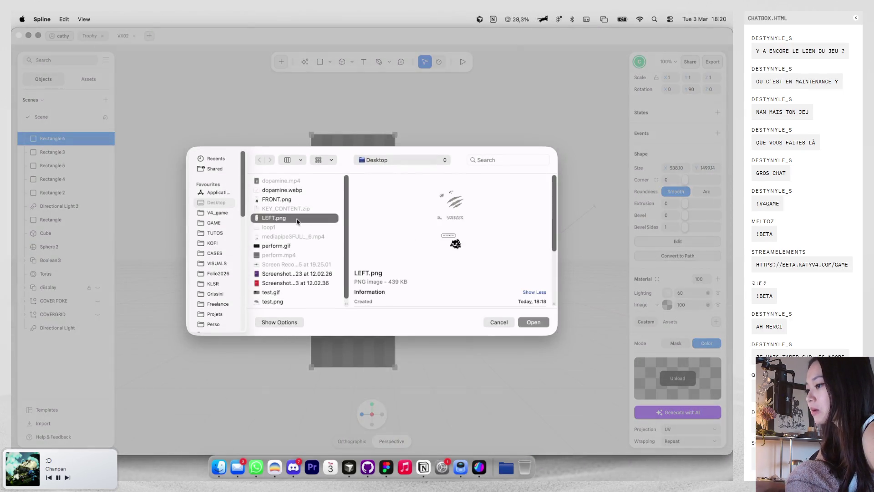
{"action": "double_click", "coordinate": [297, 220]}
{"action": "scroll", "coordinate": [457, 203], "scroll_direction": "down", "scroll_amount": 2}
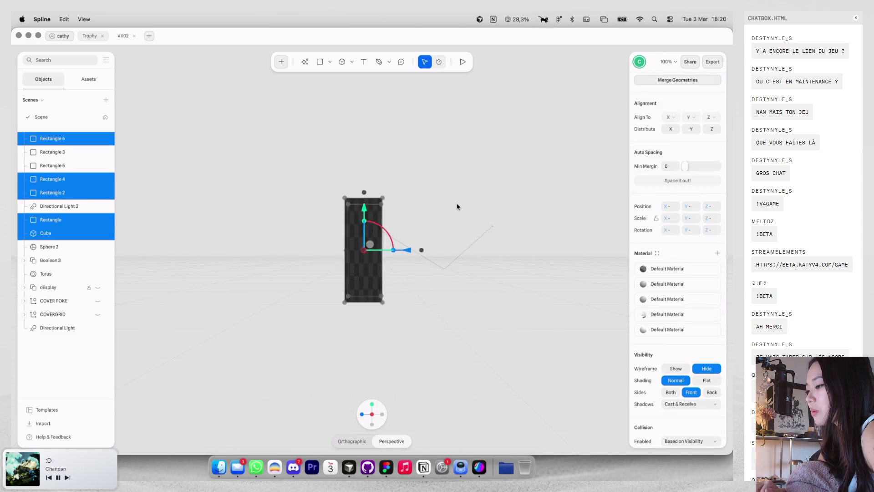
{"action": "left_click", "coordinate": [457, 205]}
{"action": "left_click_drag", "start_coordinate": [472, 203], "coordinate": [436, 222]}
{"action": "scroll", "coordinate": [436, 222], "scroll_direction": "up", "scroll_amount": 3}
{"action": "scroll", "coordinate": [410, 205], "scroll_direction": "up", "scroll_amount": 2}
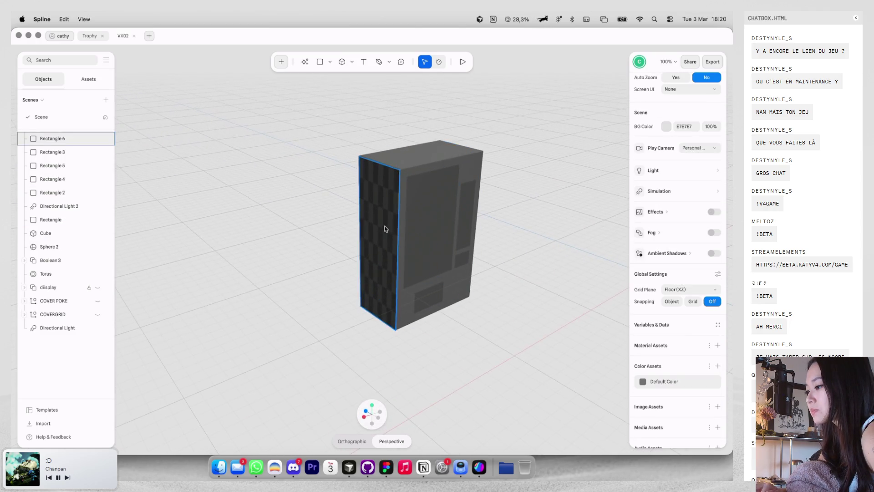
Apply LEFT.png as the image texture of the checkered left side face
{"action": "left_click", "coordinate": [392, 255]}
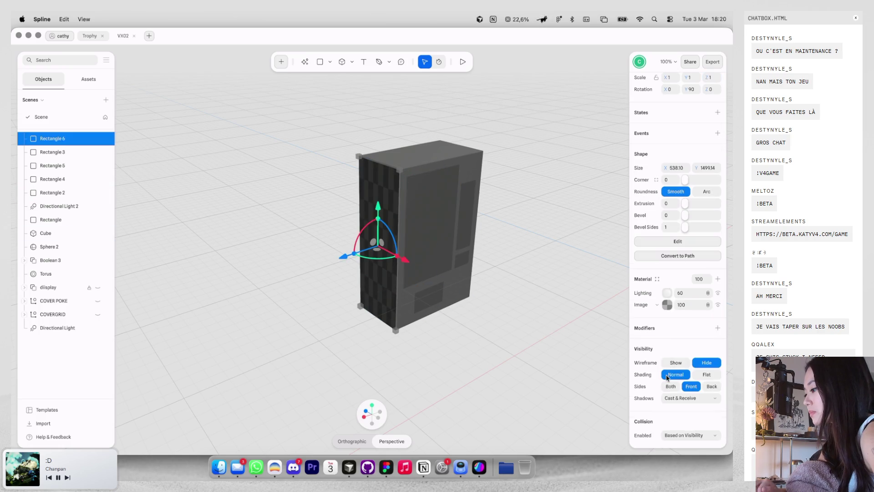
{"action": "left_click_drag", "start_coordinate": [580, 337], "coordinate": [540, 335]}
{"action": "left_click", "coordinate": [666, 305]}
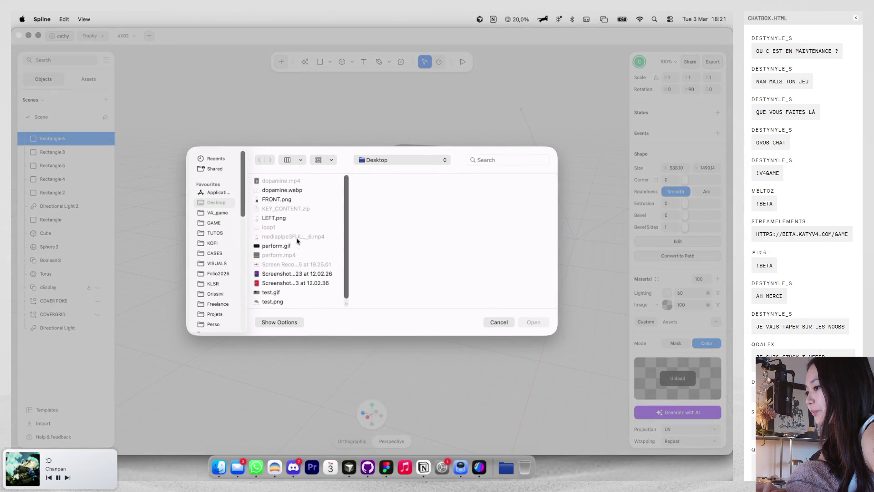
{"action": "left_click", "coordinate": [294, 219]}
{"action": "double_click", "coordinate": [294, 219]}
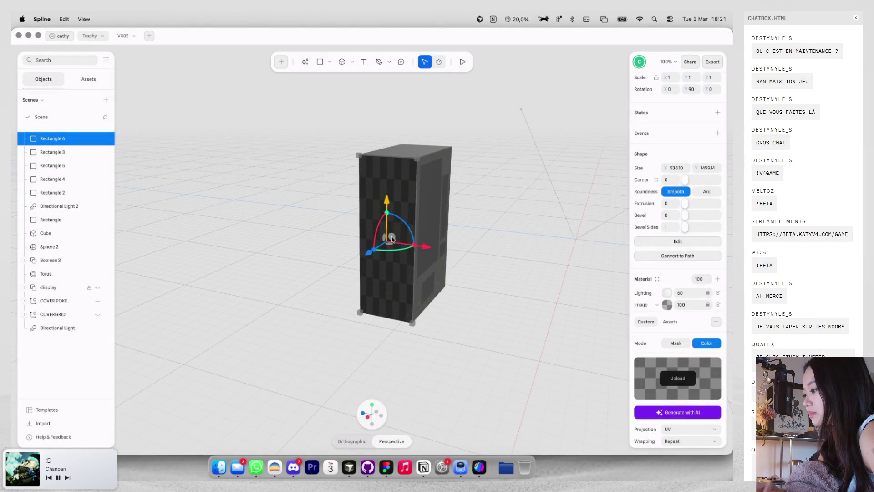
{"action": "scroll", "coordinate": [676, 355], "scroll_direction": "down", "scroll_amount": 3}
{"action": "left_click", "coordinate": [674, 341]}
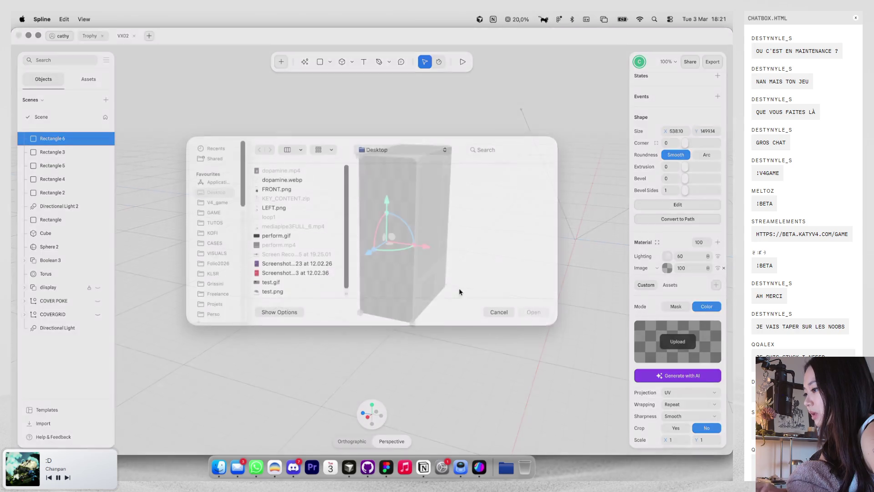
{"action": "double_click", "coordinate": [288, 219]}
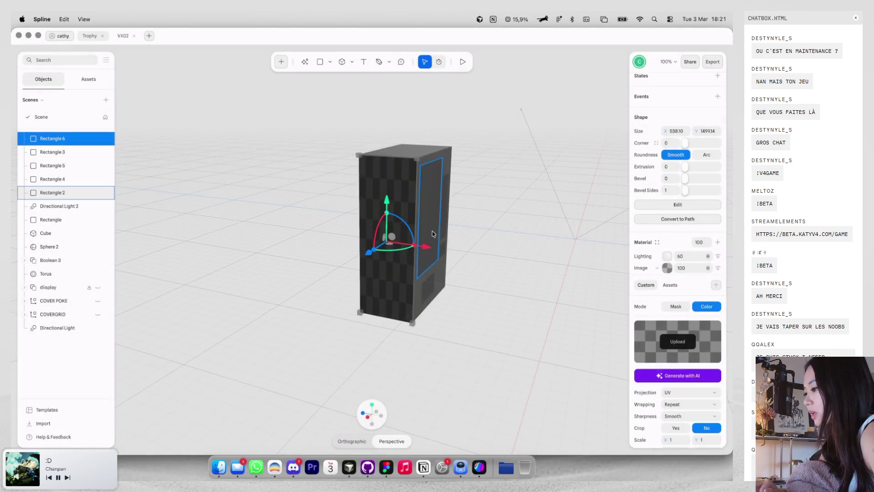
{"action": "key", "text": "Escape"}
{"action": "left_click", "coordinate": [390, 230]}
Duplicate the RIP-IT front panel to the left of the machine and pick a new image for the copy
{"action": "left_click_drag", "start_coordinate": [490, 226], "coordinate": [383, 226]}
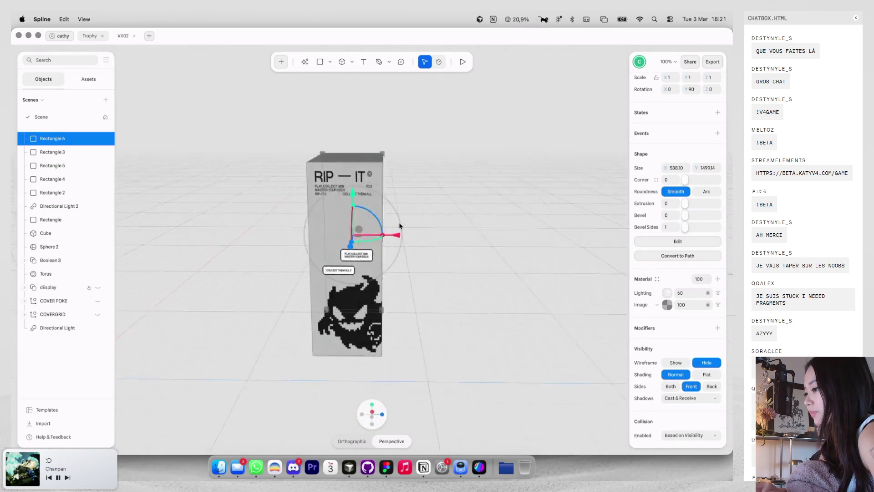
{"action": "left_click", "coordinate": [383, 223]}
{"action": "key", "text": "super+d"}
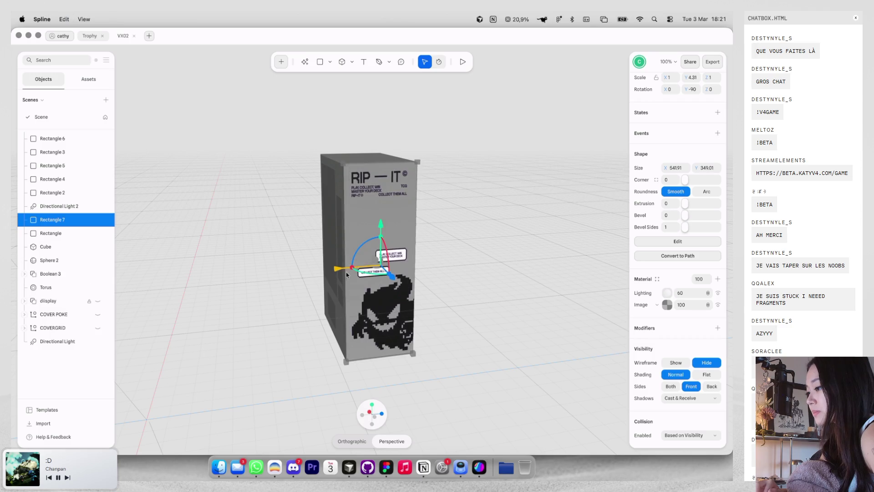
{"action": "left_click_drag", "start_coordinate": [337, 269], "coordinate": [233, 276]}
{"action": "left_click", "coordinate": [263, 269]}
{"action": "left_click", "coordinate": [284, 267]}
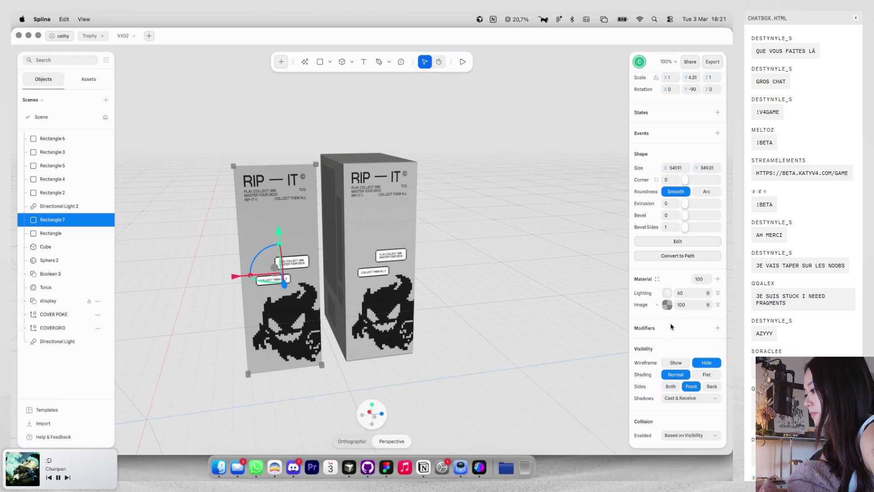
{"action": "left_click", "coordinate": [667, 304]}
{"action": "left_click", "coordinate": [670, 374]}
{"action": "double_click", "coordinate": [335, 219]}
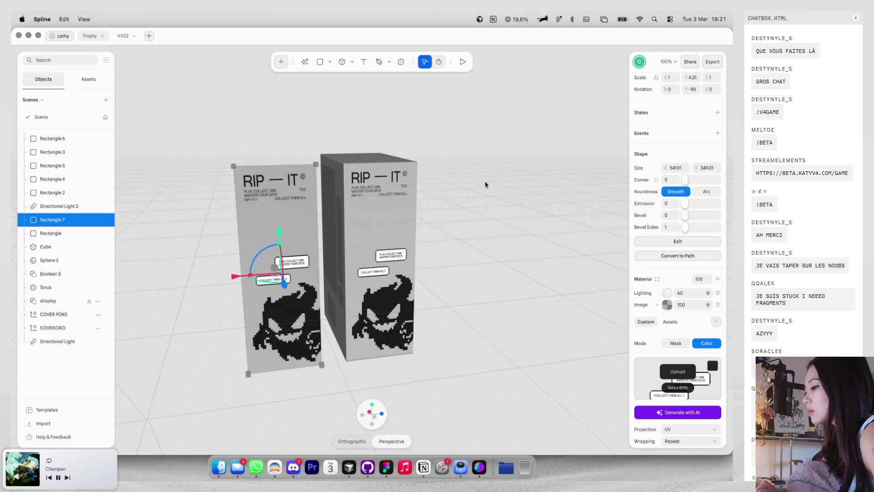
Delete the copied panel and give the checkered side face perform.gif as its image
{"action": "mouse_move", "coordinate": [442, 191]}
{"action": "left_mouse_down"}
{"action": "mouse_move", "coordinate": [498, 189]}
{"action": "mouse_move", "coordinate": [452, 217]}
{"action": "mouse_move", "coordinate": [474, 206]}
{"action": "left_mouse_up"}
{"action": "key", "text": "Delete"}
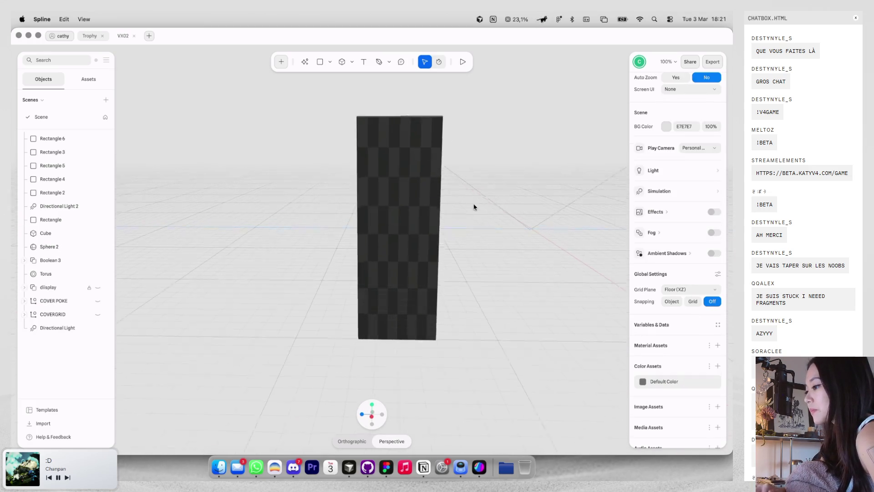
{"action": "left_click", "coordinate": [410, 223]}
{"action": "left_click", "coordinate": [668, 305]}
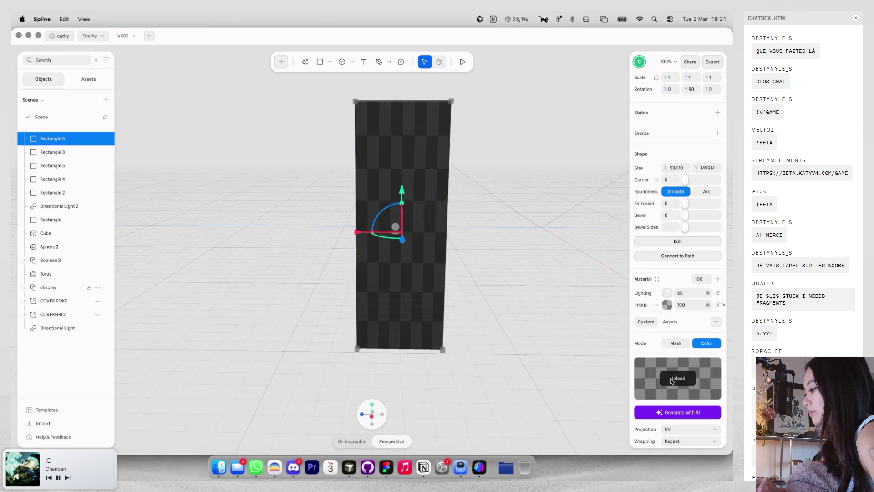
{"action": "left_click", "coordinate": [678, 378]}
{"action": "left_click", "coordinate": [299, 245]}
{"action": "double_click", "coordinate": [300, 245]}
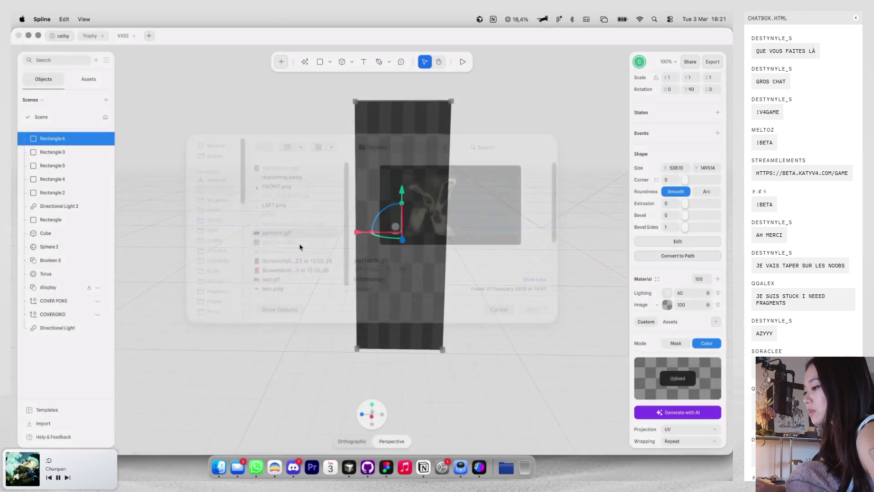
Replace the side face image with LEFT.png, then switch back to Figma
{"action": "left_click", "coordinate": [678, 378]}
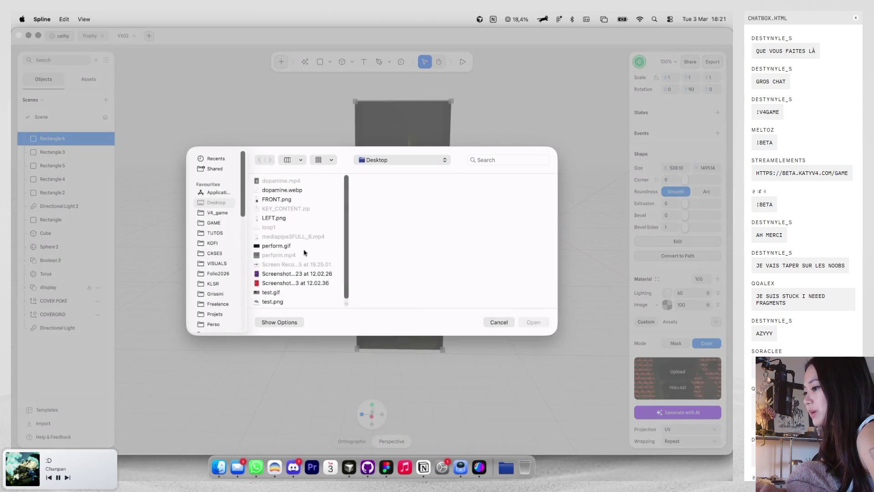
{"action": "left_click", "coordinate": [281, 218]}
{"action": "double_click", "coordinate": [281, 218]}
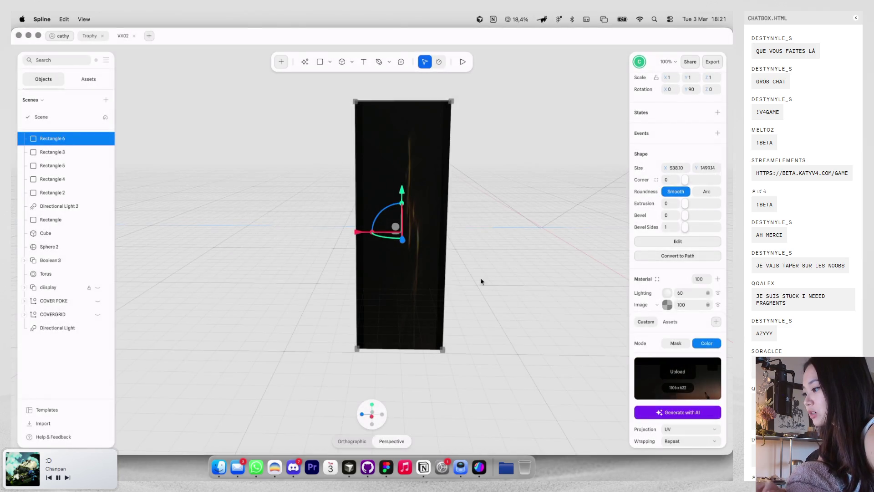
{"action": "left_click", "coordinate": [386, 467]}
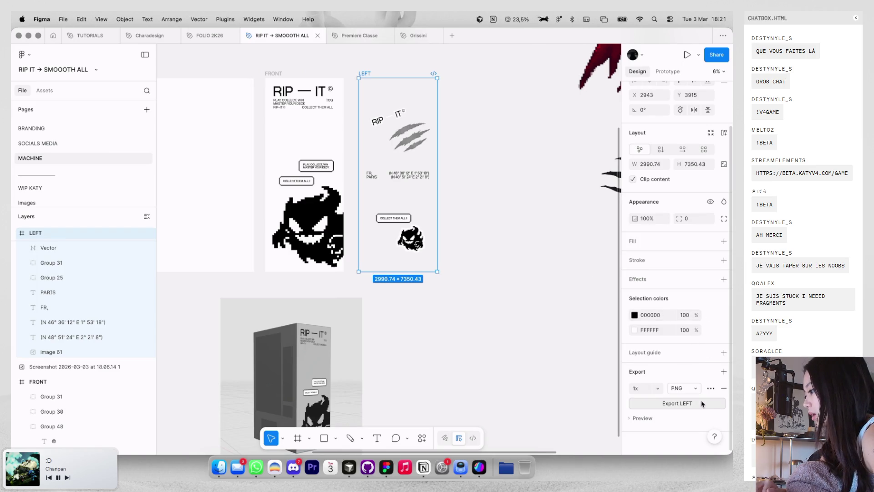
Export the LEFT frame as a PNG again, glance at V4 Game, and bring Spline to the front
{"action": "key", "text": "super+shift+e"}
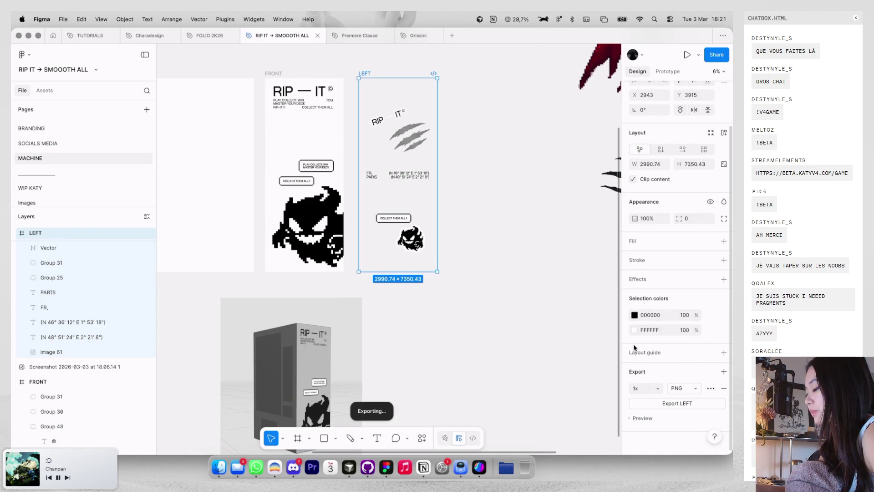
{"action": "type", "text": "RIP Katy"}
{"action": "key", "text": "Return"}
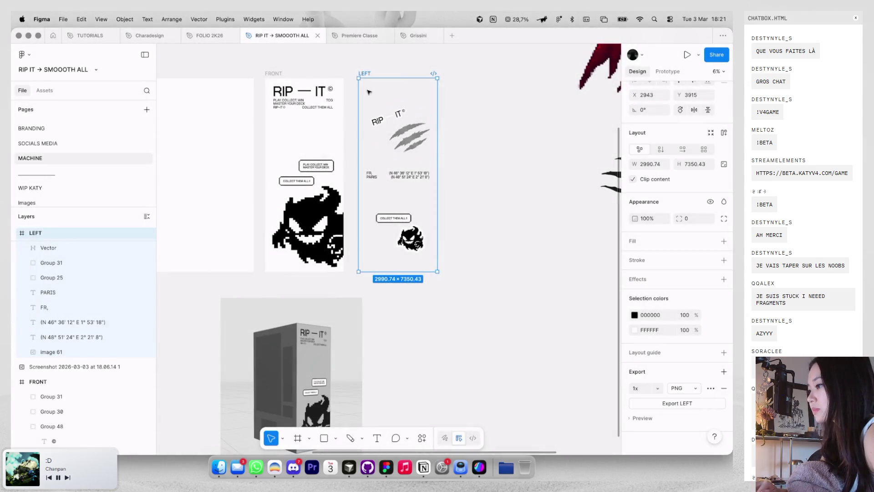
{"action": "key", "text": "ctrl+Left"}
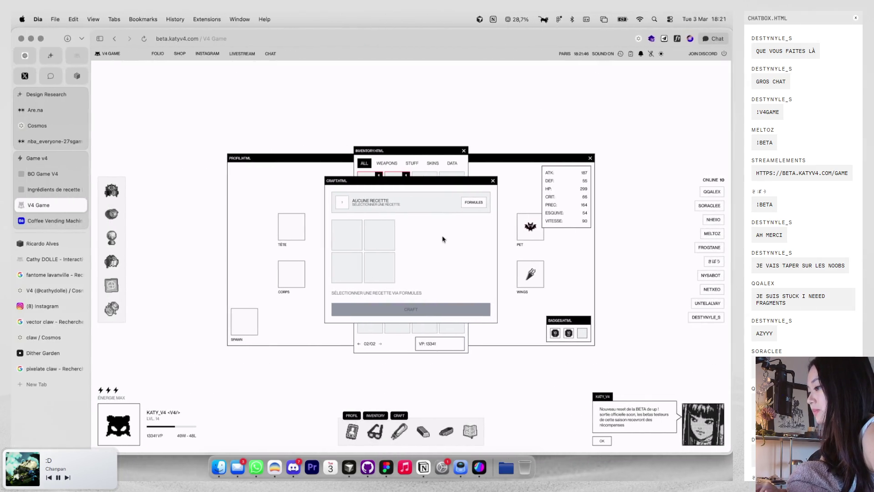
{"action": "key", "text": "ctrl+Right"}
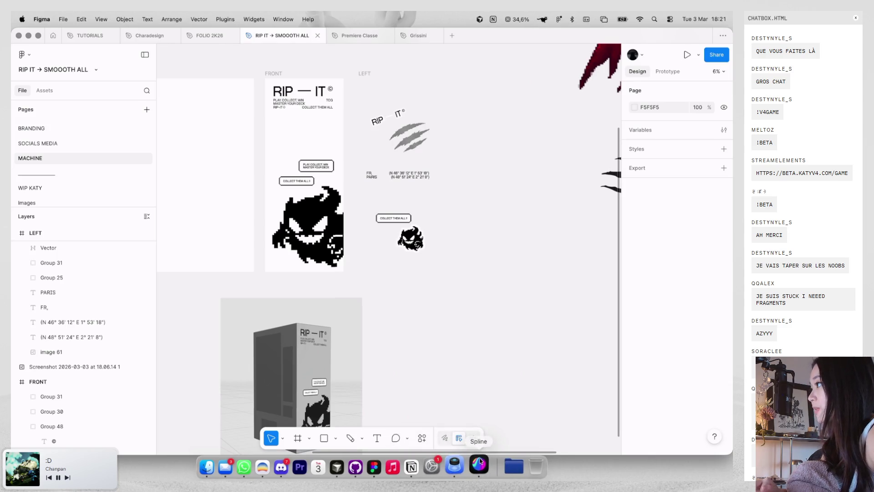
{"action": "left_click", "coordinate": [479, 466]}
Load LEFT.png as the side panel's material image texture
{"action": "left_click", "coordinate": [679, 378]}
{"action": "left_click", "coordinate": [298, 218]}
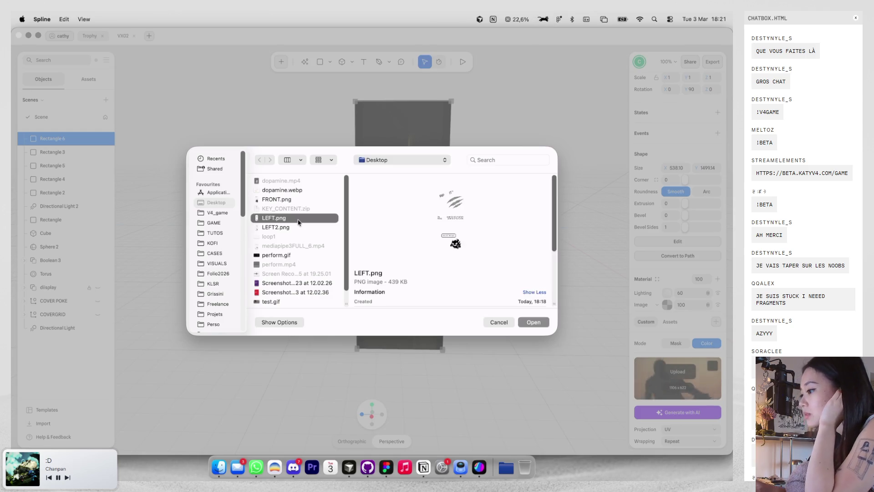
{"action": "double_click", "coordinate": [299, 225]}
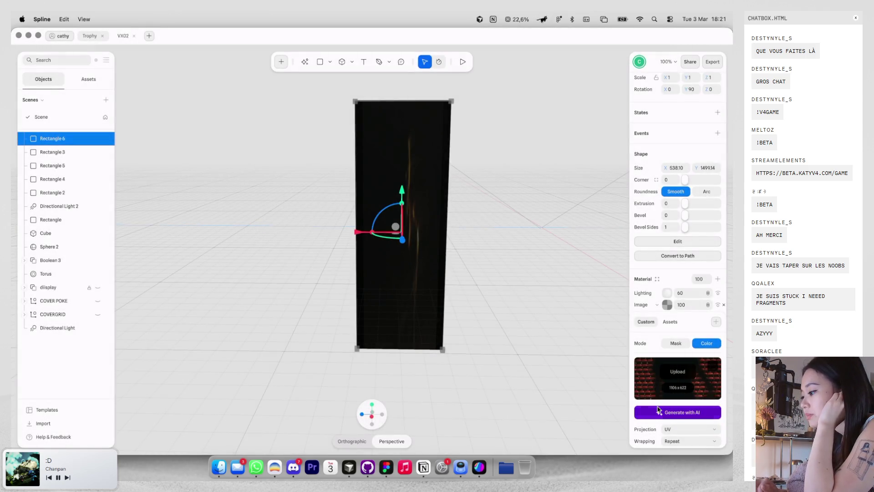
{"action": "left_click", "coordinate": [517, 291]}
{"action": "mouse_move", "coordinate": [516, 291]}
{"action": "left_mouse_down"}
{"action": "mouse_move", "coordinate": [350, 294]}
{"action": "mouse_move", "coordinate": [414, 270]}
{"action": "left_mouse_up"}
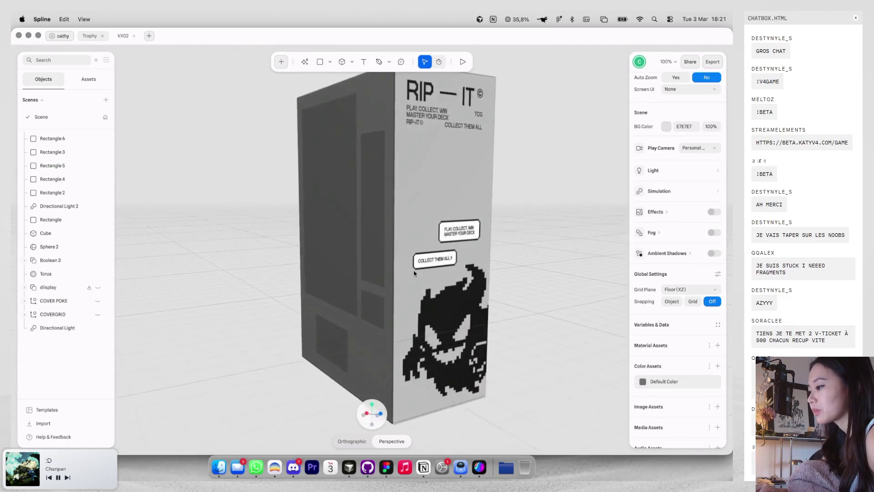
Try wireframe, flat shading and back/both side rendering on the front panel, ending on front faces only
{"action": "left_click", "coordinate": [414, 270]}
{"action": "left_click", "coordinate": [676, 363]}
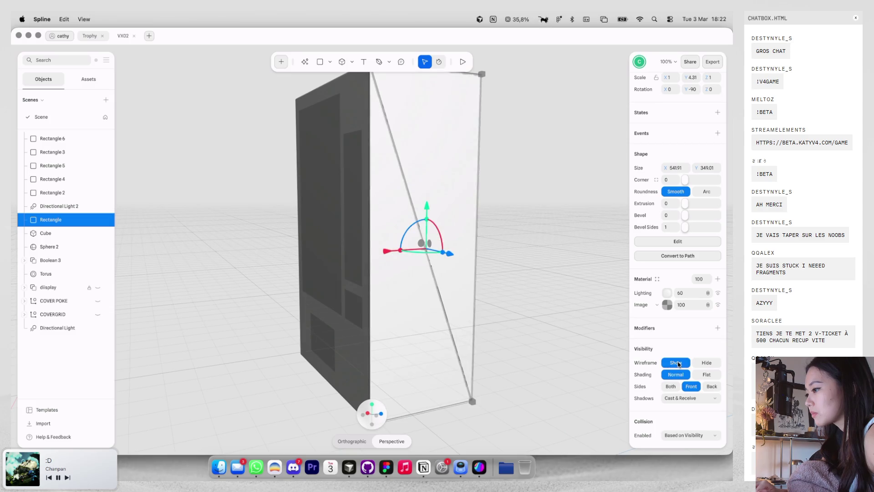
{"action": "left_click", "coordinate": [706, 375]}
{"action": "left_click", "coordinate": [676, 375]}
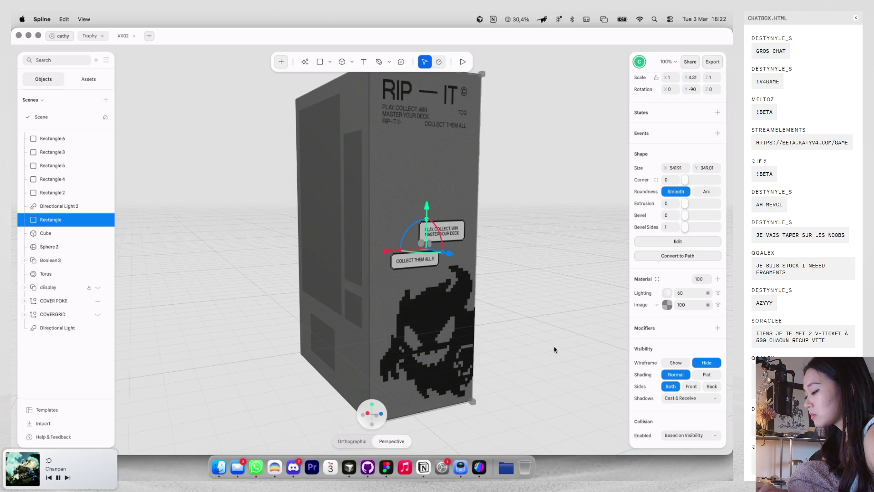
{"action": "scroll", "coordinate": [554, 349], "scroll_direction": "down", "scroll_amount": 5}
{"action": "scroll", "coordinate": [508, 302], "scroll_direction": "up", "scroll_amount": 5}
{"action": "left_click", "coordinate": [692, 387]}
{"action": "left_click", "coordinate": [691, 386]}
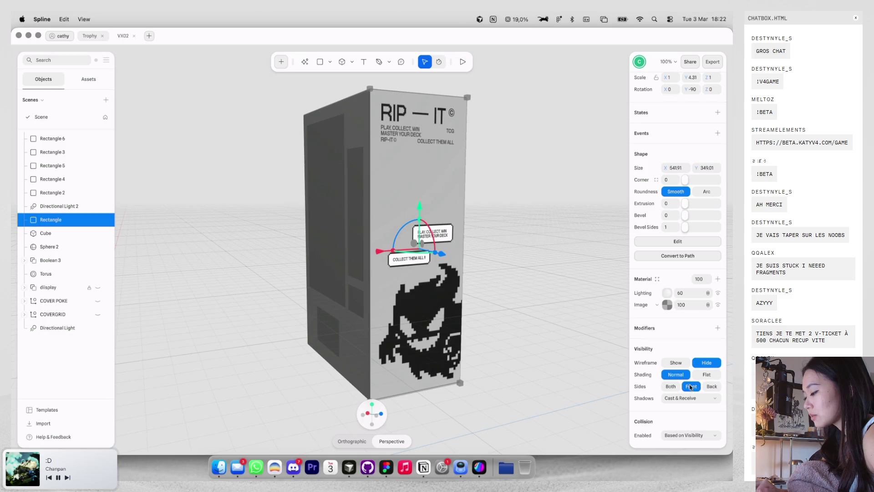
{"action": "left_click", "coordinate": [671, 388]}
{"action": "mouse_move", "coordinate": [537, 354]}
{"action": "left_mouse_down"}
{"action": "mouse_move", "coordinate": [566, 352]}
{"action": "mouse_move", "coordinate": [522, 348]}
{"action": "mouse_move", "coordinate": [476, 360]}
{"action": "mouse_move", "coordinate": [544, 360]}
{"action": "left_mouse_up"}
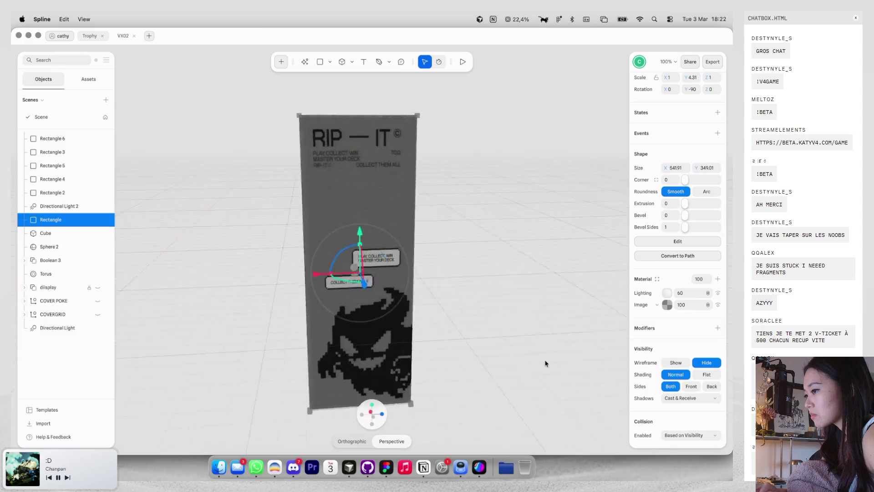
{"action": "left_click", "coordinate": [691, 387]}
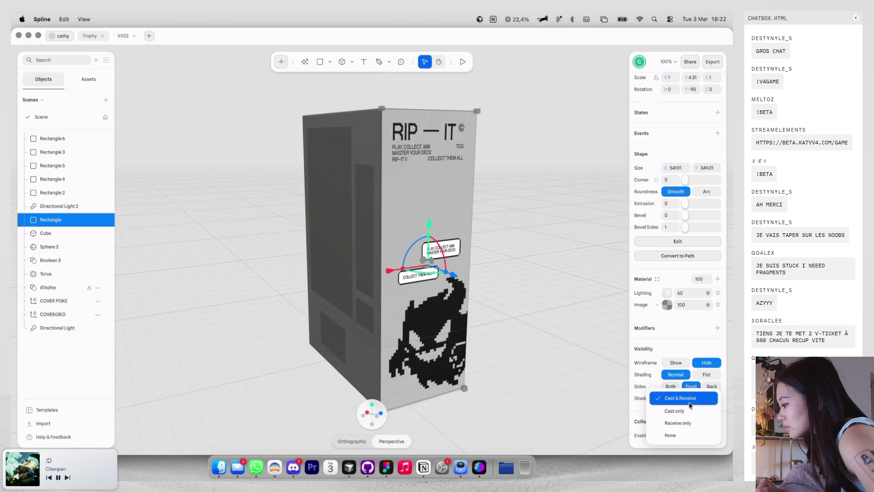
Cycle the front panel's shadows through cast-only, receive-only and off, then restore both
{"action": "left_click", "coordinate": [687, 410]}
{"action": "left_click", "coordinate": [681, 410]}
{"action": "left_click", "coordinate": [680, 410]}
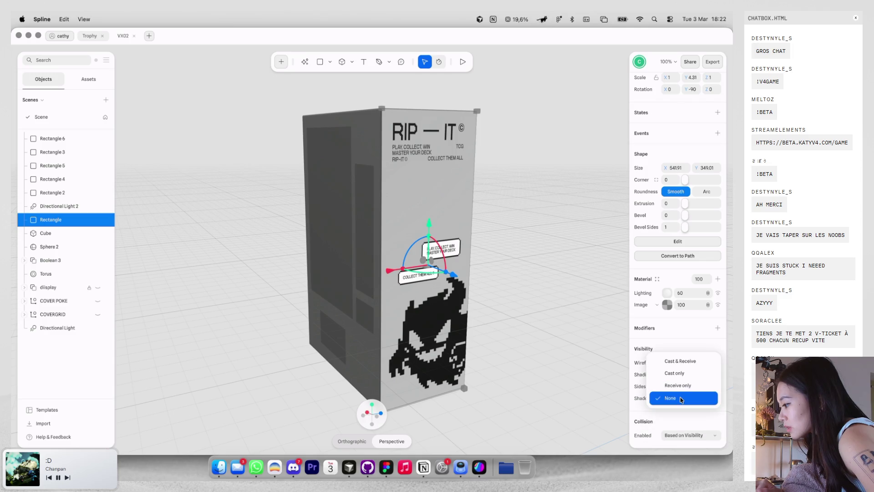
{"action": "left_click", "coordinate": [684, 360]}
{"action": "left_click_drag", "start_coordinate": [504, 324], "coordinate": [589, 322]}
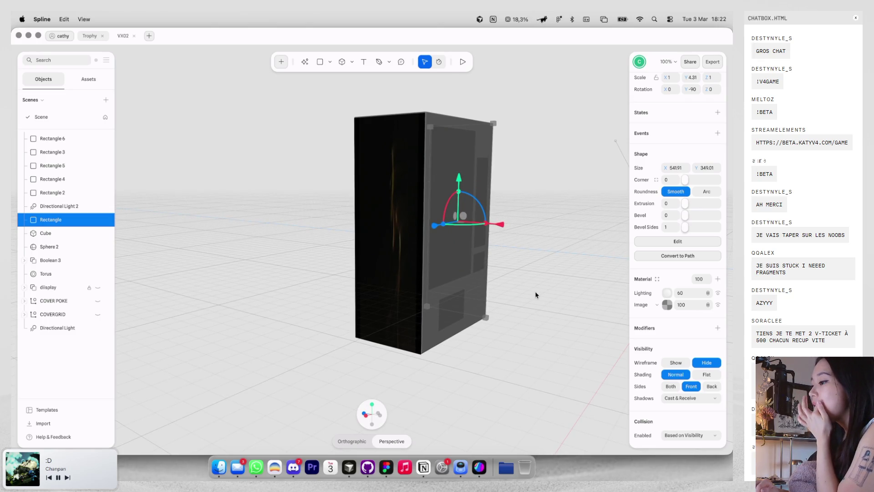
{"action": "key", "text": "ctrl+Right"}
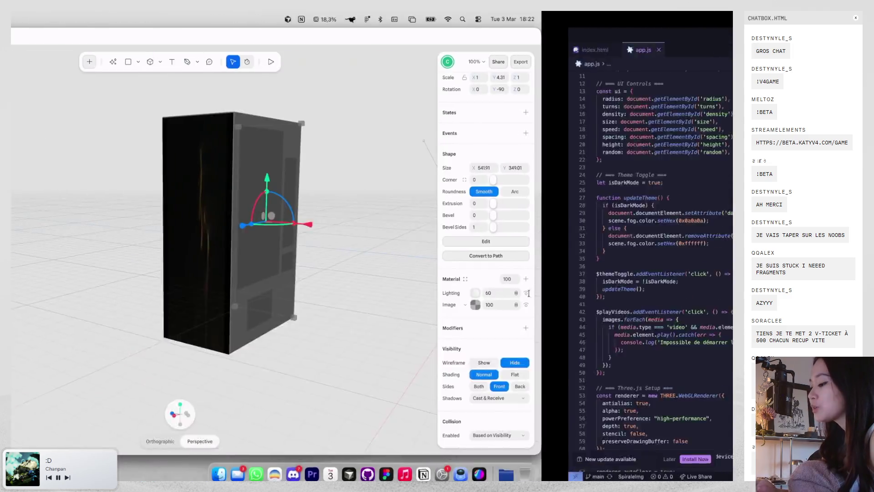
{"action": "key", "text": "ctrl+Right"}
{"action": "key", "text": "ctrl+Left"}
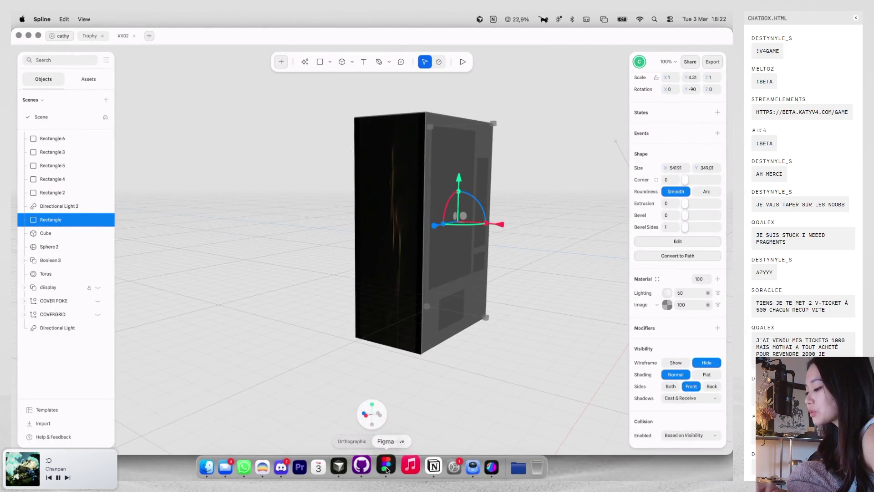
{"action": "left_click", "coordinate": [387, 466]}
{"action": "scroll", "coordinate": [441, 280], "scroll_direction": "down", "scroll_amount": 3}
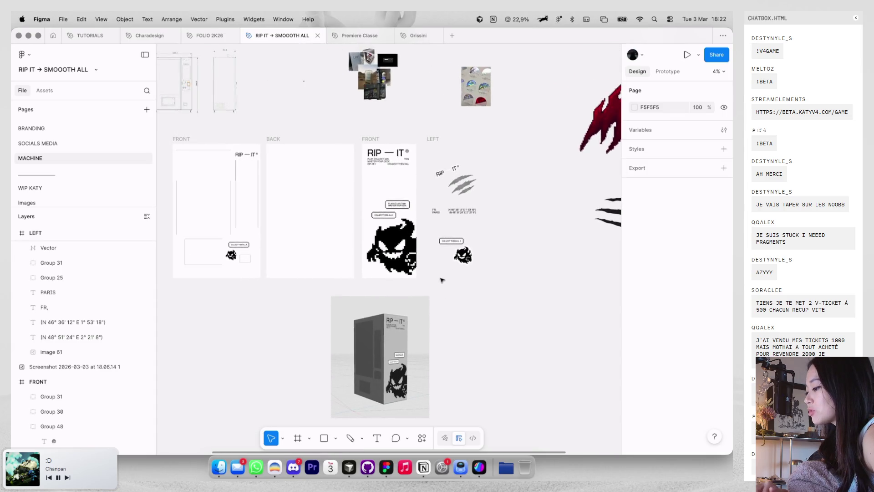
{"action": "scroll", "coordinate": [441, 280], "scroll_direction": "down", "scroll_amount": 2}
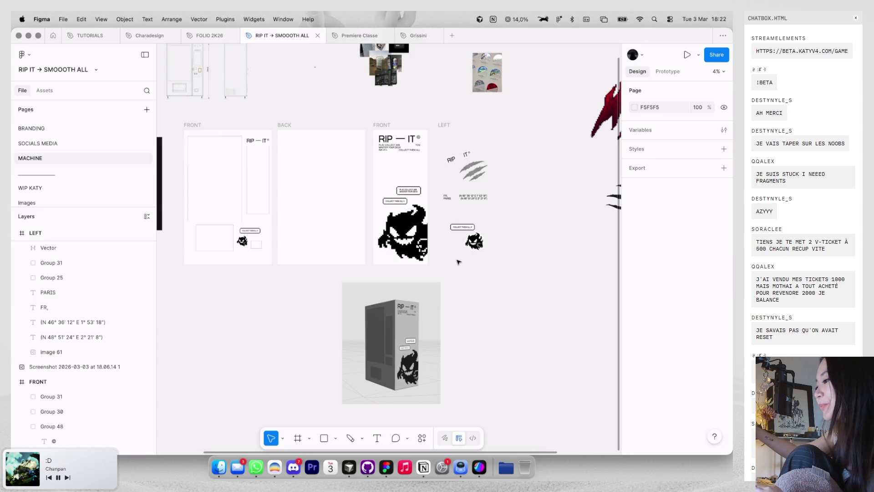
{"action": "key", "text": "super+Tab"}
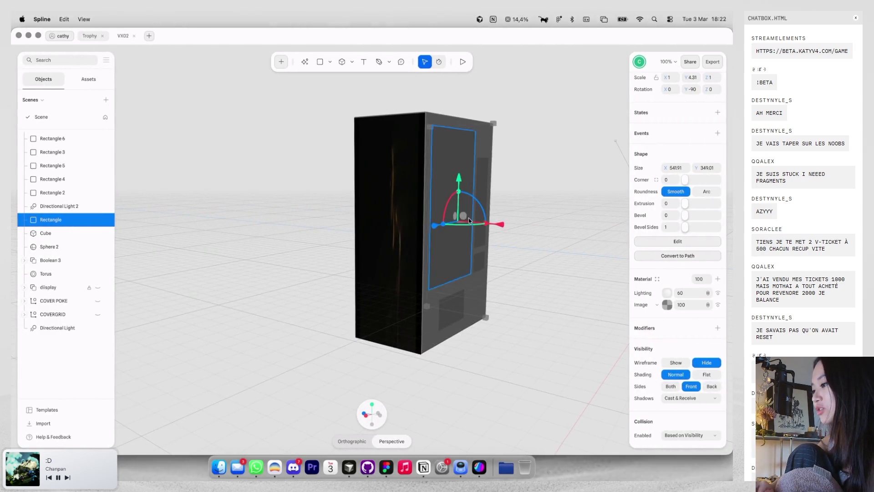
Quit Spline and Notion, relaunch Spline via Spotlight and reopen the Trophy file
{"action": "left_click", "coordinate": [19, 37]}
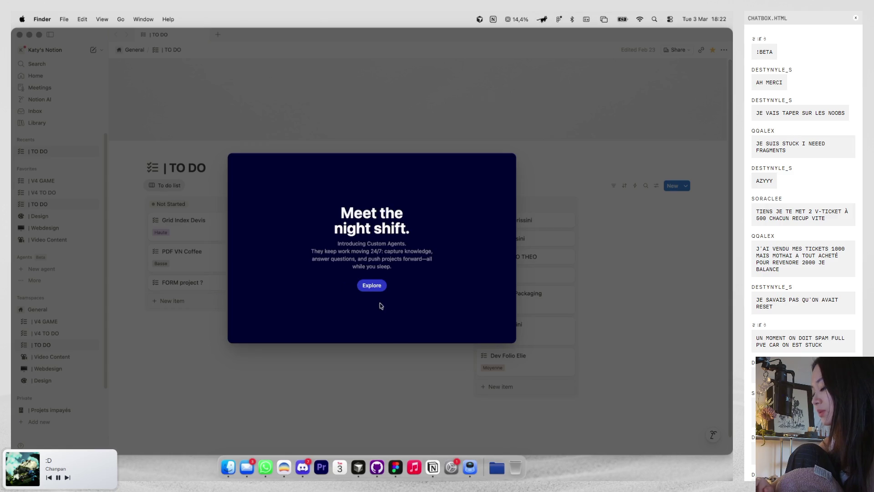
{"action": "right_click", "coordinate": [433, 466]}
{"action": "left_click", "coordinate": [438, 434]}
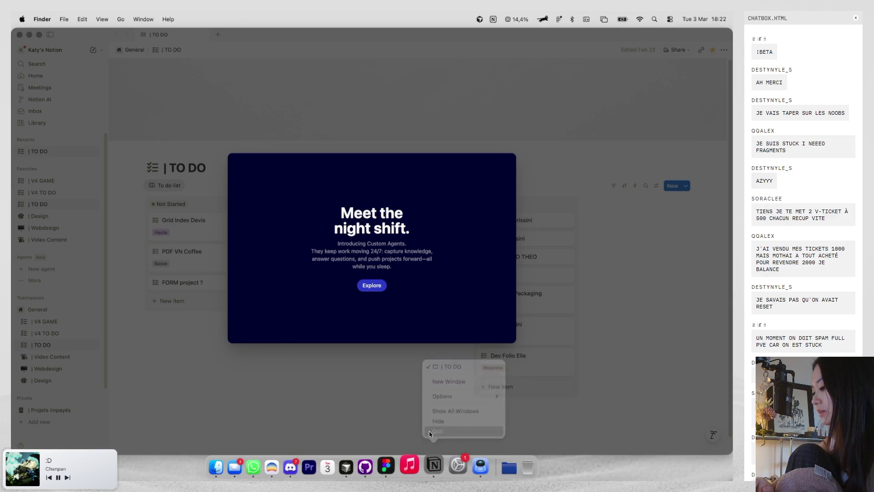
{"action": "key", "text": "super+space"}
{"action": "type", "text": "spline"}
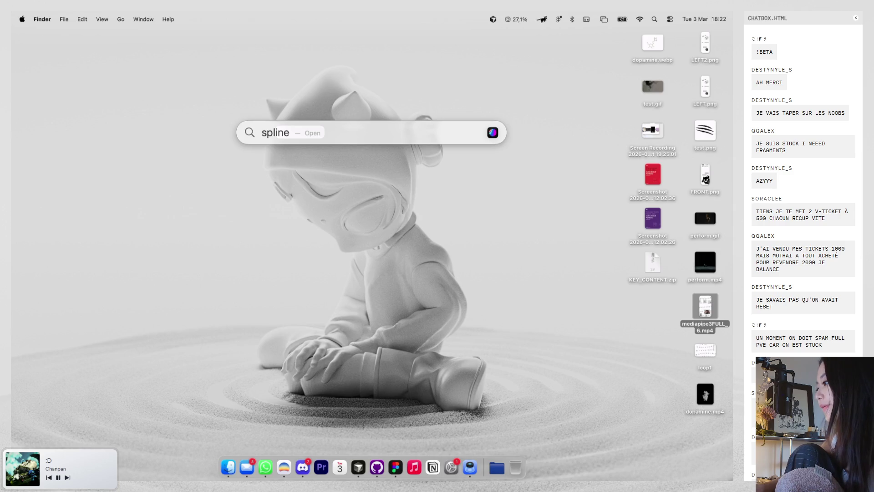
{"action": "key", "text": "Return"}
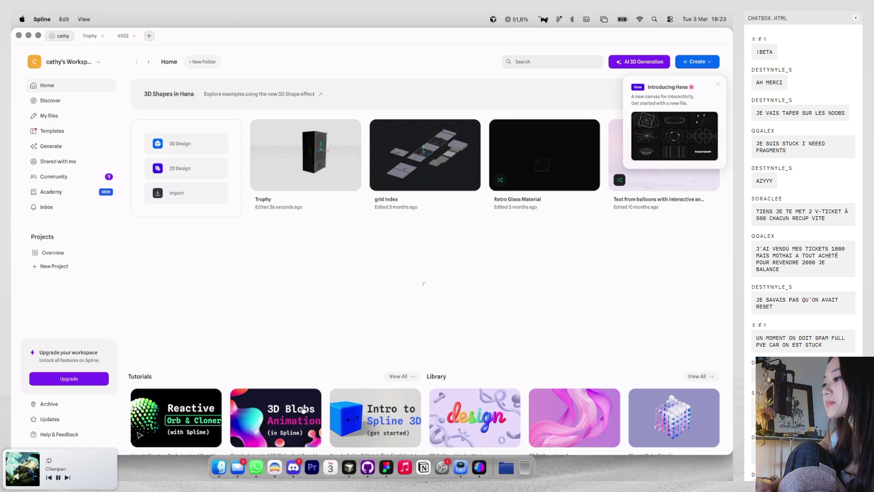
{"action": "left_click", "coordinate": [312, 172]}
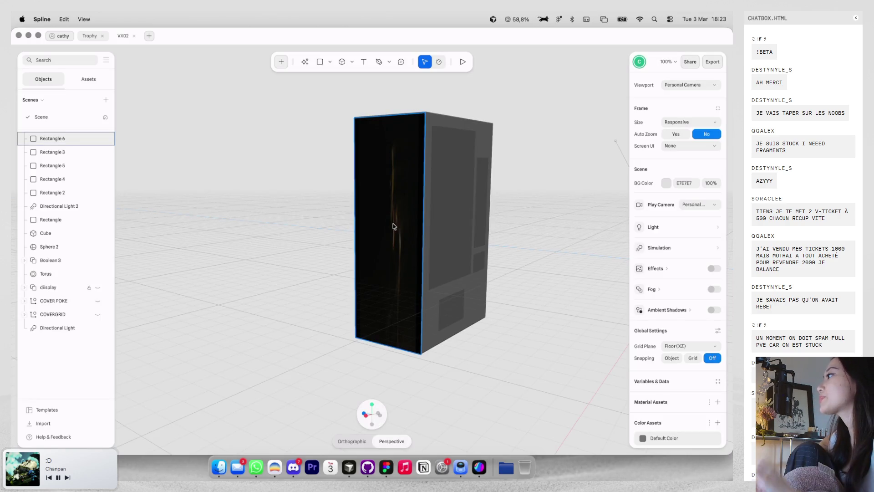
Return to the V4 Game browser, close the PVE window and show the HDV market listing
{"action": "key", "text": "ctrl+Left"}
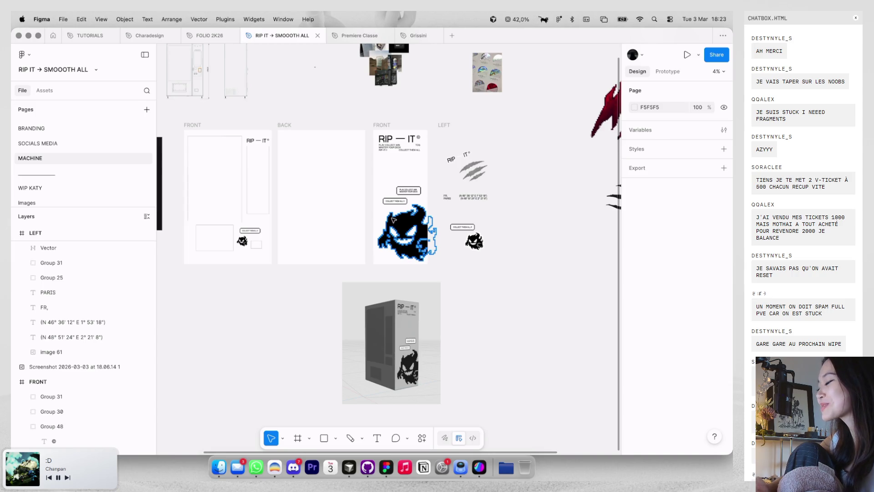
{"action": "key", "text": "ctrl+Left"}
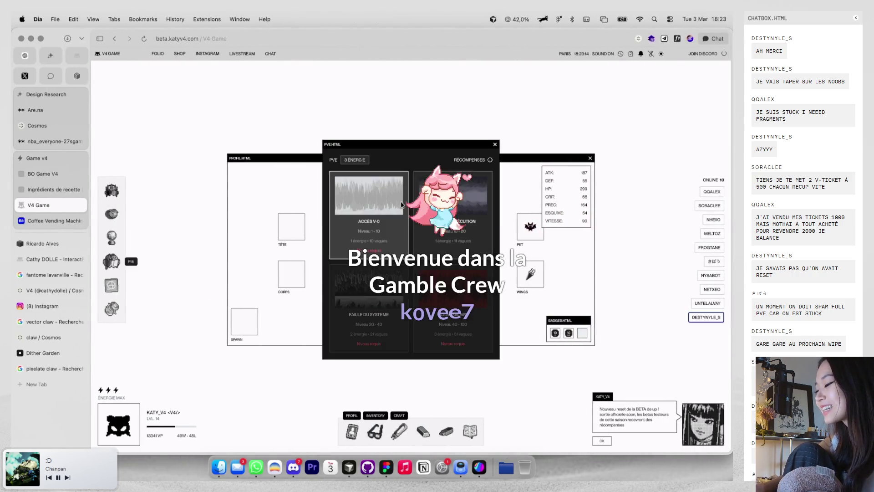
{"action": "key", "text": "i"}
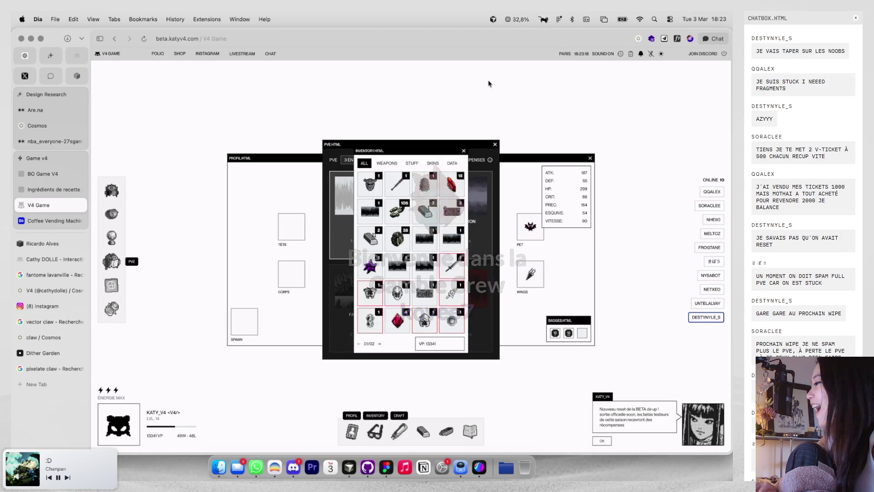
{"action": "left_click", "coordinate": [496, 143]}
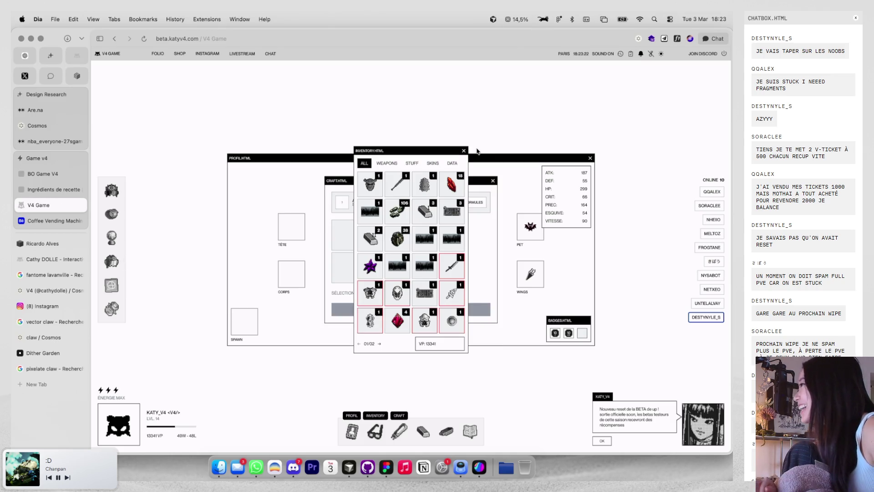
{"action": "key", "text": "h"}
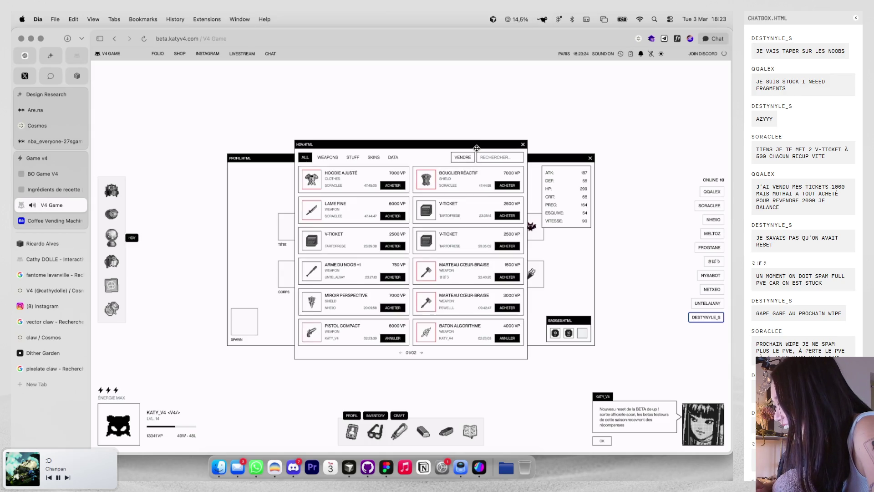
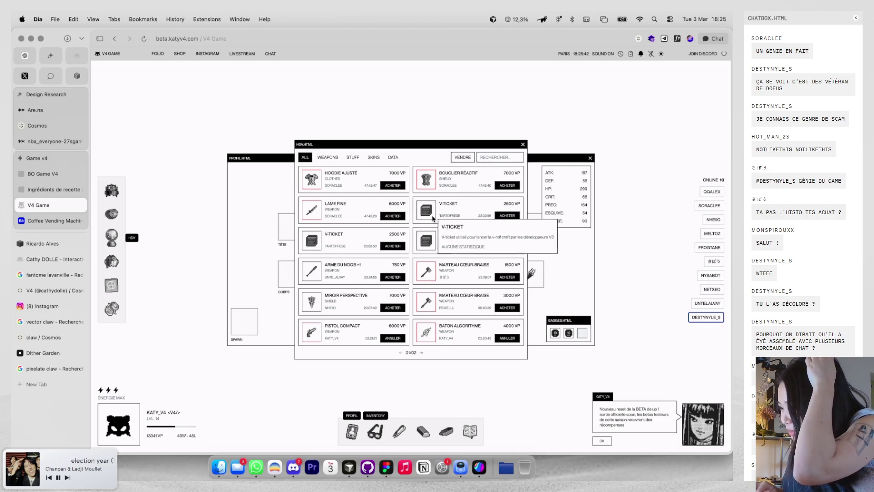
Buy the 2500 VP V-TICKET from the HDV marketplace and confirm the purchase
{"action": "left_click", "coordinate": [400, 245]}
{"action": "left_click", "coordinate": [377, 264]}
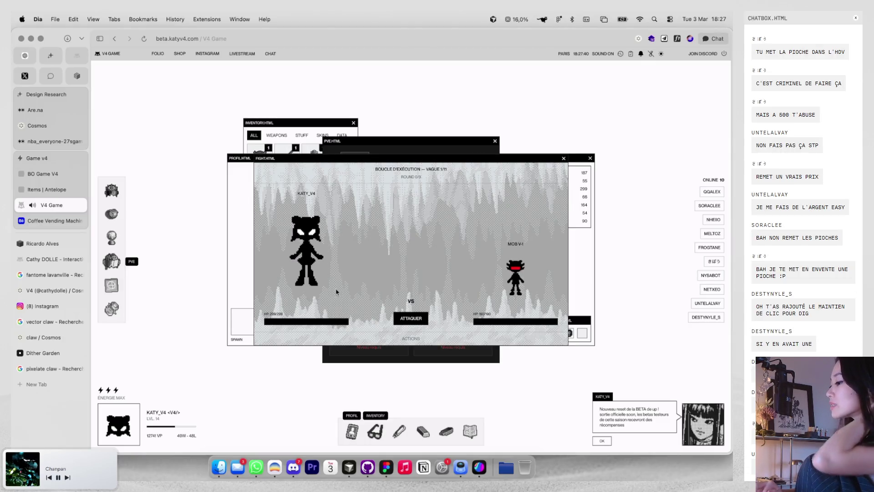
Fight PVE waves 10 to 12 in the BOUCLE D'EXÉCUTION stage with ATTAQUER and CONTINUER, then leave the fight
{"action": "left_click", "coordinate": [408, 317]}
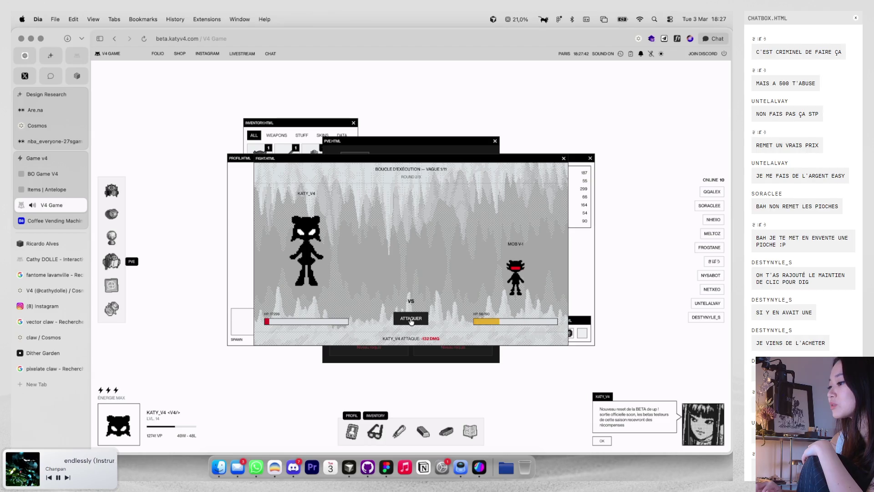
{"action": "left_click", "coordinate": [411, 268]}
{"action": "left_click", "coordinate": [453, 251]}
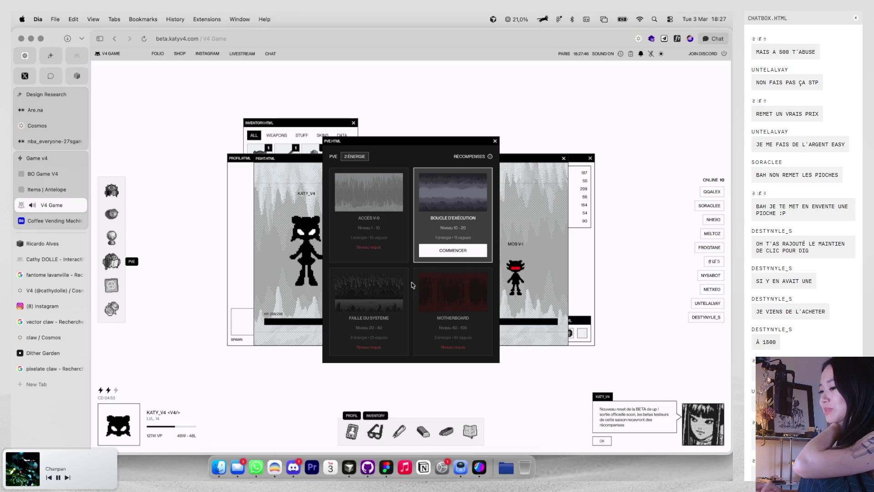
{"action": "left_click", "coordinate": [413, 318]}
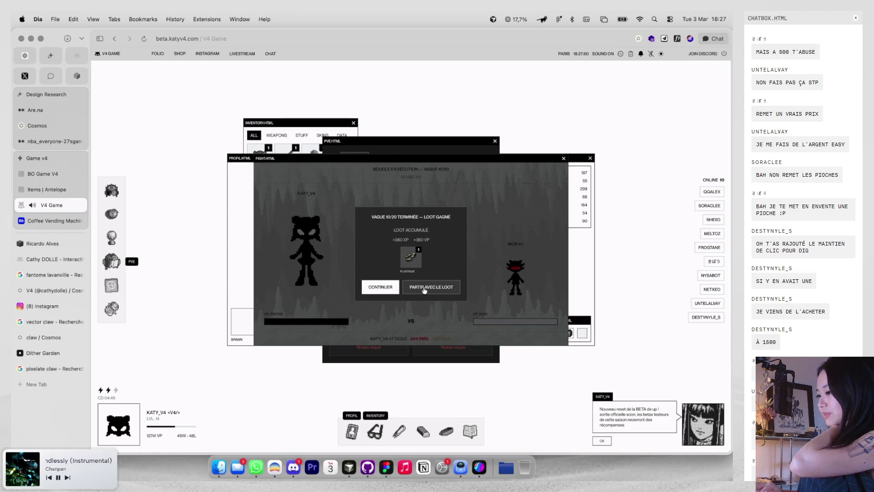
{"action": "left_click", "coordinate": [396, 287]}
{"action": "left_click", "coordinate": [424, 320]}
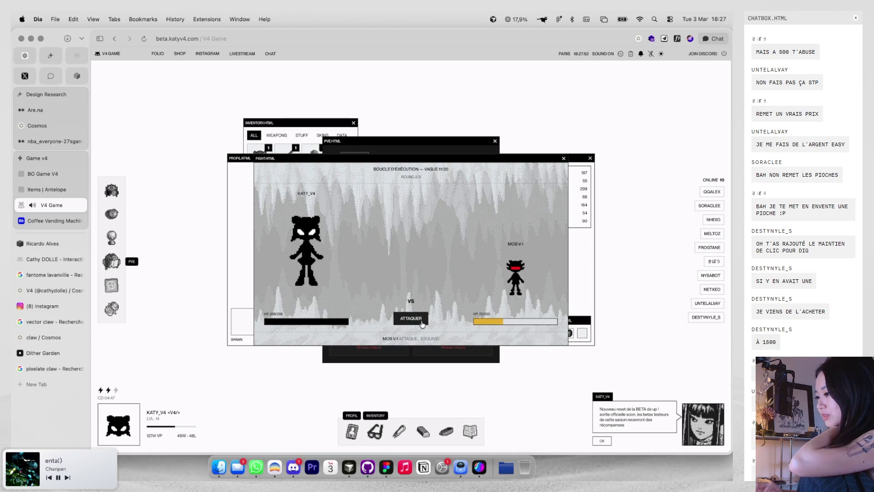
{"action": "left_click", "coordinate": [422, 322]}
{"action": "left_click", "coordinate": [391, 289]}
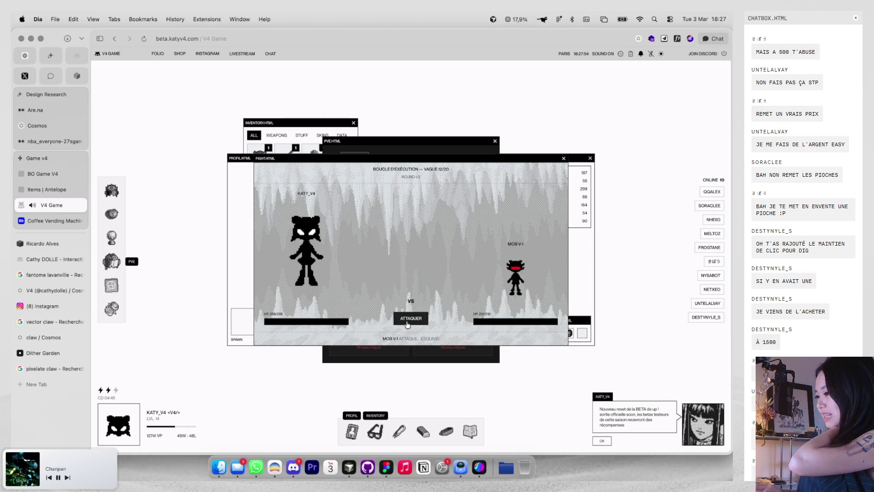
{"action": "left_click", "coordinate": [406, 321]}
{"action": "left_click", "coordinate": [435, 286]}
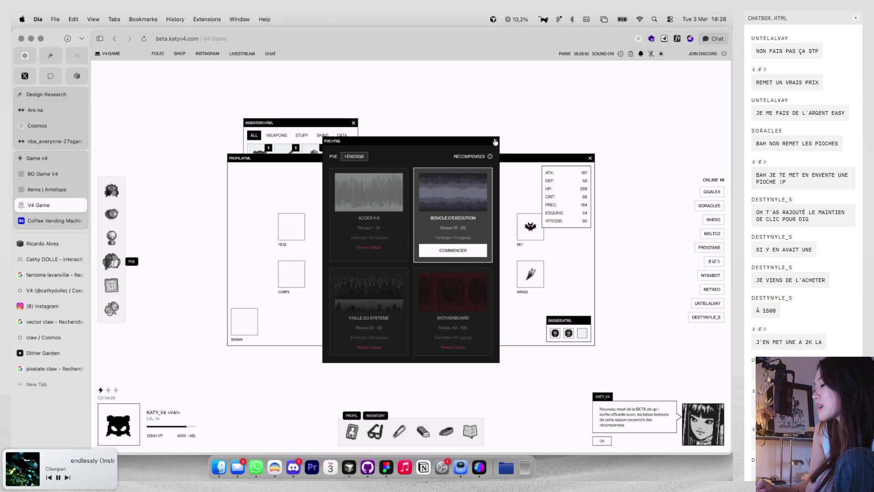
Close PVE, browse page 2 of the HDV marketplace, close it and switch apps
{"action": "left_click", "coordinate": [496, 142]}
{"action": "key", "text": "h"}
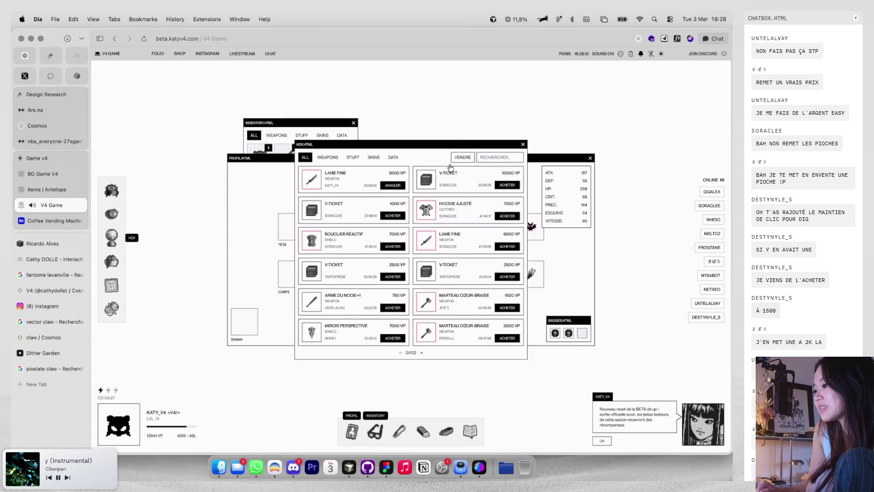
{"action": "left_click", "coordinate": [420, 354]}
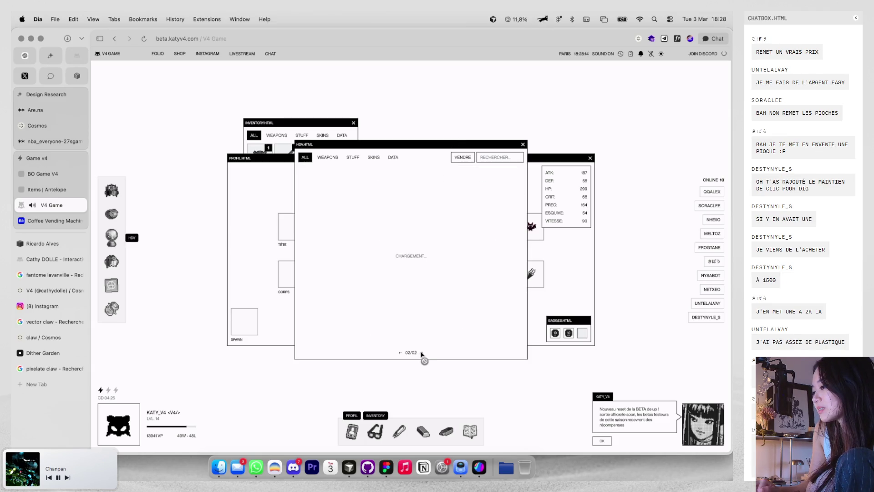
{"action": "key", "text": "Escape"}
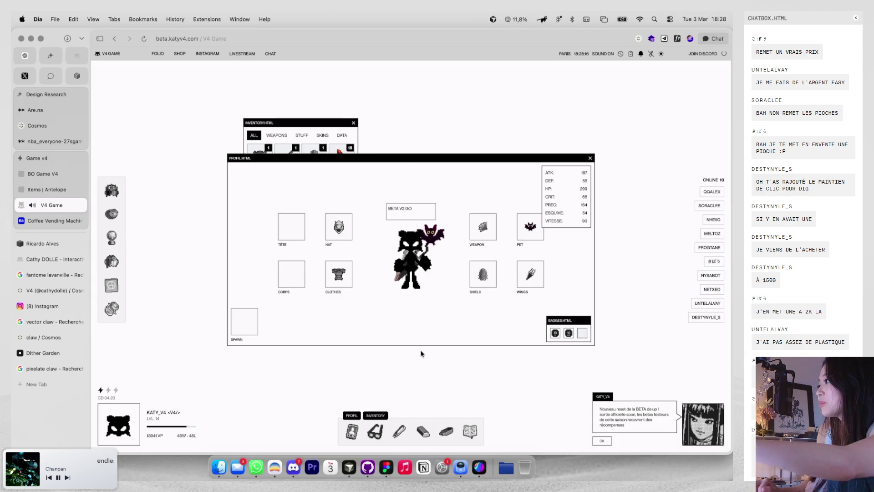
{"action": "key", "text": "super+Tab"}
{"action": "key", "text": "super+Tab"}
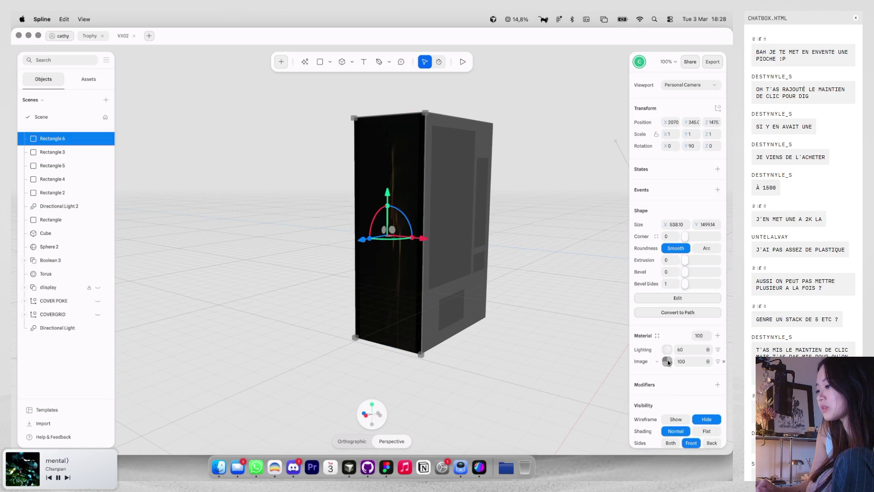
Load LEFT.png, then LEFT2.png, then FRONT.png as the panel's image texture
{"action": "left_click", "coordinate": [667, 361]}
{"action": "scroll", "coordinate": [673, 383], "scroll_direction": "down", "scroll_amount": 3}
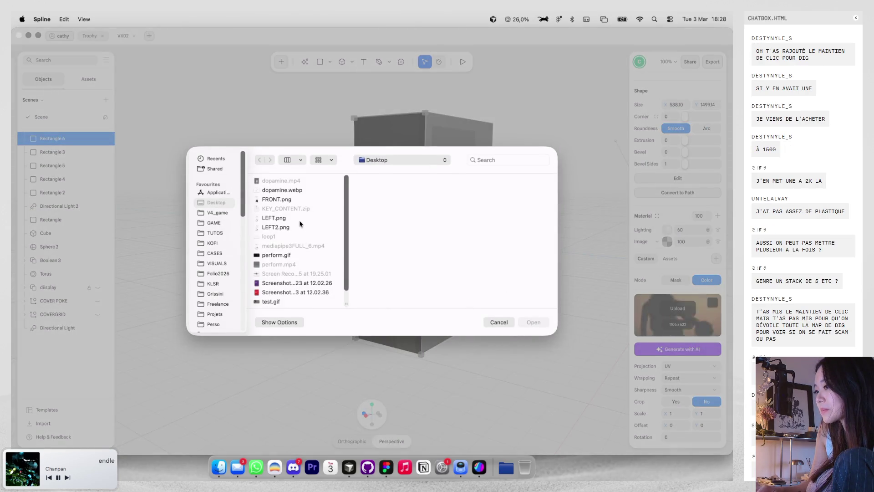
{"action": "left_click", "coordinate": [300, 219]}
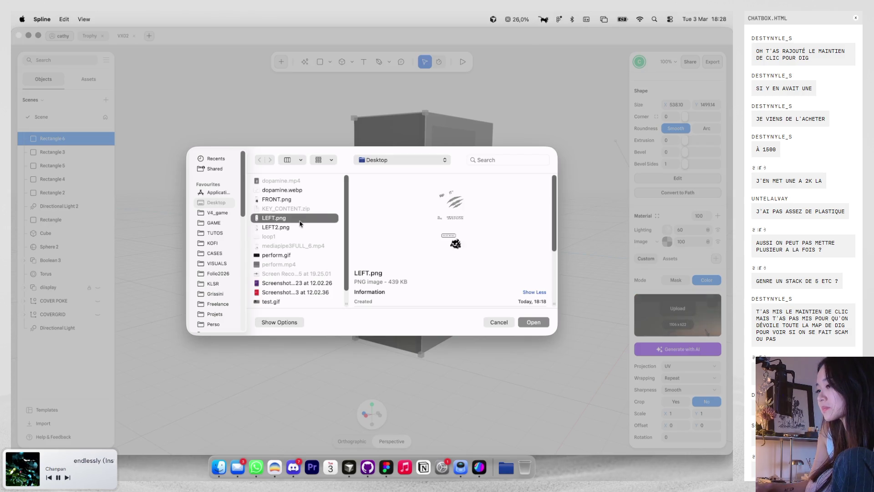
{"action": "double_click", "coordinate": [299, 219]}
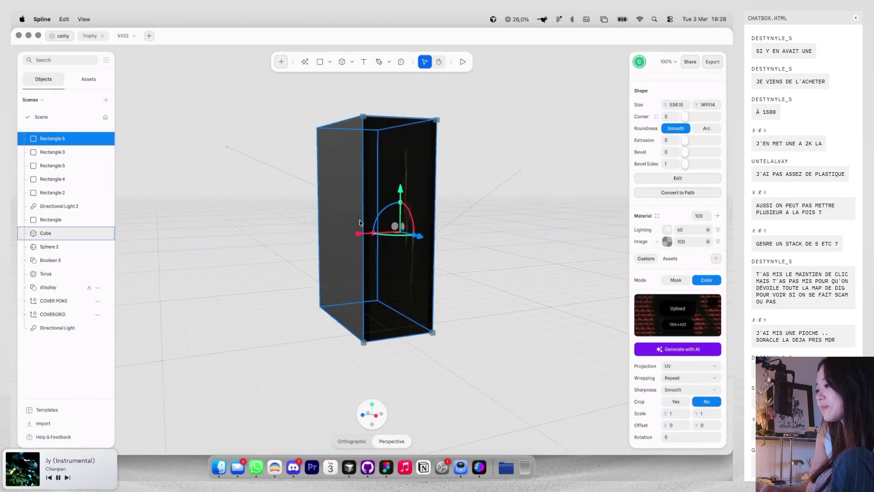
{"action": "left_click", "coordinate": [677, 308]}
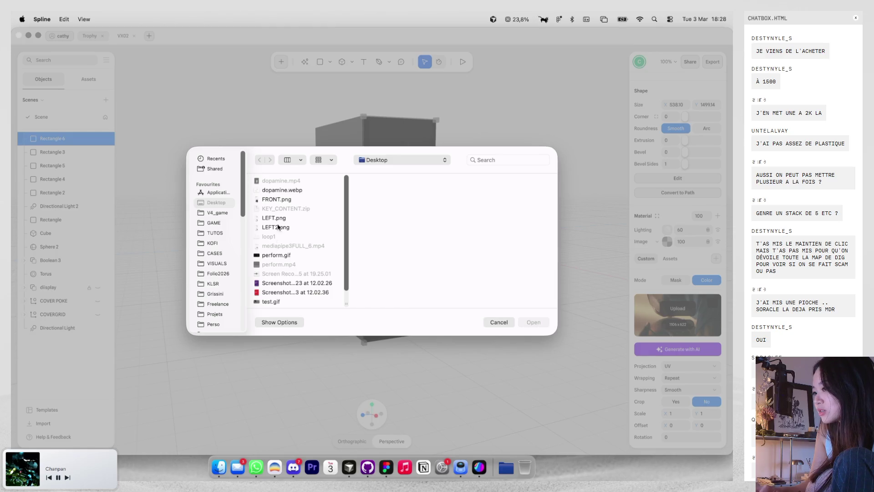
{"action": "left_click", "coordinate": [278, 227]}
{"action": "double_click", "coordinate": [282, 227]}
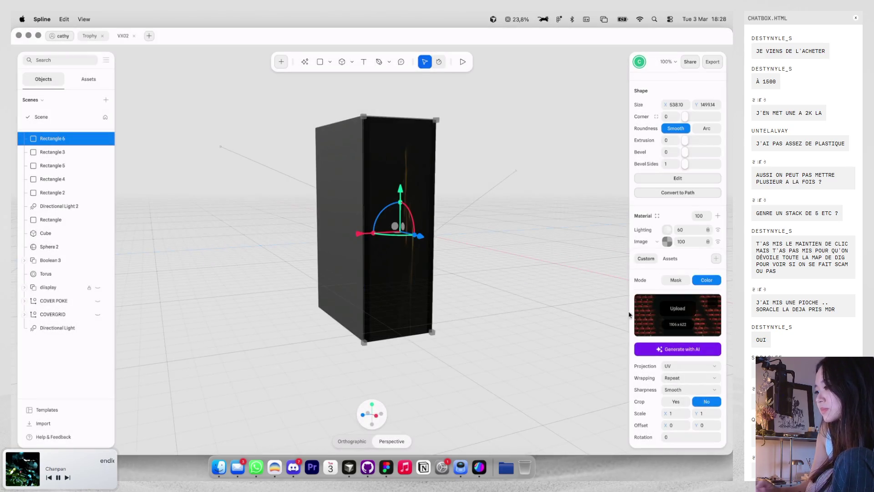
{"action": "left_click", "coordinate": [682, 315]}
{"action": "left_click", "coordinate": [315, 199]}
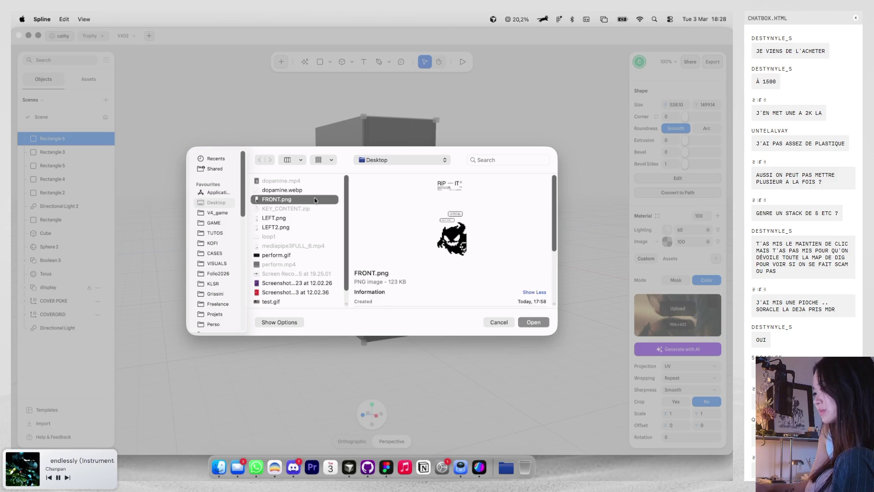
{"action": "double_click", "coordinate": [315, 200]}
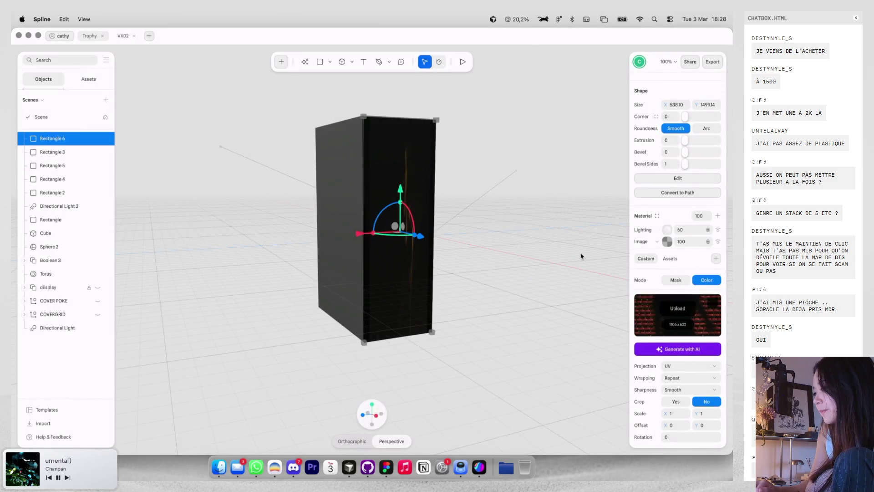
Reselect the front face Rectangle 6 and review its image texture and material layer types
{"action": "left_click", "coordinate": [539, 257]}
{"action": "scroll", "coordinate": [539, 257], "scroll_direction": "left", "scroll_amount": 5}
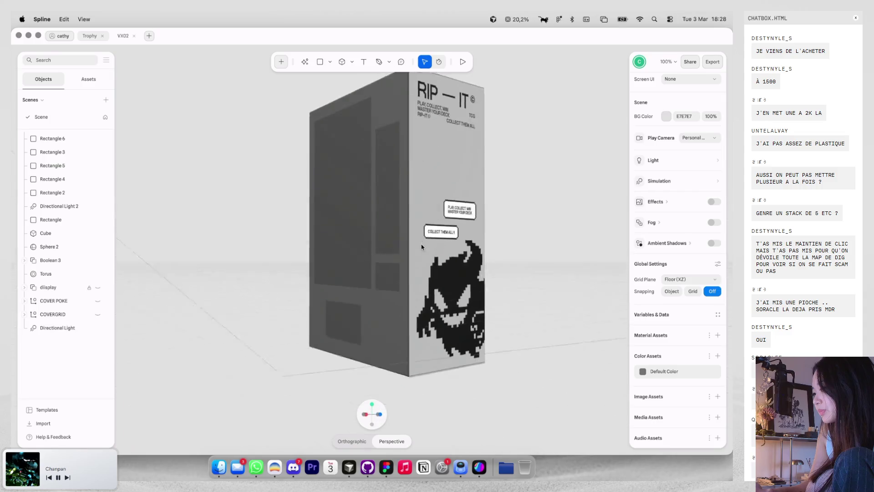
{"action": "scroll", "coordinate": [541, 256], "scroll_direction": "right", "scroll_amount": 5}
{"action": "scroll", "coordinate": [541, 256], "scroll_direction": "up", "scroll_amount": 5}
{"action": "left_click", "coordinate": [420, 211]}
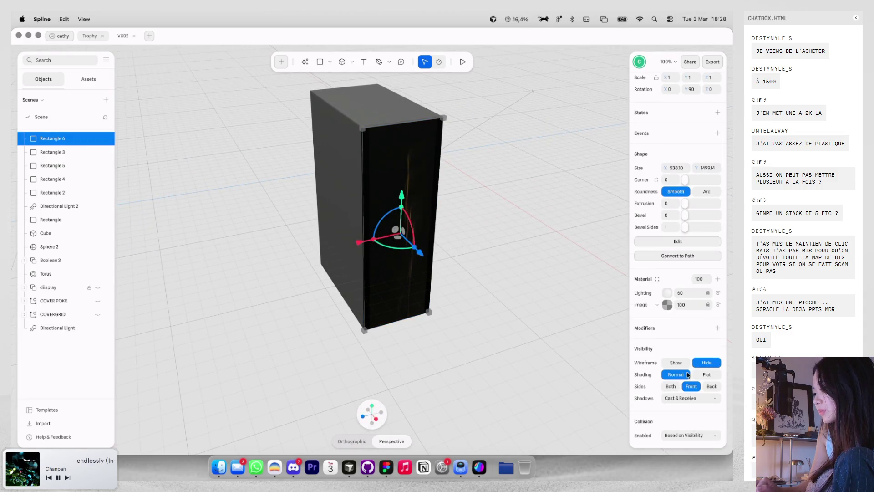
{"action": "left_click", "coordinate": [668, 304]}
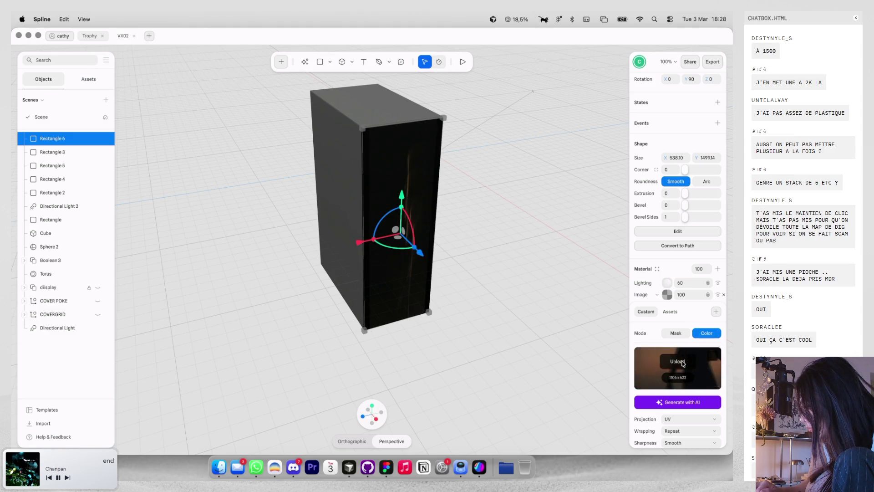
{"action": "left_click", "coordinate": [667, 295]}
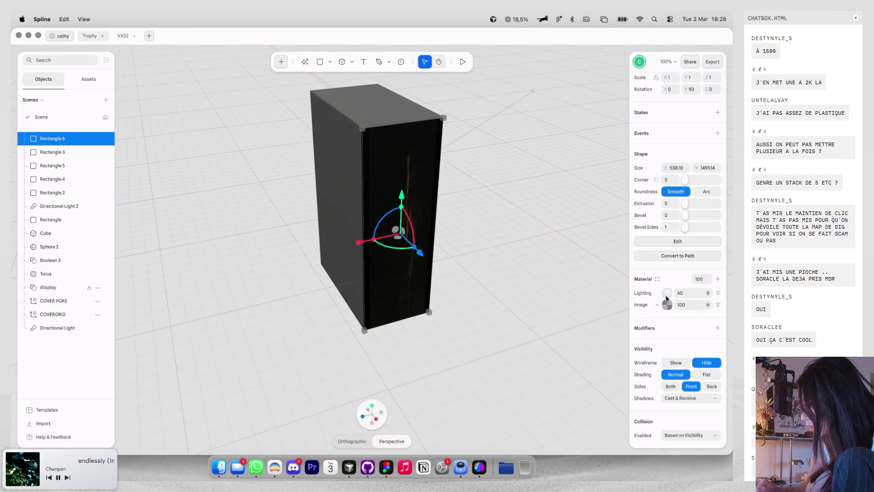
{"action": "left_click", "coordinate": [642, 306]}
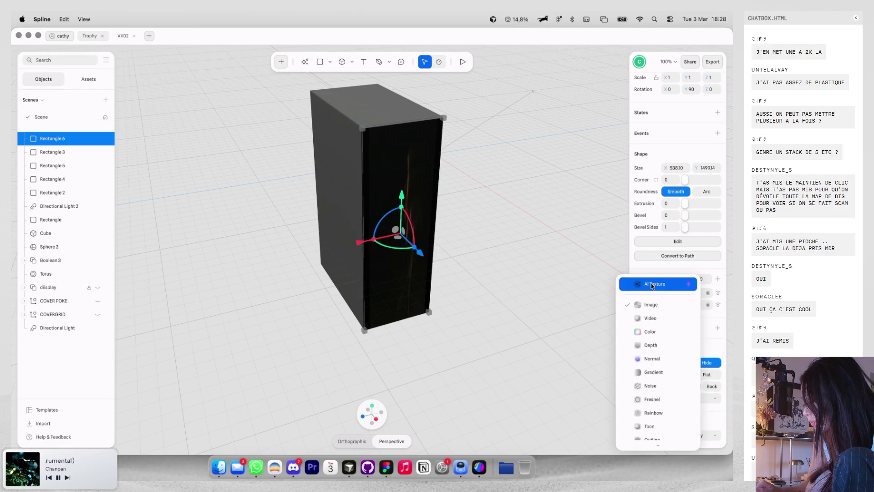
Switch the material layer to Video, back to Image, and reload LEFT2.png as the texture
{"action": "left_click", "coordinate": [646, 321]}
{"action": "left_click", "coordinate": [667, 314]}
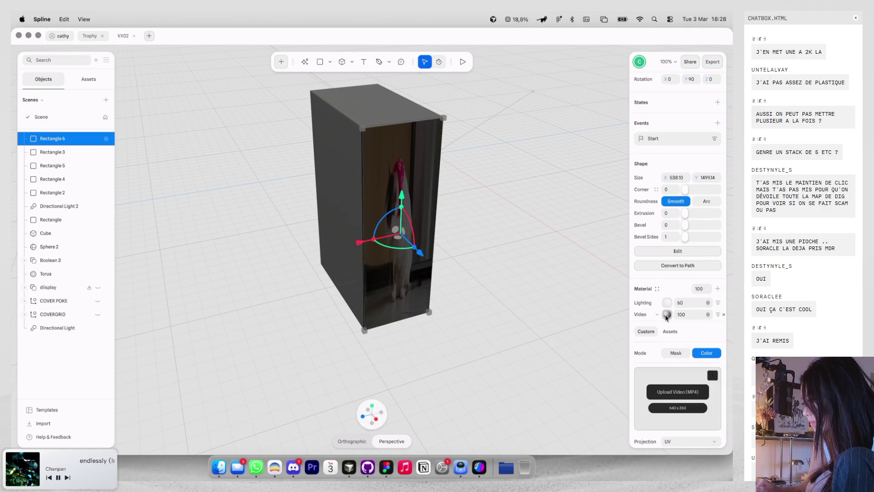
{"action": "left_click", "coordinate": [658, 315]}
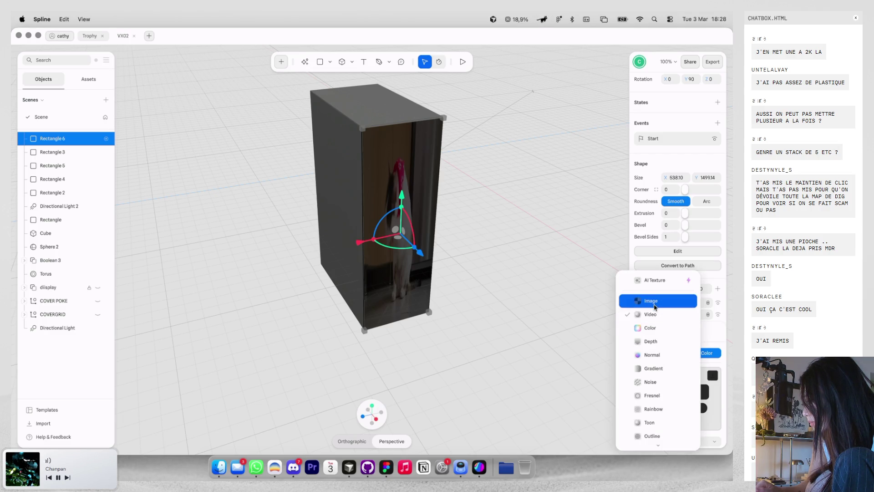
{"action": "left_click", "coordinate": [654, 301]}
{"action": "left_click", "coordinate": [678, 388]}
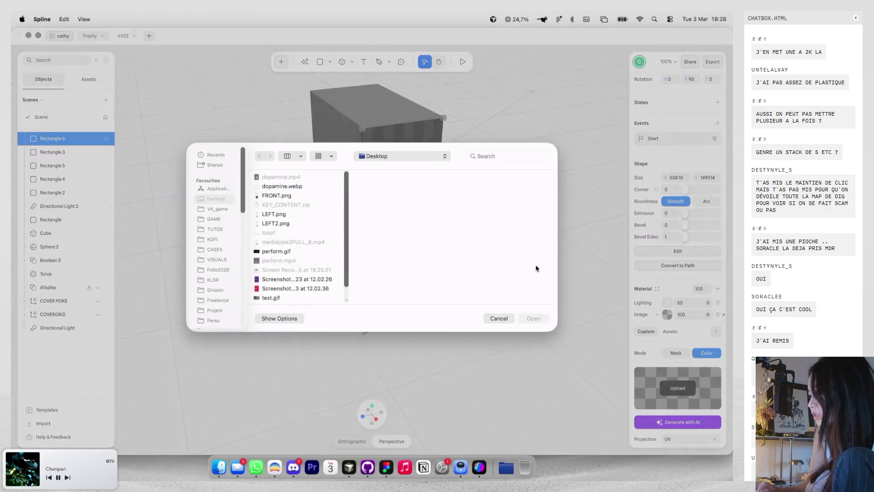
{"action": "double_click", "coordinate": [312, 228]}
{"action": "mouse_move", "coordinate": [518, 213]}
{"action": "left_mouse_down"}
{"action": "mouse_move", "coordinate": [386, 195]}
{"action": "mouse_move", "coordinate": [496, 212]}
{"action": "left_mouse_up"}
Browse the Figma BRANDING page with panels hidden, then switch to the V4 Game browser
{"action": "key", "text": "super+Tab"}
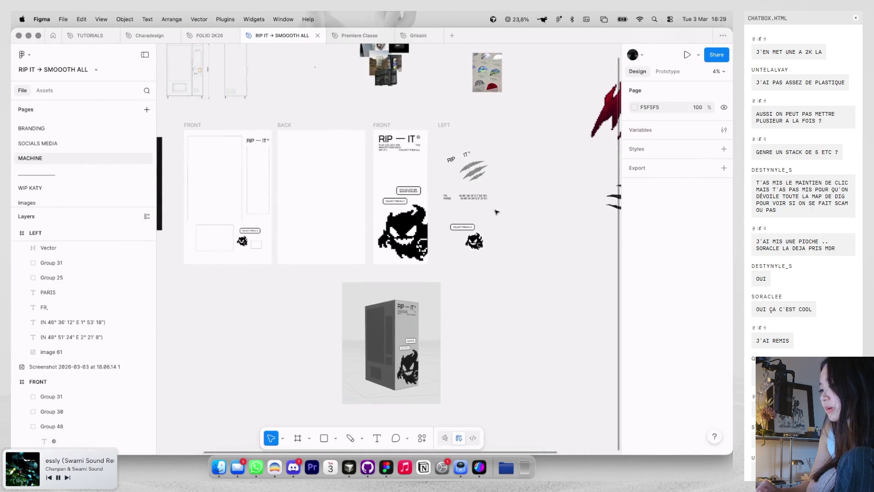
{"action": "scroll", "coordinate": [496, 213], "scroll_direction": "down", "scroll_amount": 2}
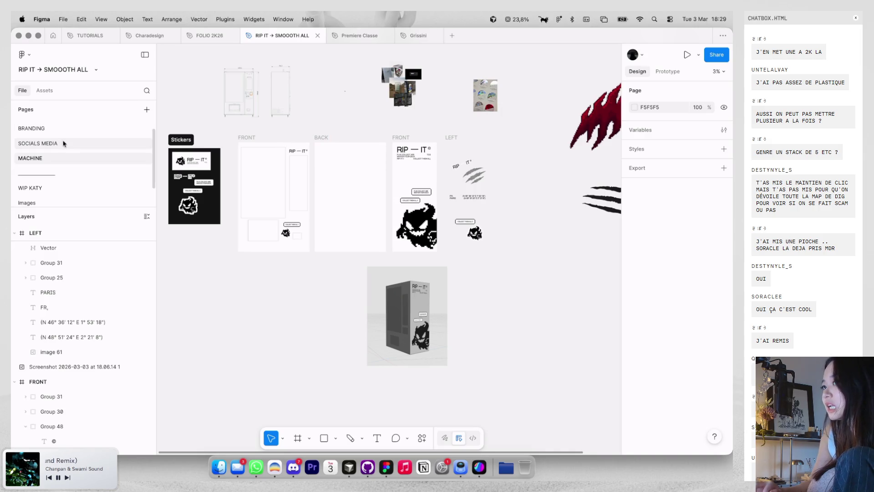
{"action": "left_click", "coordinate": [62, 143]}
{"action": "scroll", "coordinate": [283, 139], "scroll_direction": "left", "scroll_amount": 3}
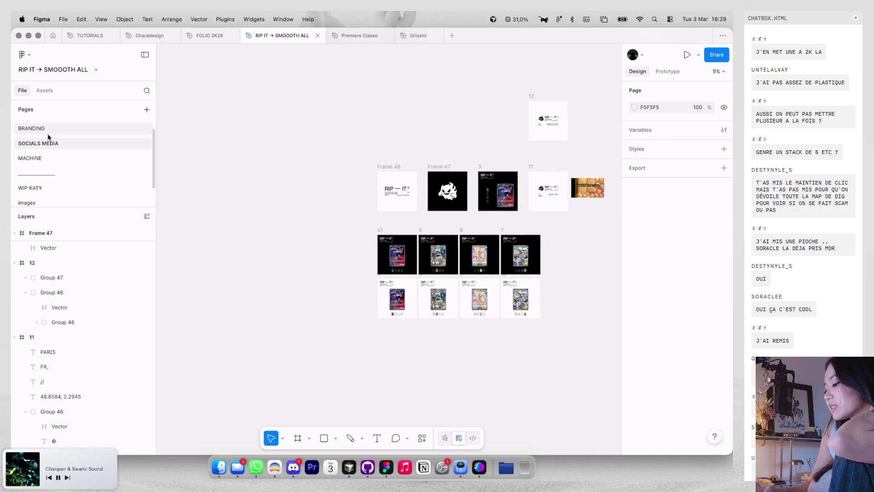
{"action": "left_click", "coordinate": [47, 130]}
{"action": "scroll", "coordinate": [325, 189], "scroll_direction": "down", "scroll_amount": 5}
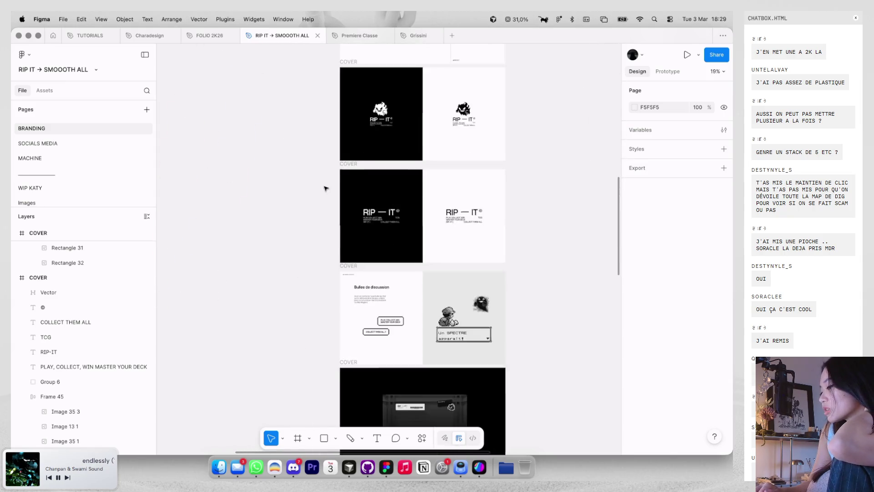
{"action": "scroll", "coordinate": [325, 189], "scroll_direction": "down", "scroll_amount": 3}
{"action": "scroll", "coordinate": [406, 220], "scroll_direction": "up", "scroll_amount": 3}
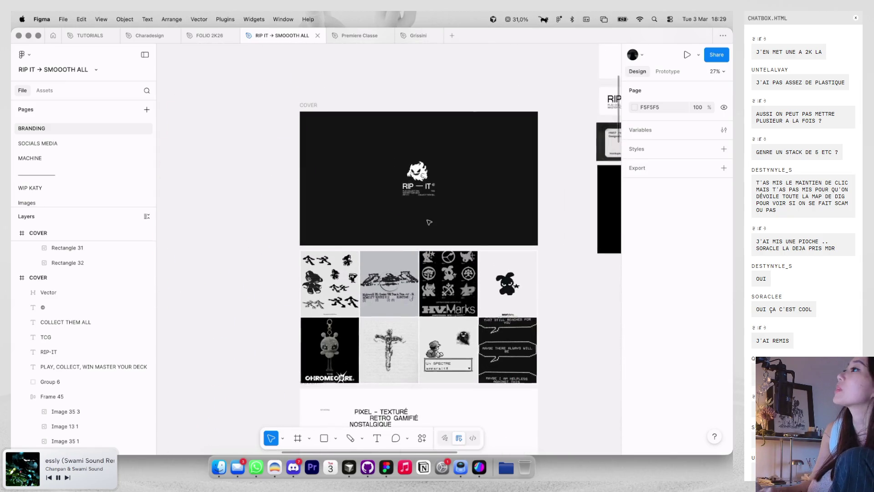
{"action": "scroll", "coordinate": [469, 190], "scroll_direction": "up", "scroll_amount": 5}
{"action": "key", "text": "shift+backslash"}
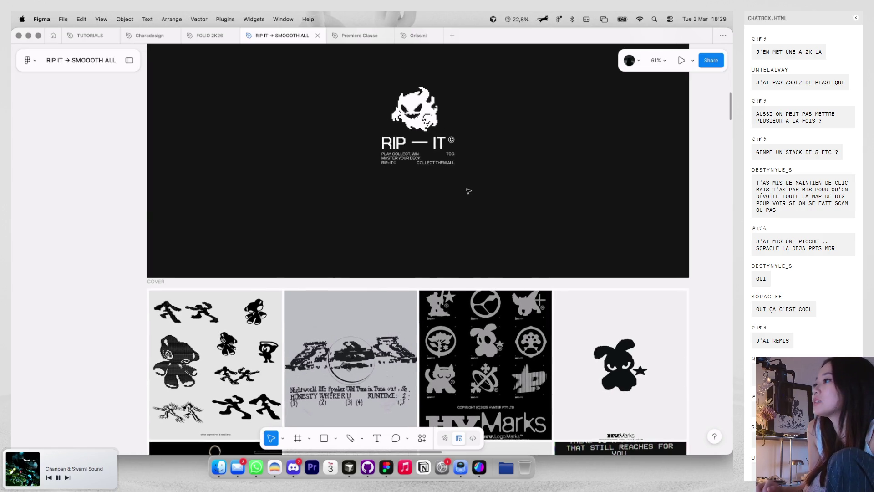
{"action": "scroll", "coordinate": [468, 191], "scroll_direction": "down", "scroll_amount": 2}
{"action": "scroll", "coordinate": [467, 191], "scroll_direction": "down", "scroll_amount": 3}
{"action": "scroll", "coordinate": [468, 191], "scroll_direction": "down", "scroll_amount": 1}
{"action": "scroll", "coordinate": [468, 191], "scroll_direction": "down", "scroll_amount": 4}
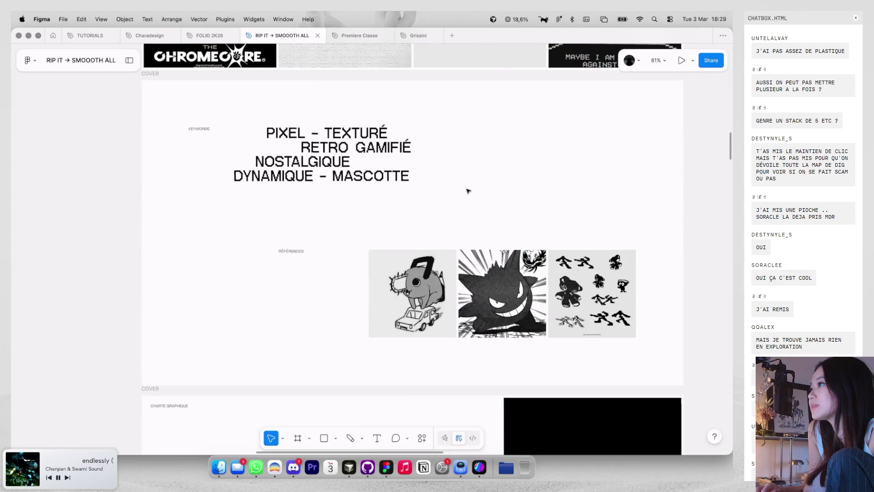
{"action": "scroll", "coordinate": [468, 191], "scroll_direction": "down", "scroll_amount": 2}
{"action": "scroll", "coordinate": [466, 191], "scroll_direction": "down", "scroll_amount": 1}
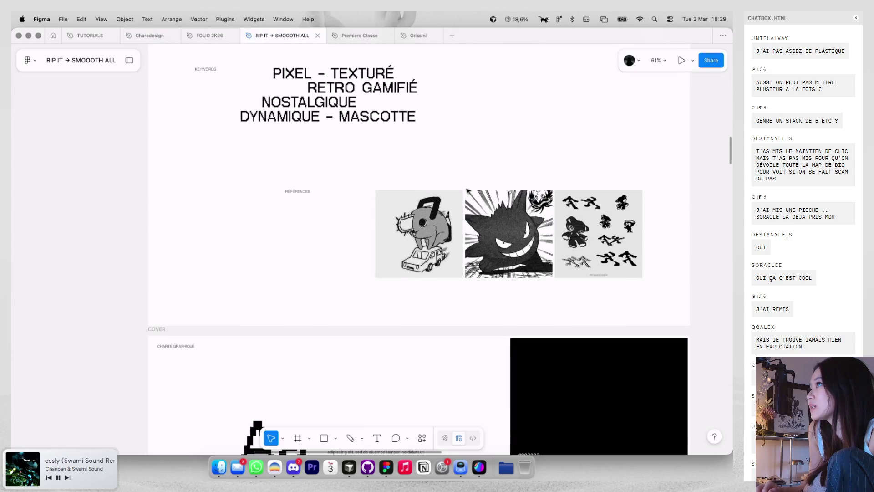
{"action": "scroll", "coordinate": [467, 191], "scroll_direction": "down", "scroll_amount": 1}
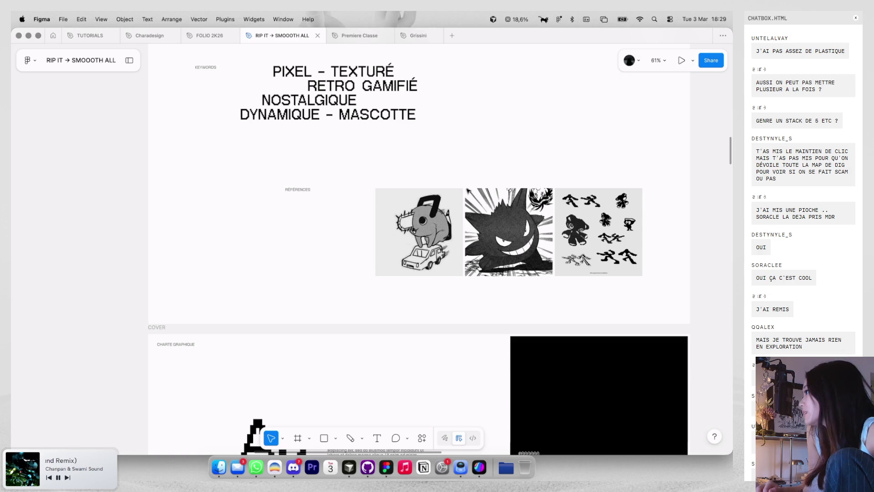
{"action": "scroll", "coordinate": [467, 191], "scroll_direction": "down", "scroll_amount": 2}
{"action": "scroll", "coordinate": [468, 191], "scroll_direction": "down", "scroll_amount": 1}
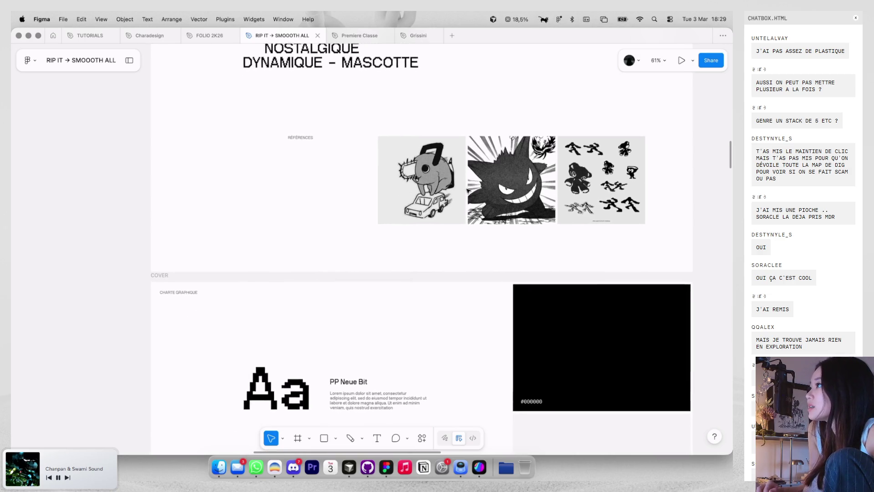
{"action": "scroll", "coordinate": [468, 191], "scroll_direction": "down", "scroll_amount": 2}
{"action": "scroll", "coordinate": [468, 190], "scroll_direction": "down", "scroll_amount": 1}
{"action": "scroll", "coordinate": [467, 192], "scroll_direction": "down", "scroll_amount": 1}
{"action": "scroll", "coordinate": [468, 190], "scroll_direction": "down", "scroll_amount": 2}
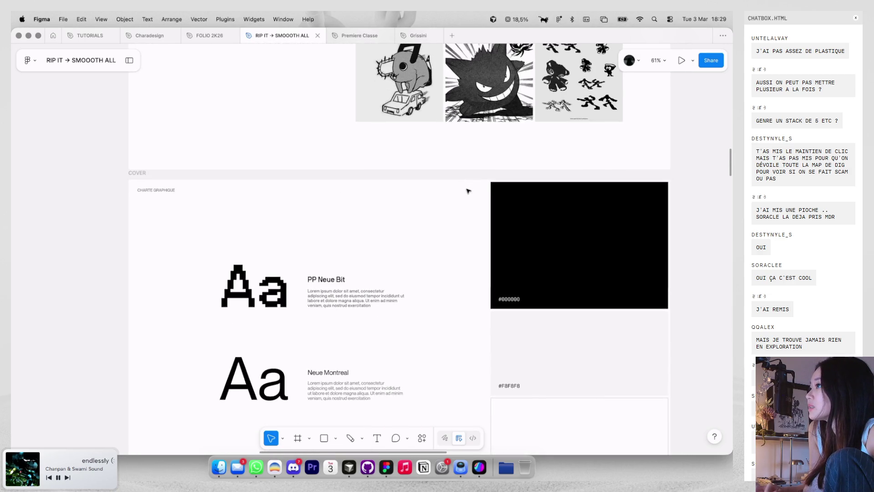
{"action": "scroll", "coordinate": [482, 203], "scroll_direction": "down", "scroll_amount": 2}
{"action": "scroll", "coordinate": [482, 205], "scroll_direction": "down", "scroll_amount": 3}
{"action": "scroll", "coordinate": [483, 204], "scroll_direction": "down", "scroll_amount": 4}
{"action": "scroll", "coordinate": [482, 205], "scroll_direction": "down", "scroll_amount": 3}
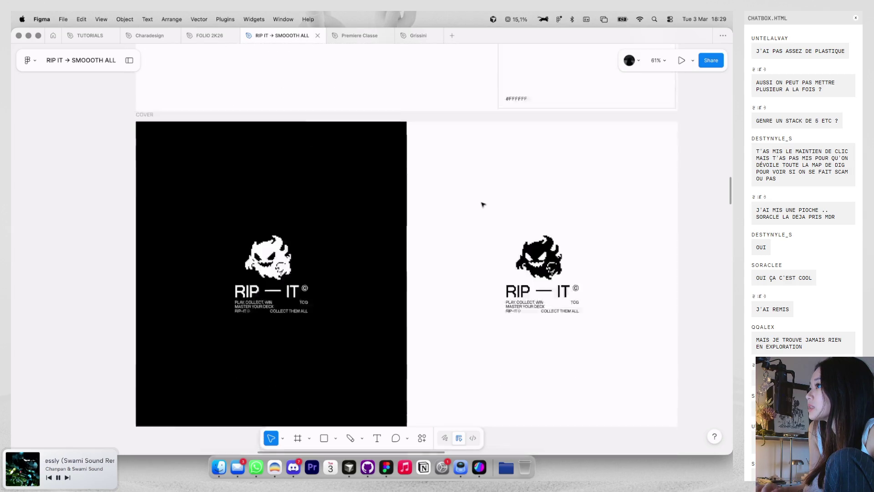
{"action": "scroll", "coordinate": [483, 203], "scroll_direction": "down", "scroll_amount": 3}
{"action": "scroll", "coordinate": [492, 198], "scroll_direction": "up", "scroll_amount": 3}
{"action": "scroll", "coordinate": [521, 171], "scroll_direction": "up", "scroll_amount": 2}
{"action": "scroll", "coordinate": [523, 172], "scroll_direction": "down", "scroll_amount": 1}
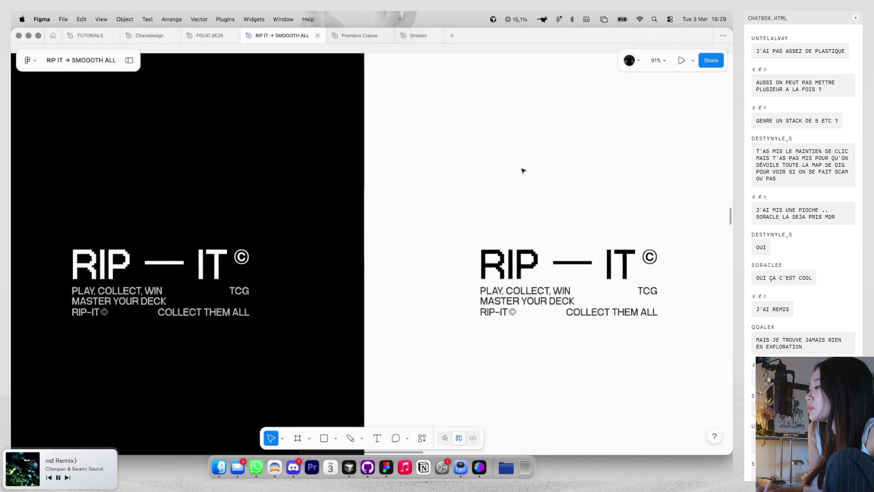
{"action": "scroll", "coordinate": [521, 170], "scroll_direction": "down", "scroll_amount": 4}
{"action": "scroll", "coordinate": [522, 171], "scroll_direction": "down", "scroll_amount": 3}
{"action": "scroll", "coordinate": [521, 170], "scroll_direction": "down", "scroll_amount": 4}
{"action": "scroll", "coordinate": [522, 171], "scroll_direction": "down", "scroll_amount": 3}
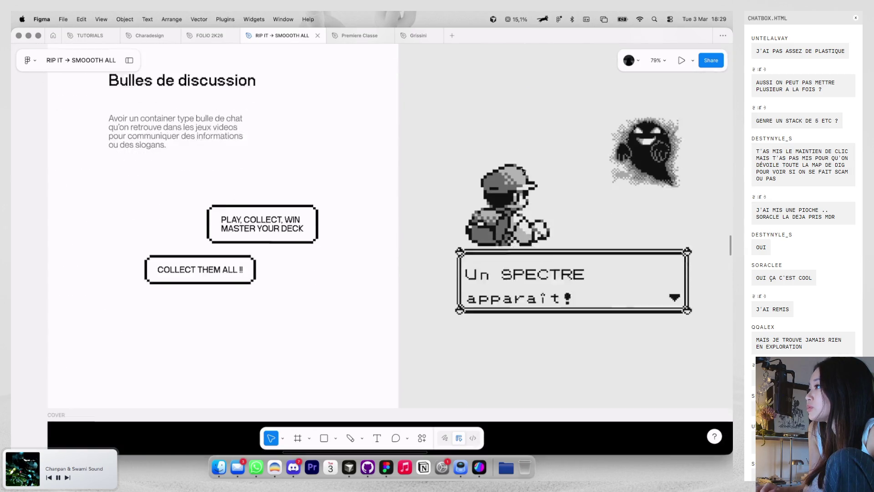
{"action": "scroll", "coordinate": [522, 171], "scroll_direction": "down", "scroll_amount": 1}
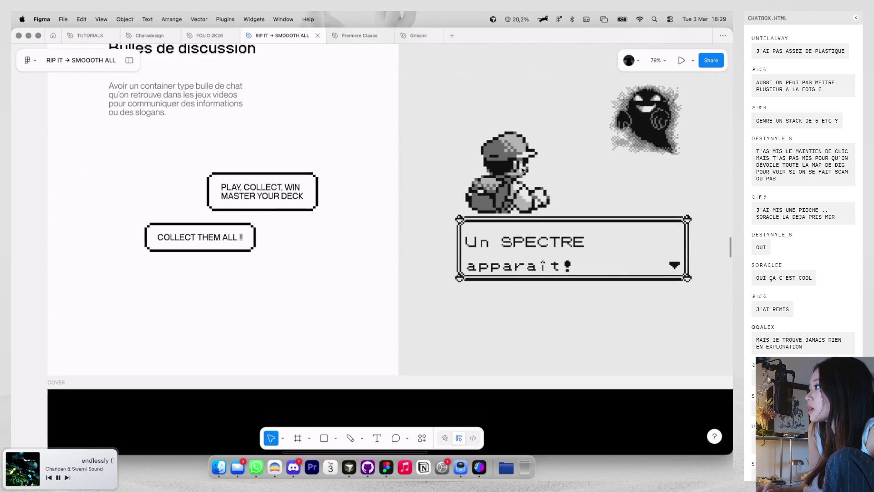
{"action": "scroll", "coordinate": [521, 170], "scroll_direction": "down", "scroll_amount": 4}
{"action": "scroll", "coordinate": [522, 171], "scroll_direction": "up", "scroll_amount": 2}
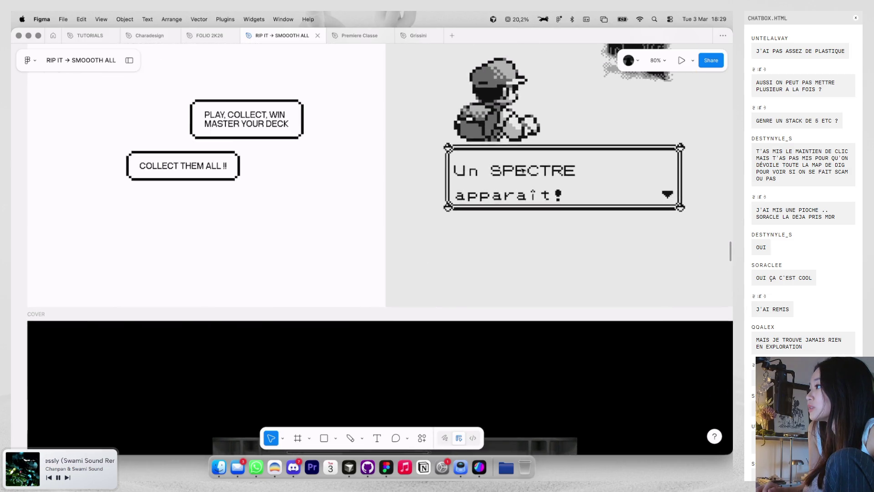
{"action": "scroll", "coordinate": [522, 170], "scroll_direction": "up", "scroll_amount": 2}
{"action": "scroll", "coordinate": [522, 170], "scroll_direction": "up", "scroll_amount": 2}
{"action": "scroll", "coordinate": [521, 171], "scroll_direction": "up", "scroll_amount": 1}
{"action": "scroll", "coordinate": [521, 171], "scroll_direction": "down", "scroll_amount": 2}
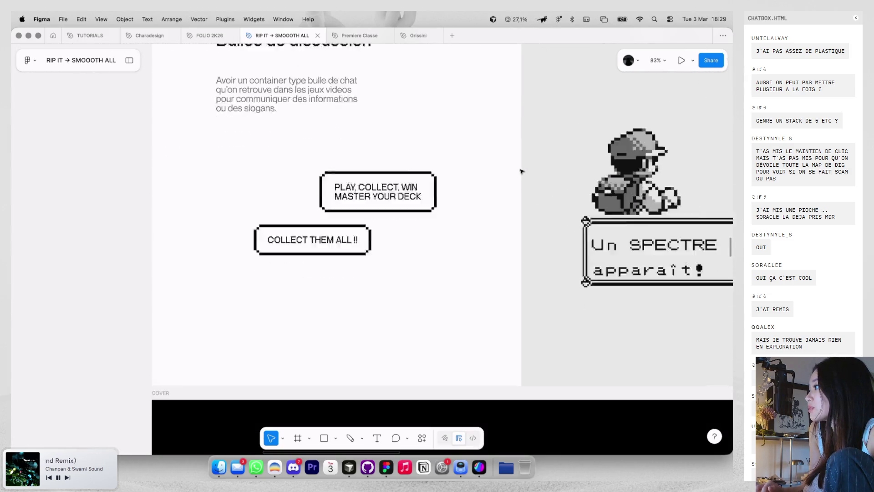
{"action": "scroll", "coordinate": [522, 171], "scroll_direction": "down", "scroll_amount": 3}
{"action": "scroll", "coordinate": [521, 171], "scroll_direction": "down", "scroll_amount": 1}
{"action": "scroll", "coordinate": [521, 172], "scroll_direction": "down", "scroll_amount": 1}
{"action": "scroll", "coordinate": [521, 171], "scroll_direction": "down", "scroll_amount": 2}
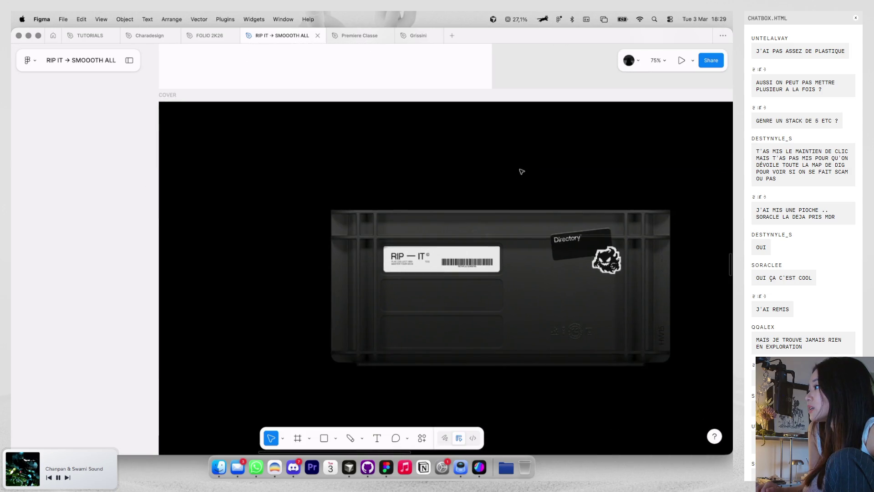
{"action": "scroll", "coordinate": [521, 172], "scroll_direction": "down", "scroll_amount": 1}
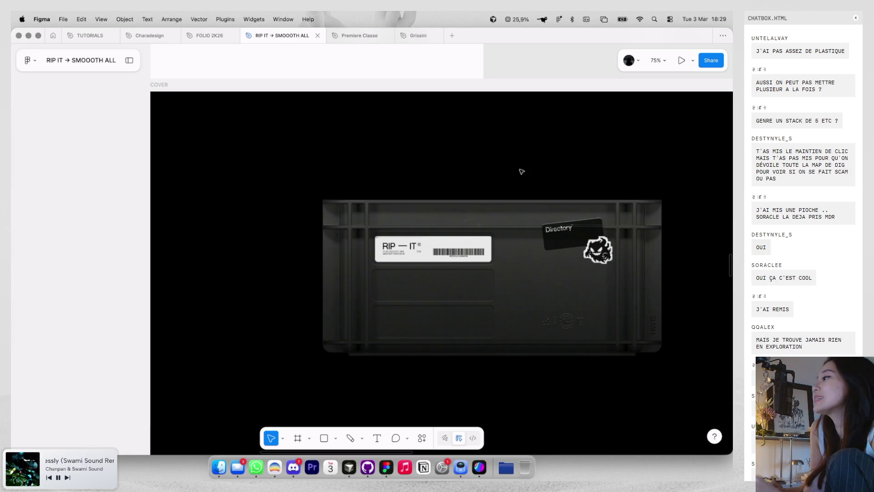
{"action": "key", "text": "ctrl+Left"}
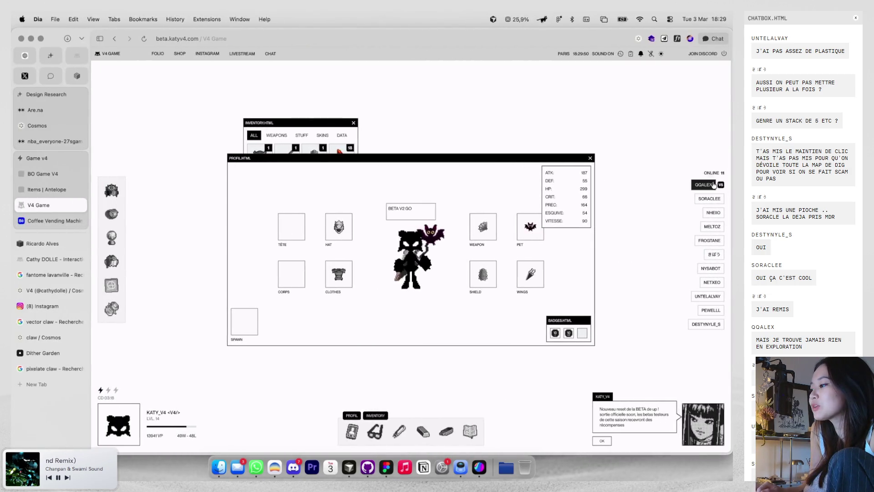
{"action": "left_click", "coordinate": [711, 185]}
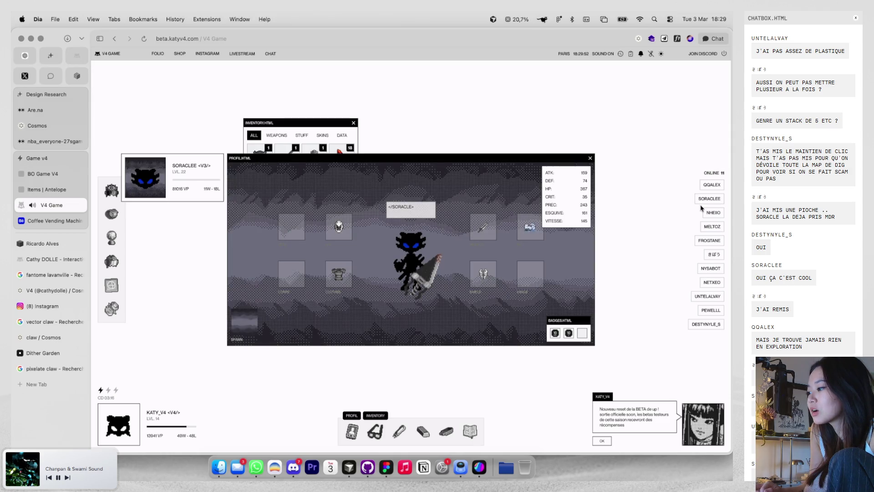
{"action": "left_click", "coordinate": [713, 212]}
{"action": "left_click", "coordinate": [709, 240]}
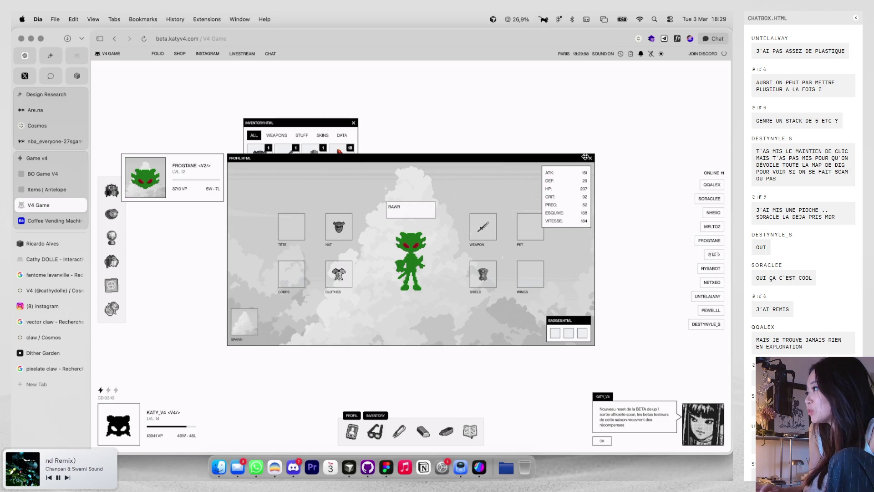
{"action": "left_click_drag", "start_coordinate": [586, 157], "coordinate": [606, 139]}
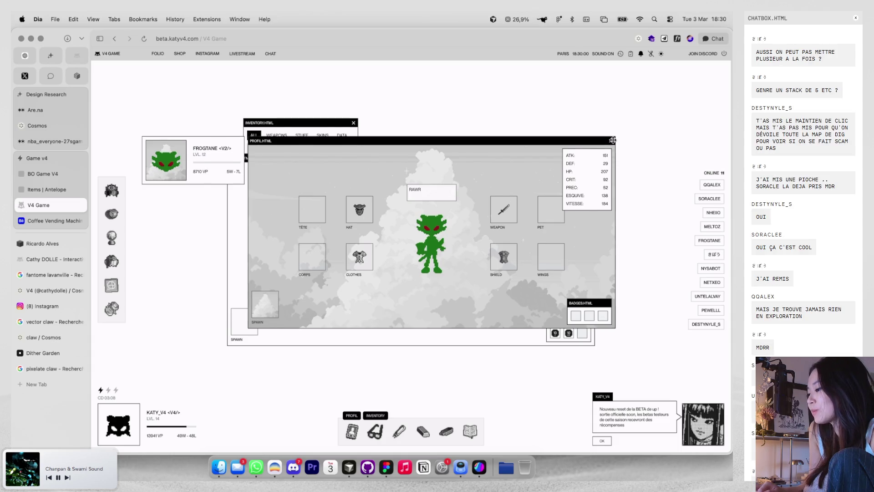
{"action": "left_click", "coordinate": [611, 139]}
Browse the craft Formules recipes, close them and bring up the HDV marketplace
{"action": "left_click", "coordinate": [463, 207]}
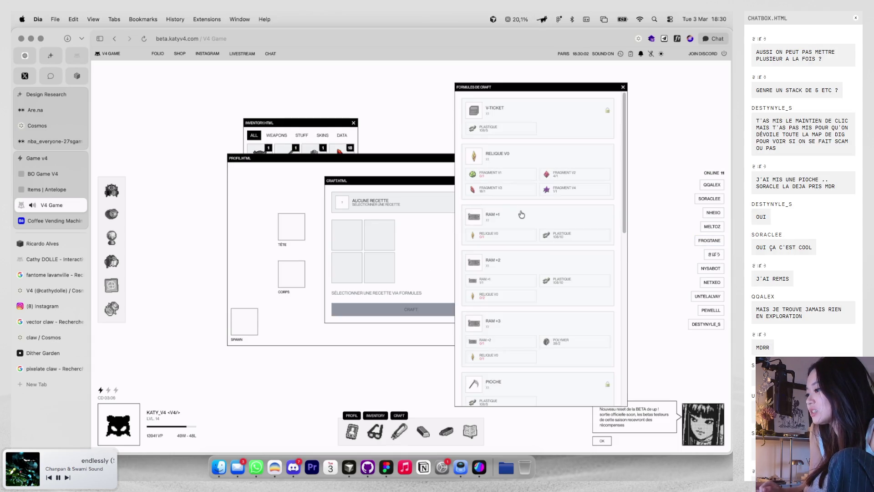
{"action": "mouse_move", "coordinate": [624, 191]}
{"action": "left_mouse_down"}
{"action": "mouse_move", "coordinate": [625, 278]}
{"action": "mouse_move", "coordinate": [606, 379]}
{"action": "left_mouse_up"}
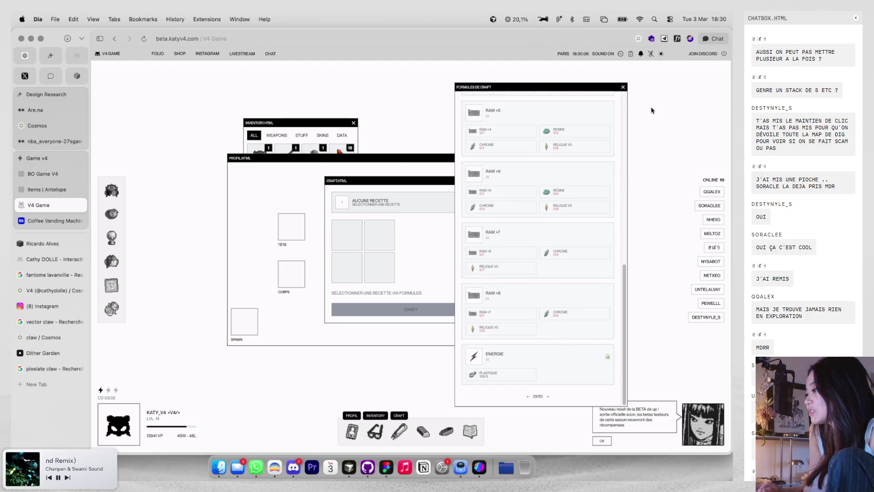
{"action": "left_click", "coordinate": [623, 88]}
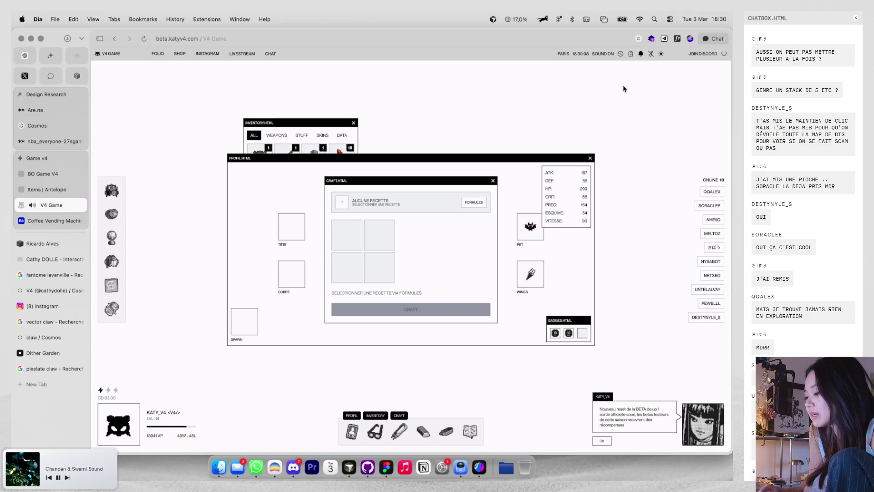
{"action": "key", "text": "h"}
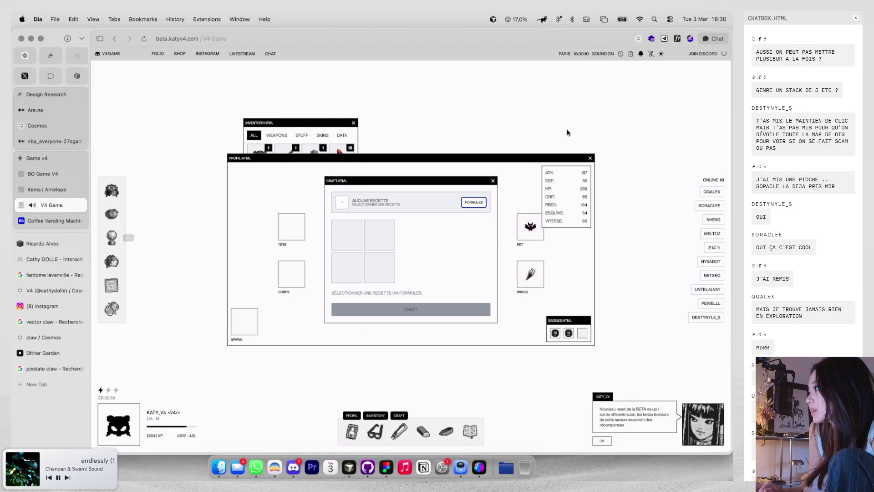
{"action": "key", "text": "super+Tab"}
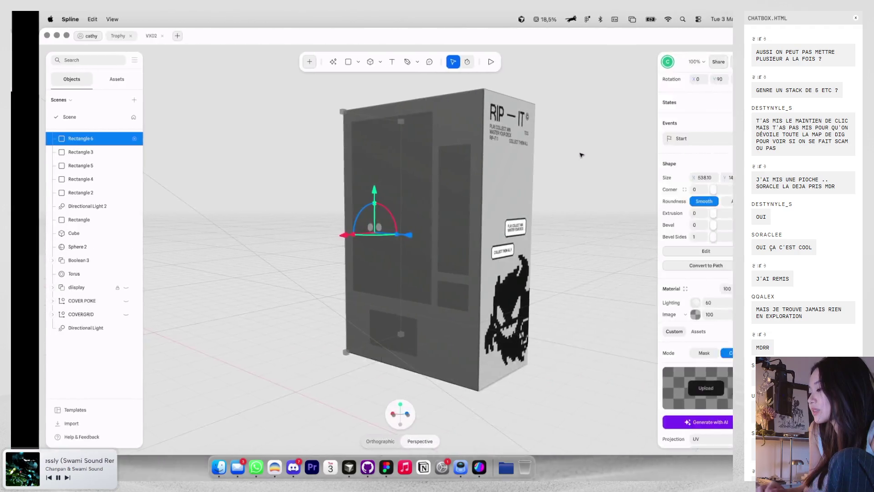
{"action": "scroll", "coordinate": [581, 155], "scroll_direction": "down", "scroll_amount": 5}
{"action": "scroll", "coordinate": [565, 177], "scroll_direction": "down", "scroll_amount": 3}
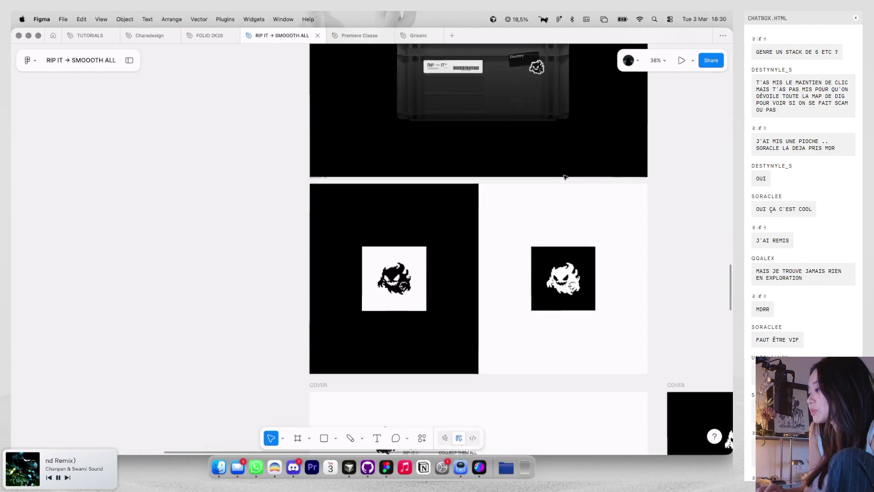
{"action": "key", "text": "super+Tab"}
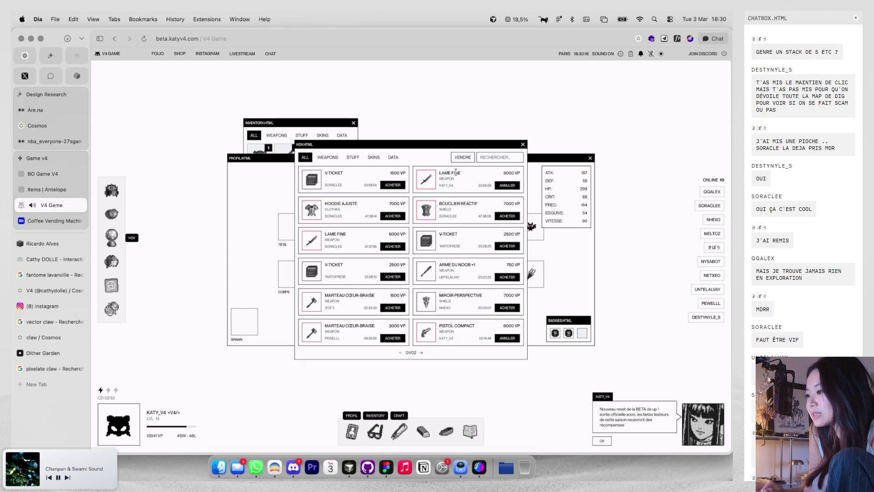
Buy the 1500 VP V-Ticket, flip the listing pages, then close the marketplace and inventory
{"action": "left_click", "coordinate": [400, 186]}
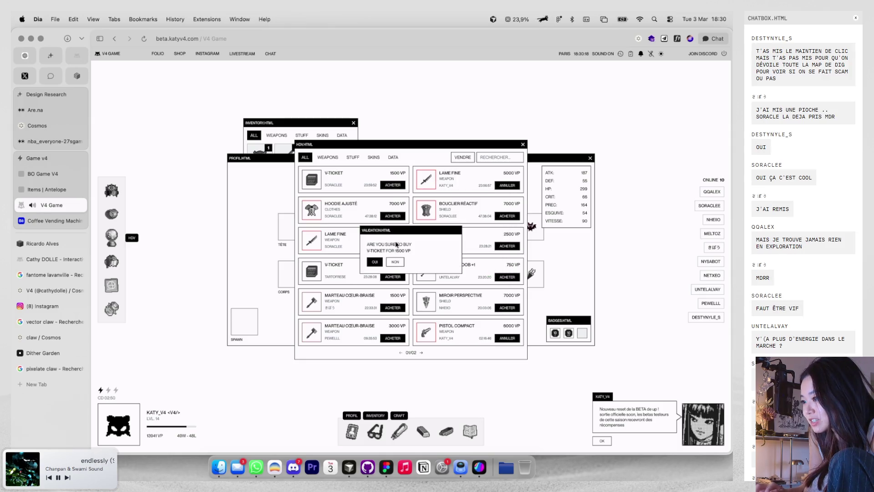
{"action": "left_click", "coordinate": [374, 262]}
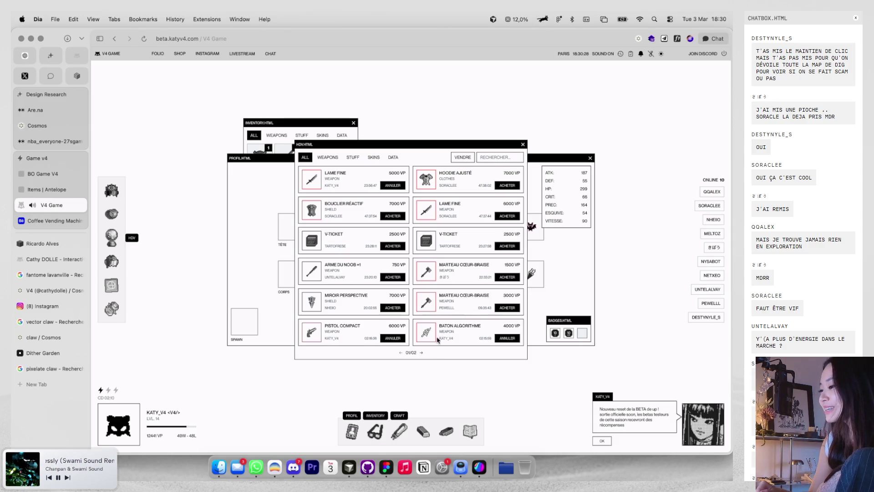
{"action": "left_click", "coordinate": [420, 353]}
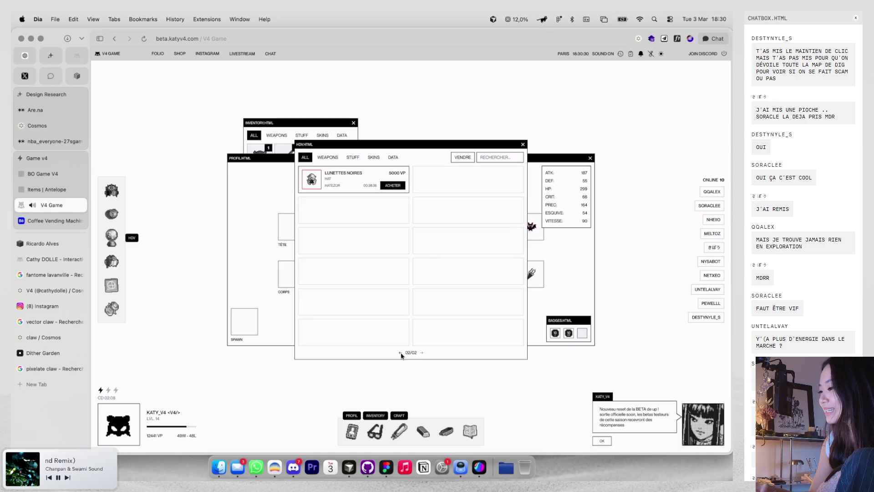
{"action": "left_click", "coordinate": [401, 353]}
{"action": "left_click", "coordinate": [523, 146]}
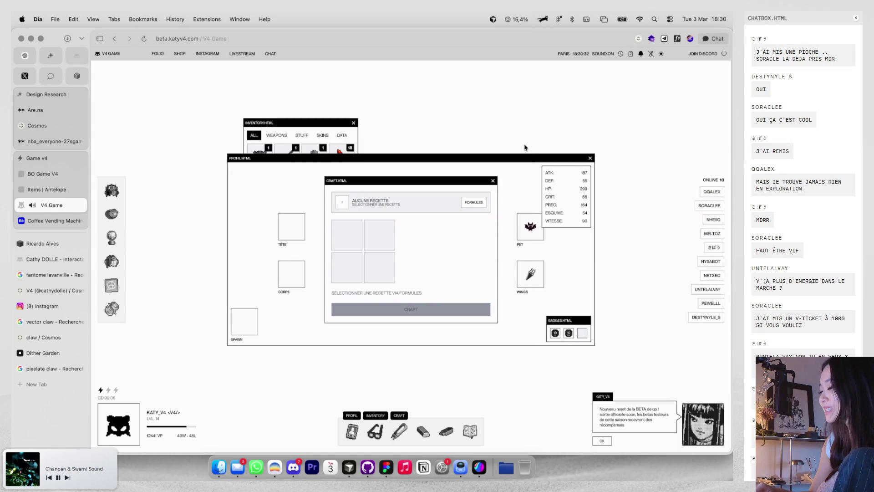
{"action": "key", "text": "i"}
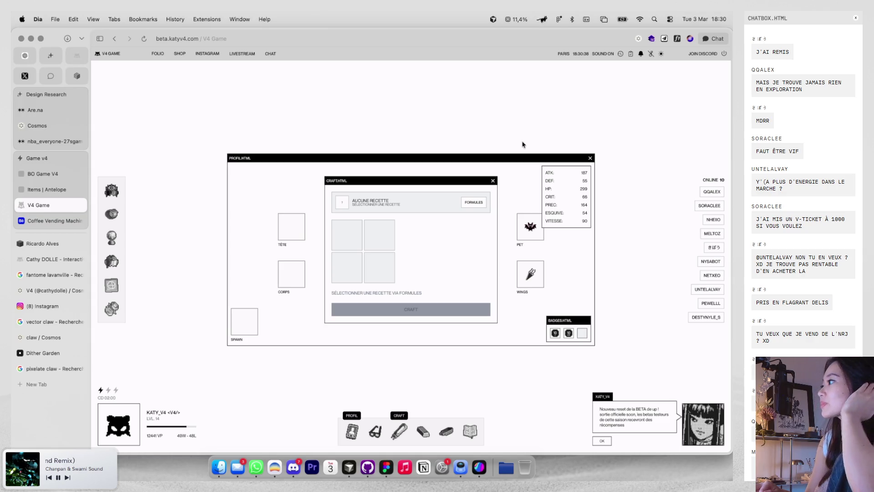
Close the craft window, spin the V-ROLL and accept the +500 VP win
{"action": "left_click", "coordinate": [494, 180]}
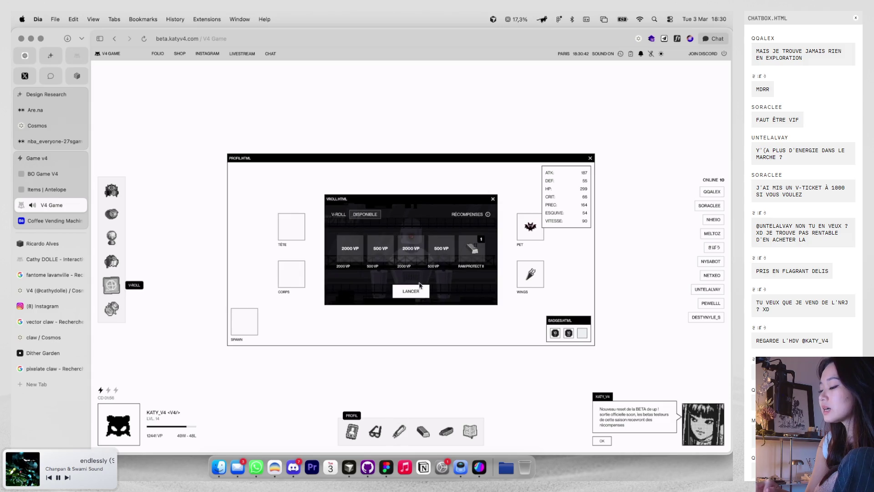
{"action": "left_click", "coordinate": [420, 292]}
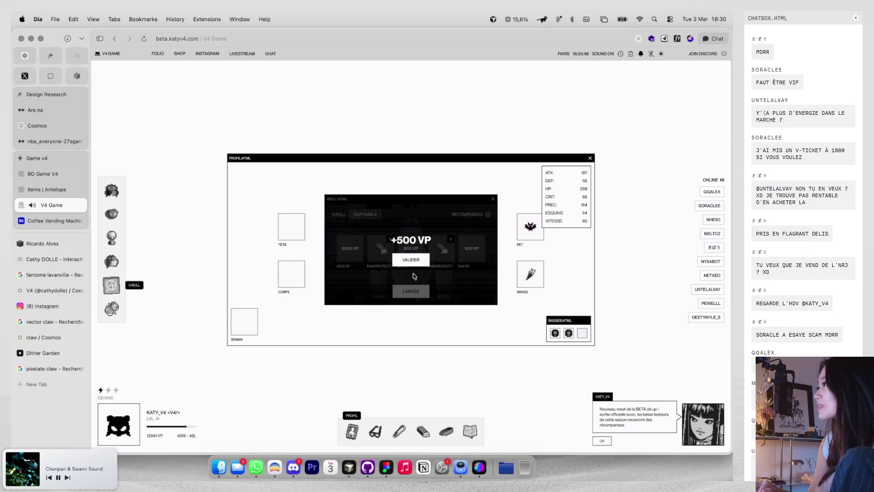
{"action": "left_click", "coordinate": [410, 260]}
{"action": "mouse_move", "coordinate": [488, 215]}
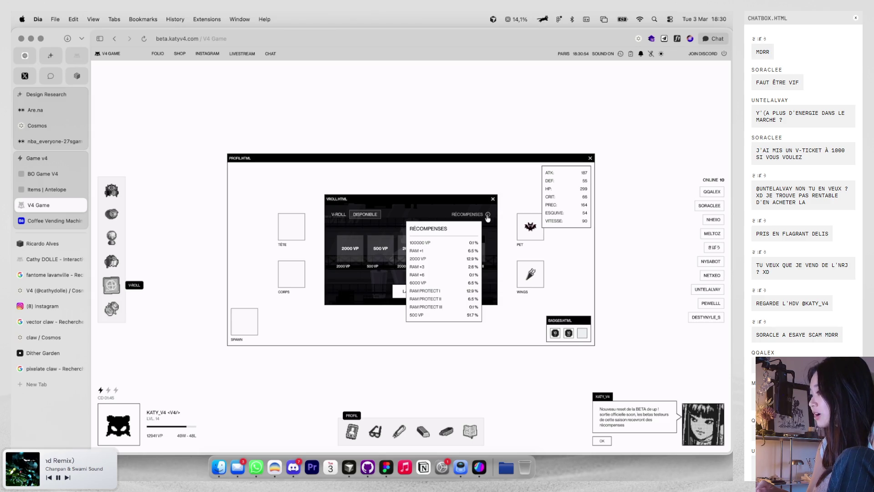
{"action": "left_click", "coordinate": [492, 199]}
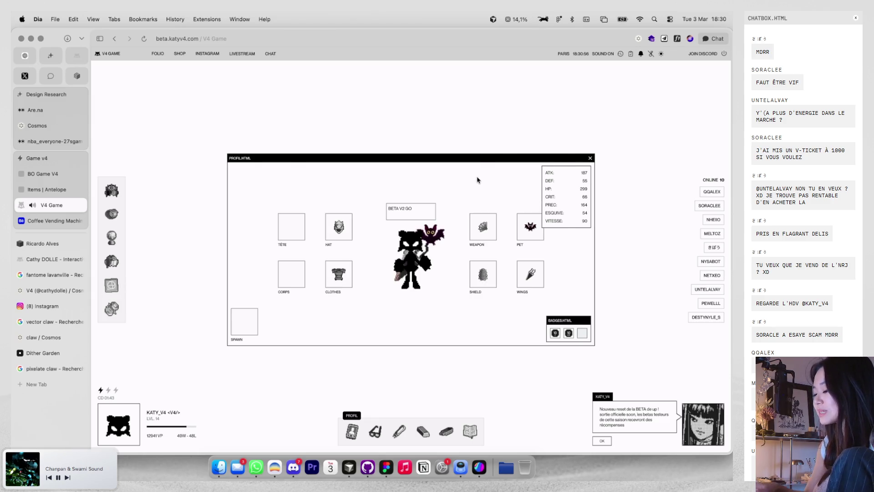
Check the leaderboard ranked by VP and close it
{"action": "left_click", "coordinate": [111, 191]}
{"action": "left_click", "coordinate": [287, 157]}
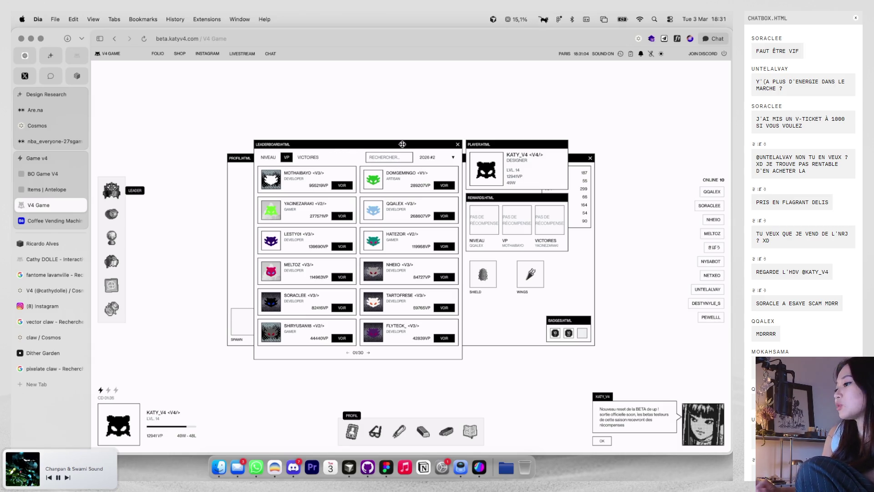
{"action": "left_click", "coordinate": [457, 145]}
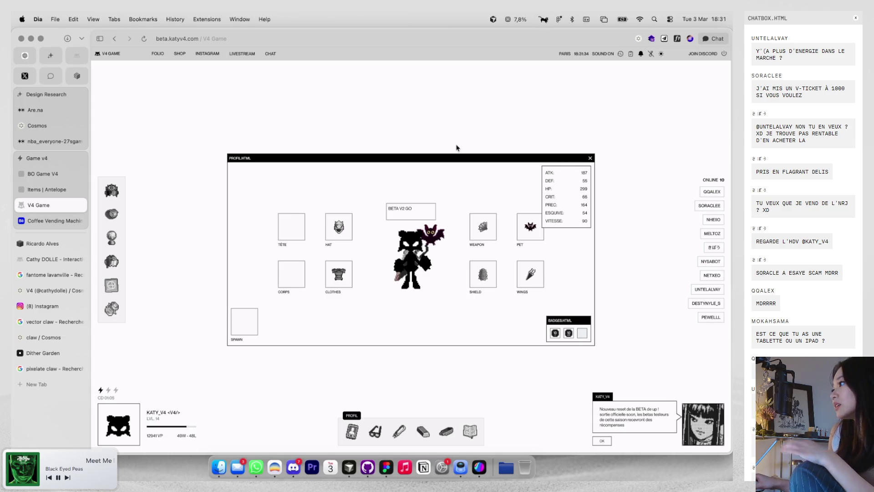
{"action": "mouse_move", "coordinate": [531, 227]}
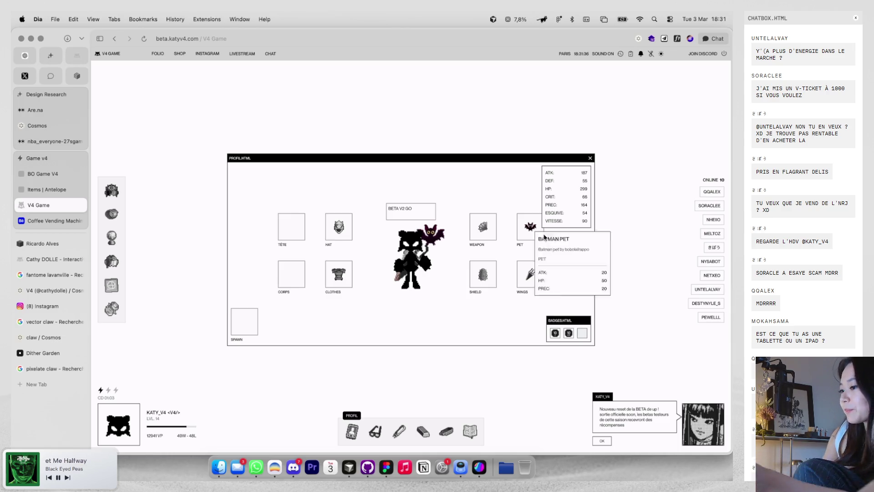
Briefly check Spline's vending-machine cabinet, cancel an image upload, and return to the Figma board
{"action": "key", "text": "super+Tab"}
{"action": "scroll", "coordinate": [410, 273], "scroll_direction": "down", "scroll_amount": 3}
{"action": "scroll", "coordinate": [419, 244], "scroll_direction": "down", "scroll_amount": 3}
{"action": "scroll", "coordinate": [423, 243], "scroll_direction": "down", "scroll_amount": 5}
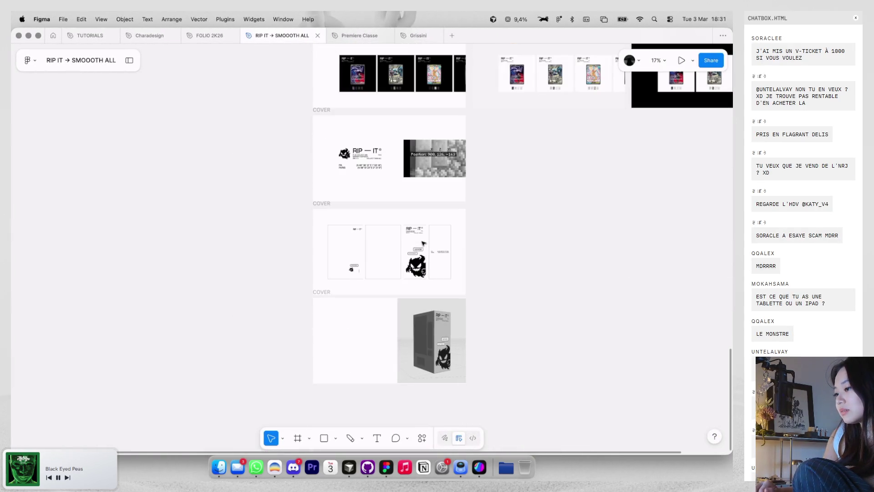
{"action": "scroll", "coordinate": [423, 243], "scroll_direction": "down", "scroll_amount": 3}
{"action": "scroll", "coordinate": [418, 239], "scroll_direction": "down", "scroll_amount": 2}
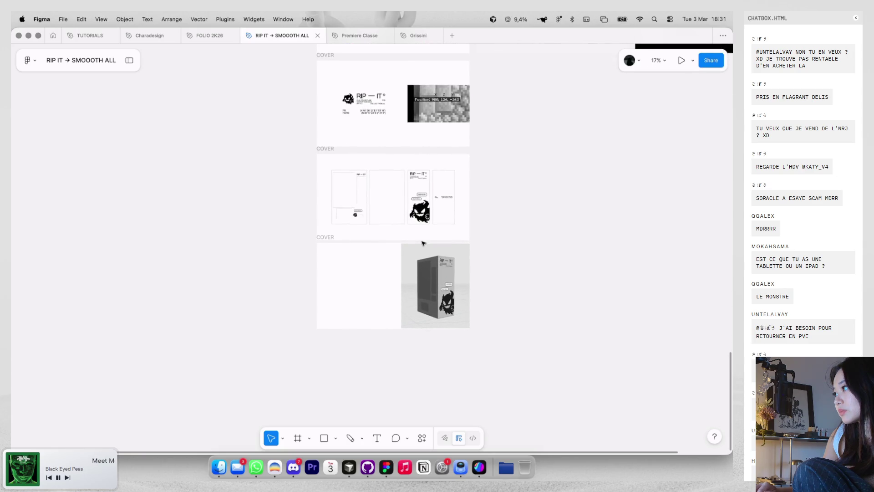
{"action": "scroll", "coordinate": [418, 242], "scroll_direction": "up", "scroll_amount": 2}
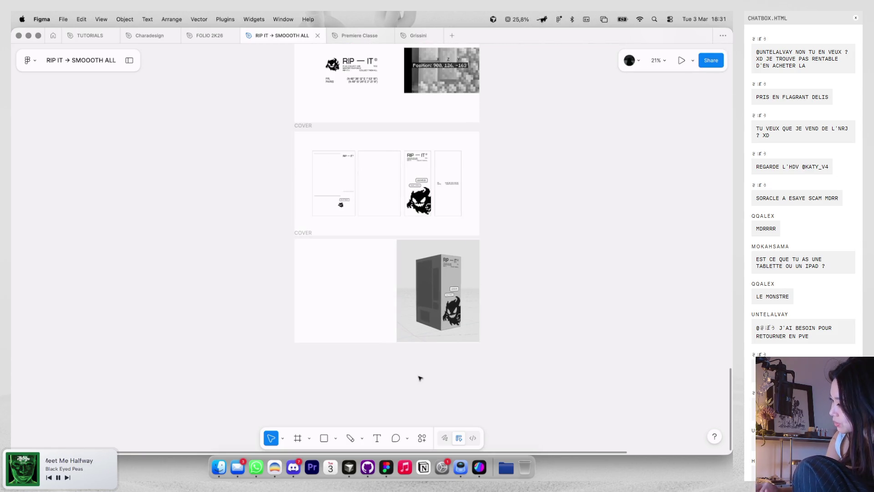
{"action": "left_click", "coordinate": [479, 467]}
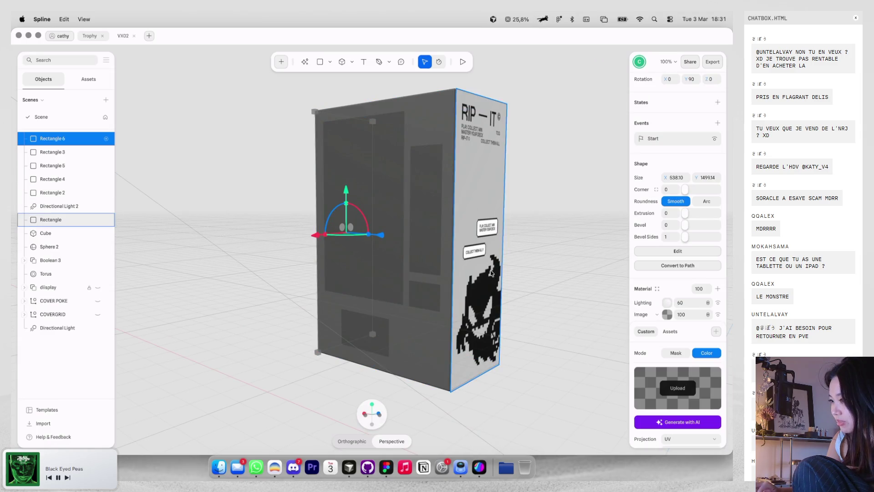
{"action": "left_click_drag", "start_coordinate": [376, 245], "coordinate": [556, 264]}
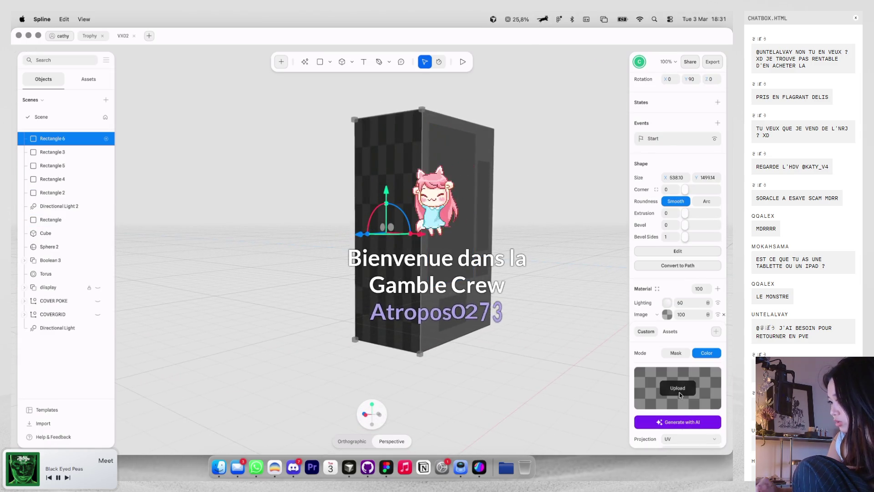
{"action": "left_click", "coordinate": [678, 388]}
{"action": "key", "text": "Escape"}
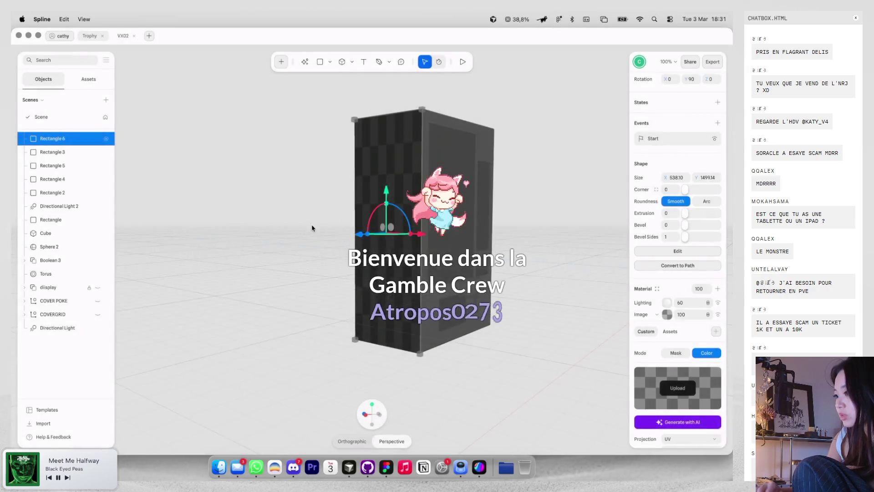
{"action": "key", "text": "super+Tab"}
{"action": "scroll", "coordinate": [466, 223], "scroll_direction": "up", "scroll_amount": 5}
{"action": "scroll", "coordinate": [466, 222], "scroll_direction": "down", "scroll_amount": 2}
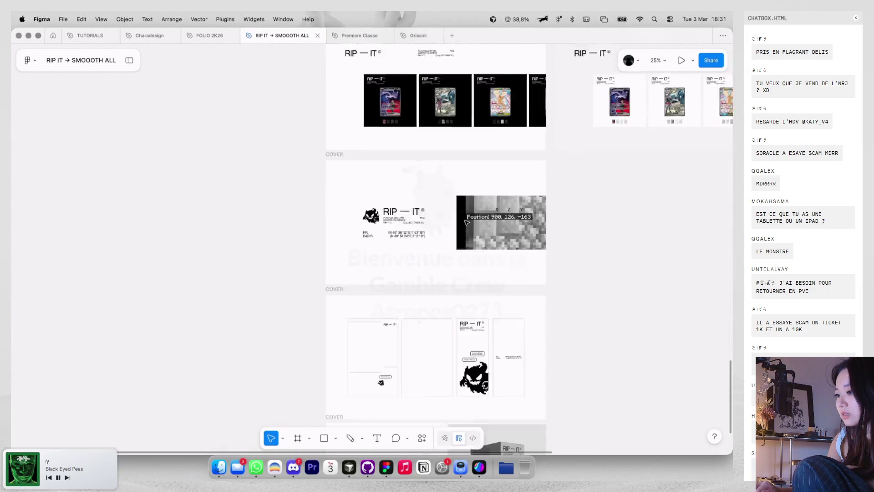
{"action": "scroll", "coordinate": [466, 222], "scroll_direction": "up", "scroll_amount": 4}
{"action": "scroll", "coordinate": [466, 223], "scroll_direction": "up", "scroll_amount": 5}
{"action": "scroll", "coordinate": [466, 221], "scroll_direction": "up", "scroll_amount": 5}
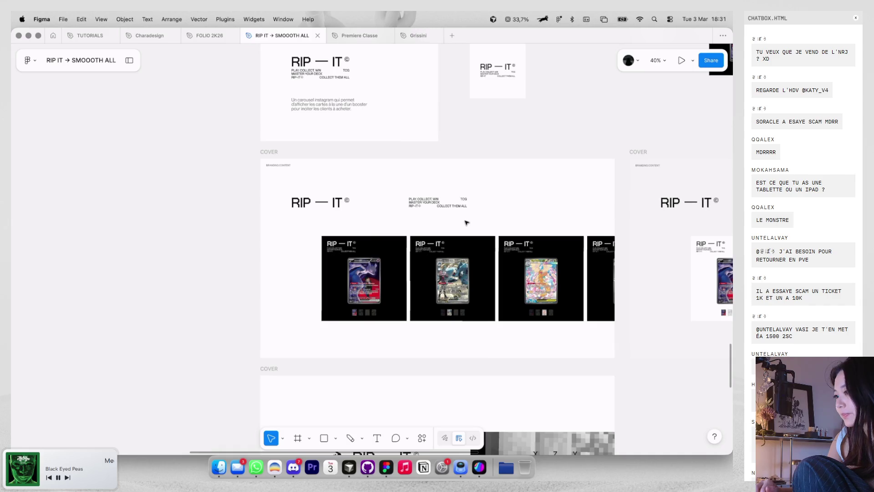
{"action": "scroll", "coordinate": [466, 221], "scroll_direction": "right", "scroll_amount": 5}
{"action": "scroll", "coordinate": [466, 223], "scroll_direction": "up", "scroll_amount": 3}
{"action": "scroll", "coordinate": [466, 222], "scroll_direction": "left", "scroll_amount": 3}
{"action": "scroll", "coordinate": [466, 222], "scroll_direction": "right", "scroll_amount": 5}
{"action": "scroll", "coordinate": [466, 222], "scroll_direction": "down", "scroll_amount": 3}
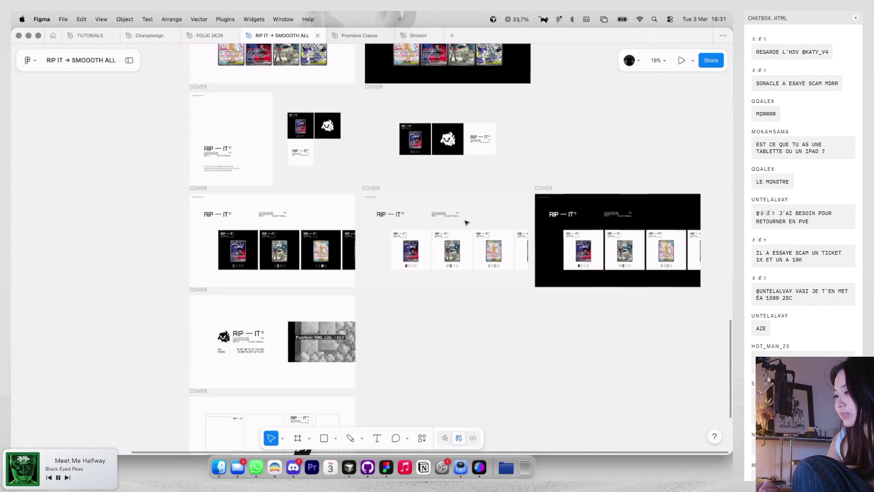
{"action": "scroll", "coordinate": [466, 222], "scroll_direction": "down", "scroll_amount": 2}
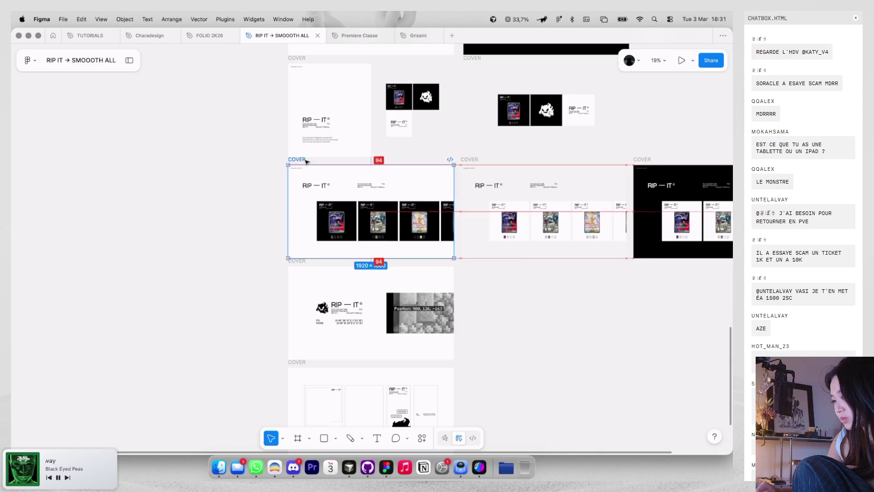
Move the Stickers section out of the column to sit left of it
{"action": "left_click_drag", "start_coordinate": [315, 163], "coordinate": [265, 164]}
{"action": "key", "text": "Escape"}
{"action": "scroll", "coordinate": [511, 176], "scroll_direction": "right", "scroll_amount": 8}
{"action": "scroll", "coordinate": [510, 176], "scroll_direction": "up", "scroll_amount": 2}
{"action": "scroll", "coordinate": [511, 176], "scroll_direction": "left", "scroll_amount": 3}
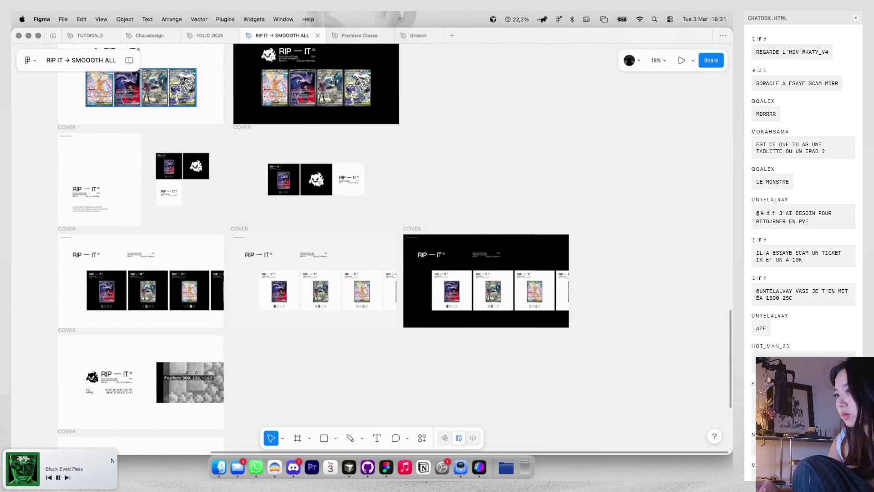
{"action": "scroll", "coordinate": [171, 96], "scroll_direction": "left", "scroll_amount": 5}
{"action": "scroll", "coordinate": [171, 97], "scroll_direction": "up", "scroll_amount": 3}
{"action": "scroll", "coordinate": [171, 97], "scroll_direction": "left", "scroll_amount": 3}
{"action": "scroll", "coordinate": [171, 97], "scroll_direction": "up", "scroll_amount": 1}
{"action": "scroll", "coordinate": [171, 97], "scroll_direction": "left", "scroll_amount": 1}
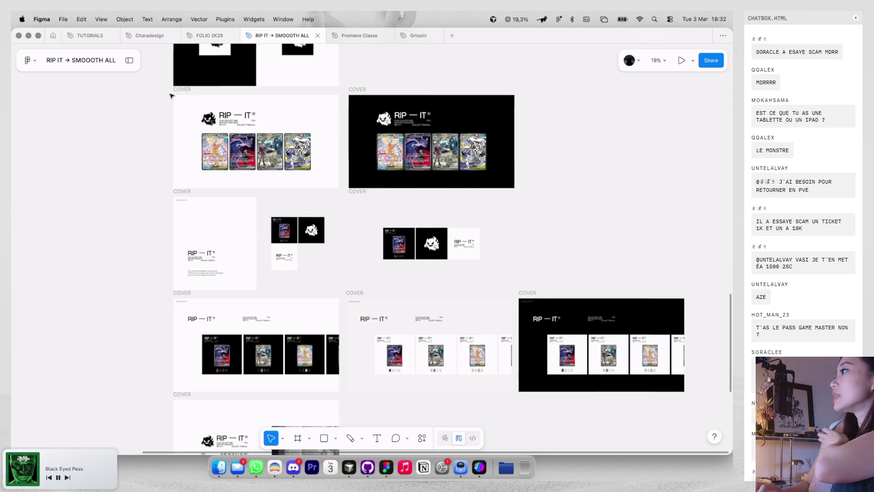
{"action": "scroll", "coordinate": [339, 238], "scroll_direction": "up", "scroll_amount": 2}
{"action": "scroll", "coordinate": [340, 239], "scroll_direction": "up", "scroll_amount": 2}
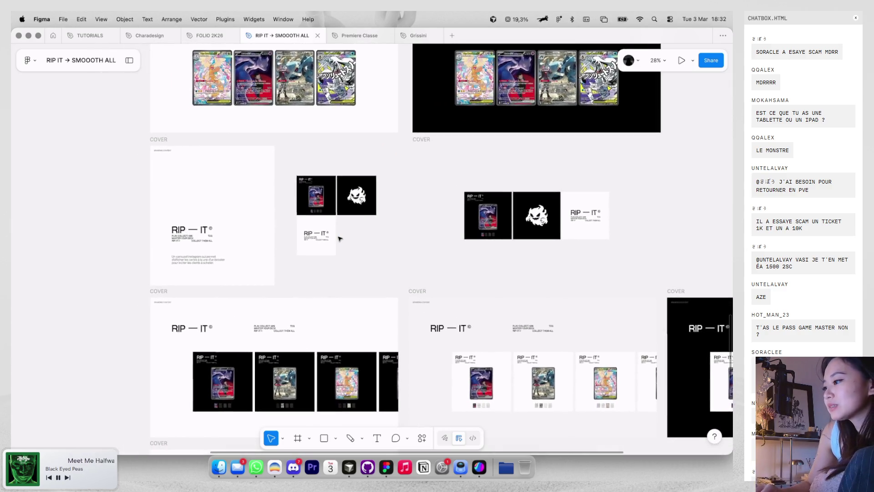
{"action": "scroll", "coordinate": [340, 238], "scroll_direction": "up", "scroll_amount": 2}
{"action": "scroll", "coordinate": [340, 238], "scroll_direction": "up", "scroll_amount": 2}
{"action": "scroll", "coordinate": [340, 235], "scroll_direction": "up", "scroll_amount": 1}
{"action": "scroll", "coordinate": [341, 233], "scroll_direction": "up", "scroll_amount": 2}
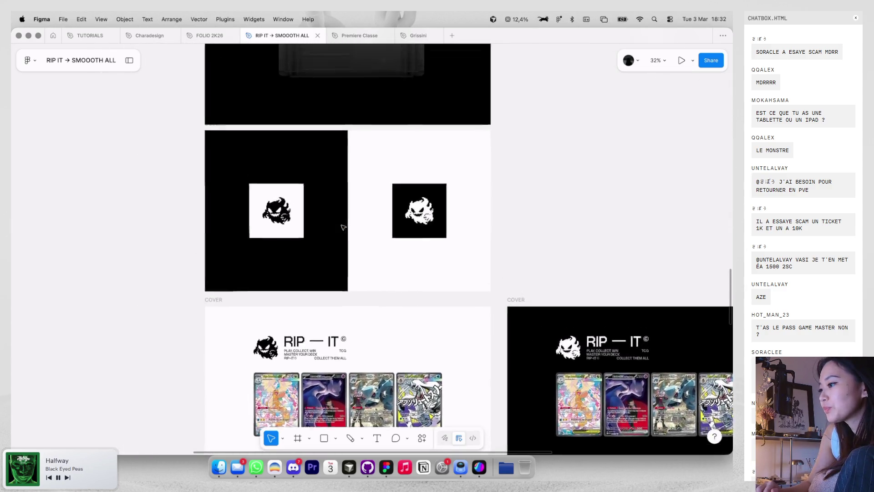
{"action": "scroll", "coordinate": [342, 227], "scroll_direction": "down", "scroll_amount": 5}
{"action": "scroll", "coordinate": [342, 227], "scroll_direction": "down", "scroll_amount": 5}
{"action": "scroll", "coordinate": [343, 227], "scroll_direction": "down", "scroll_amount": 1}
{"action": "scroll", "coordinate": [342, 228], "scroll_direction": "down", "scroll_amount": 3}
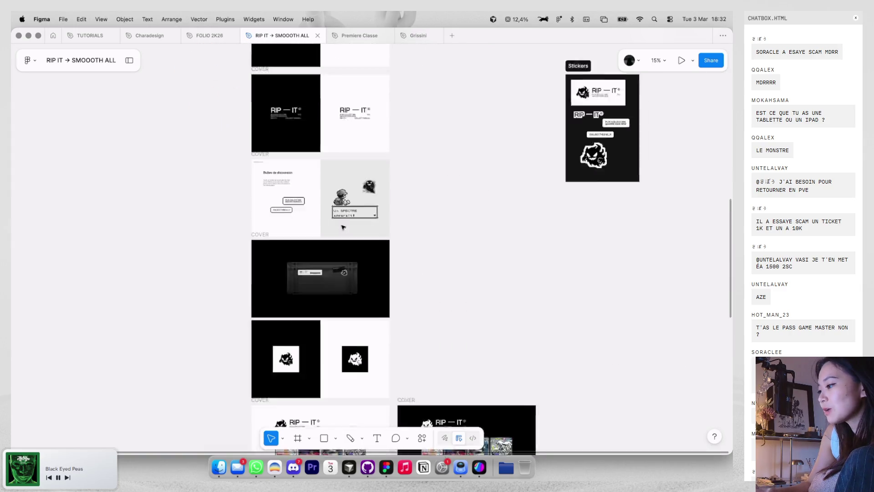
{"action": "scroll", "coordinate": [344, 227], "scroll_direction": "down", "scroll_amount": 5}
{"action": "left_click_drag", "start_coordinate": [392, 180], "coordinate": [302, 218]}
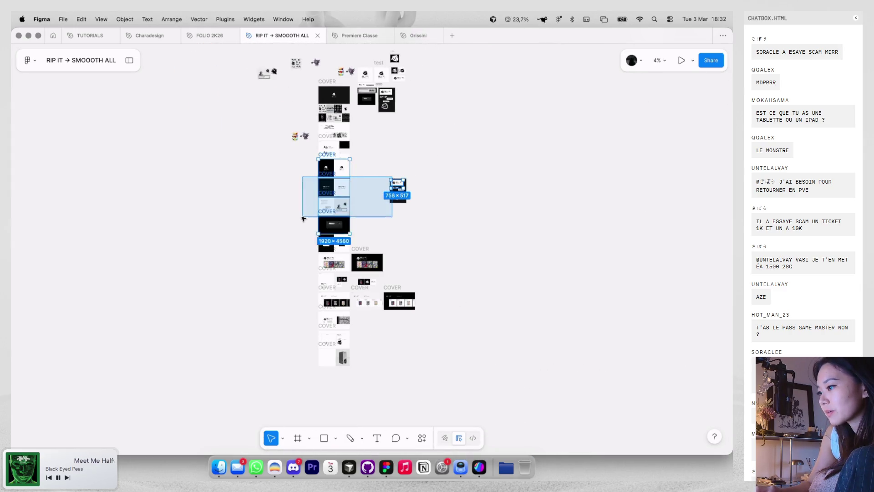
{"action": "scroll", "coordinate": [386, 160], "scroll_direction": "up", "scroll_amount": 1}
{"action": "left_click_drag", "start_coordinate": [403, 200], "coordinate": [327, 232]}
{"action": "left_click_drag", "start_coordinate": [254, 229], "coordinate": [208, 274]}
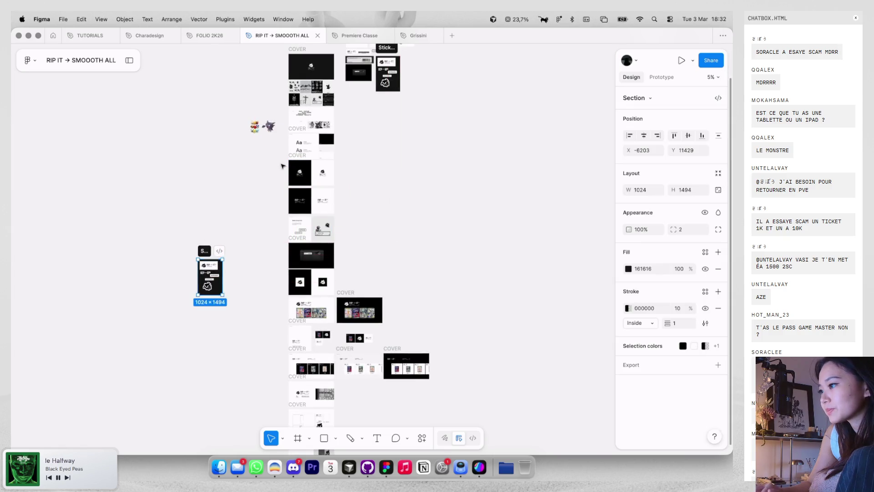
{"action": "scroll", "coordinate": [440, 128], "scroll_direction": "up", "scroll_amount": 3}
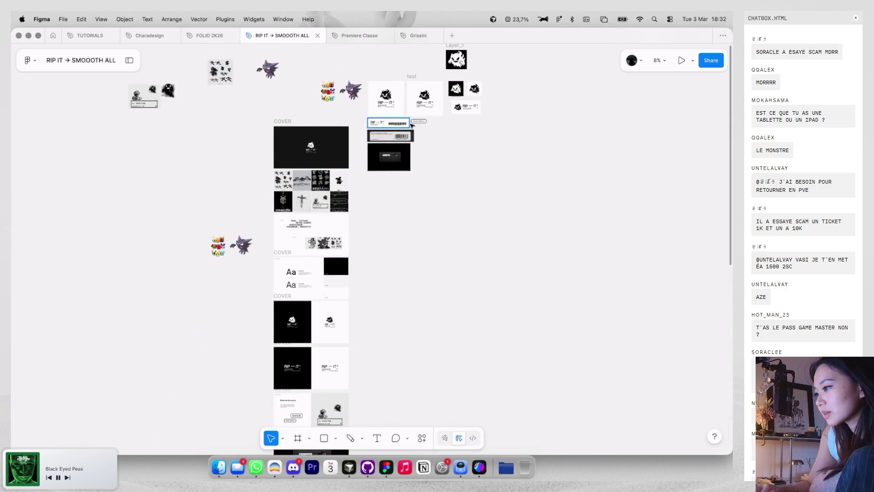
{"action": "scroll", "coordinate": [410, 132], "scroll_direction": "up", "scroll_amount": 3}
Duplicate the black PC cover frame to its right
{"action": "left_click", "coordinate": [410, 137]}
{"action": "scroll", "coordinate": [409, 137], "scroll_direction": "up", "scroll_amount": 5}
{"action": "scroll", "coordinate": [383, 130], "scroll_direction": "down", "scroll_amount": 3}
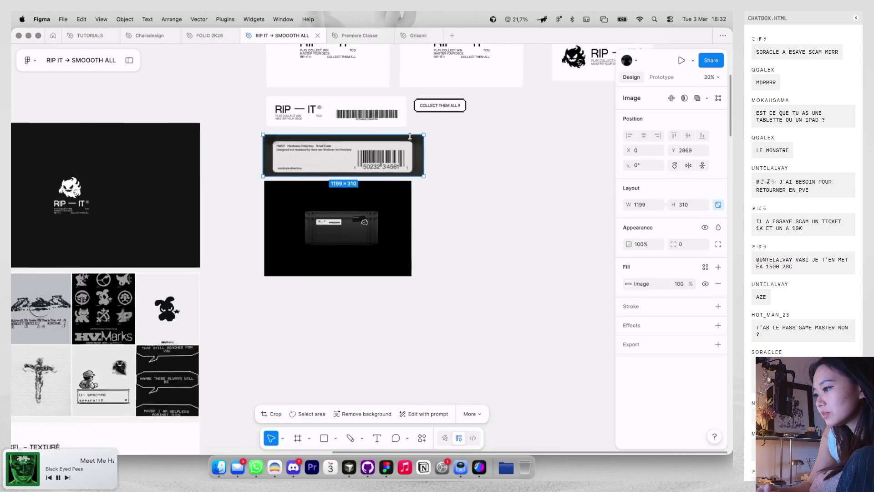
{"action": "scroll", "coordinate": [413, 142], "scroll_direction": "down", "scroll_amount": 3}
{"action": "scroll", "coordinate": [501, 299], "scroll_direction": "down", "scroll_amount": 2}
{"action": "left_click_drag", "start_coordinate": [501, 298], "coordinate": [422, 226]}
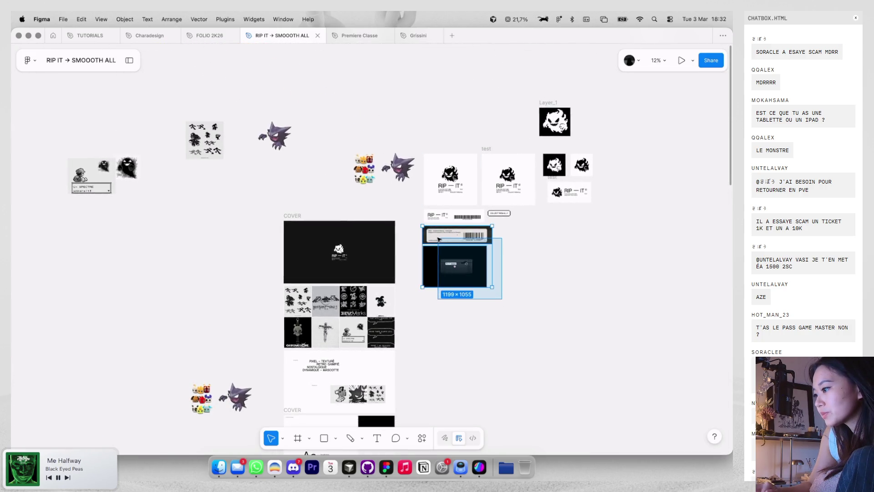
{"action": "scroll", "coordinate": [440, 239], "scroll_direction": "down", "scroll_amount": 6}
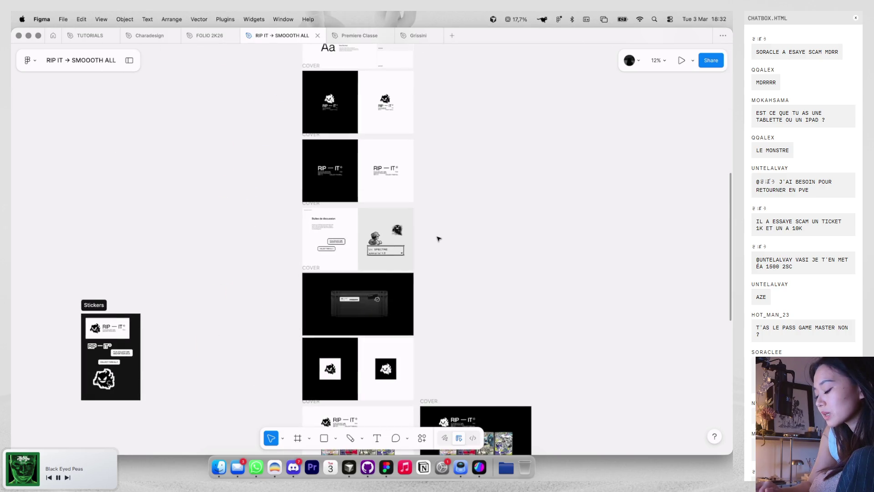
{"action": "left_click", "coordinate": [363, 287]}
{"action": "left_click_drag", "start_coordinate": [312, 267], "coordinate": [498, 294]}
{"action": "scroll", "coordinate": [444, 288], "scroll_direction": "up", "scroll_amount": 1}
{"action": "scroll", "coordinate": [445, 289], "scroll_direction": "up", "scroll_amount": 2}
Restore the cover copy and hide its background image fill
{"action": "key", "text": "ctrl+z"}
{"action": "double_click", "coordinate": [487, 294]}
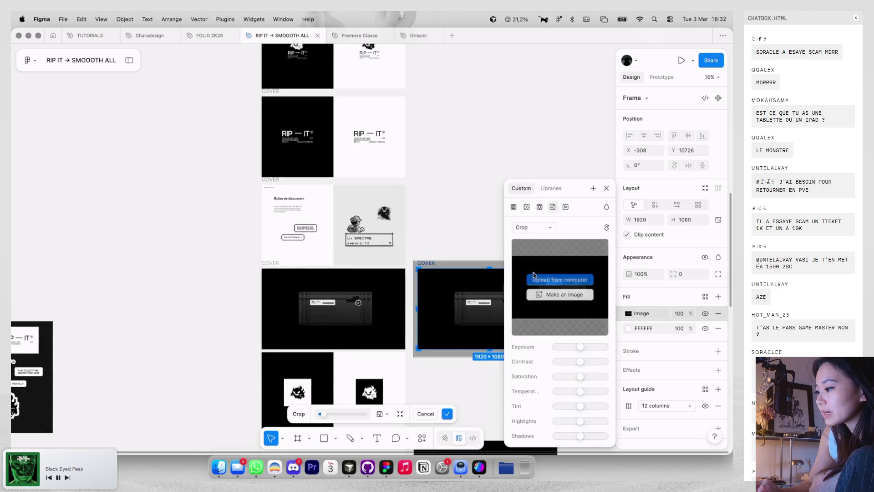
{"action": "key", "text": "Escape"}
{"action": "key", "text": "Delete"}
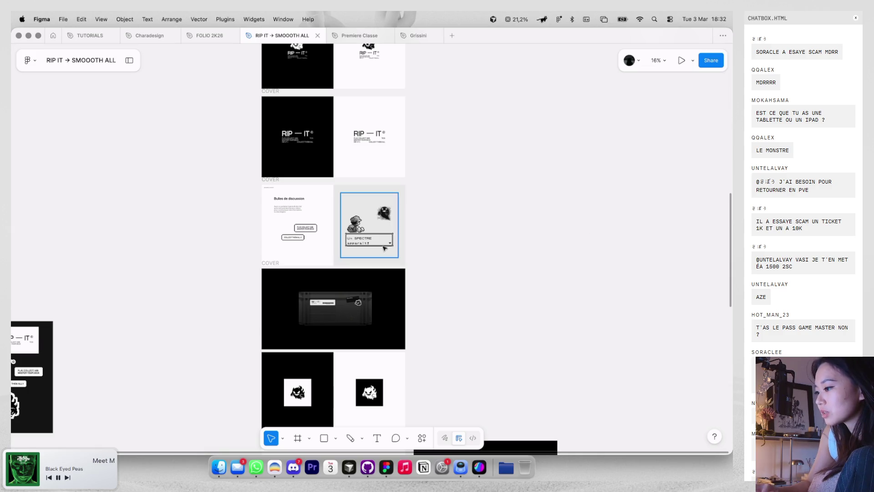
{"action": "key", "text": "ctrl+z"}
{"action": "left_click", "coordinate": [706, 314]}
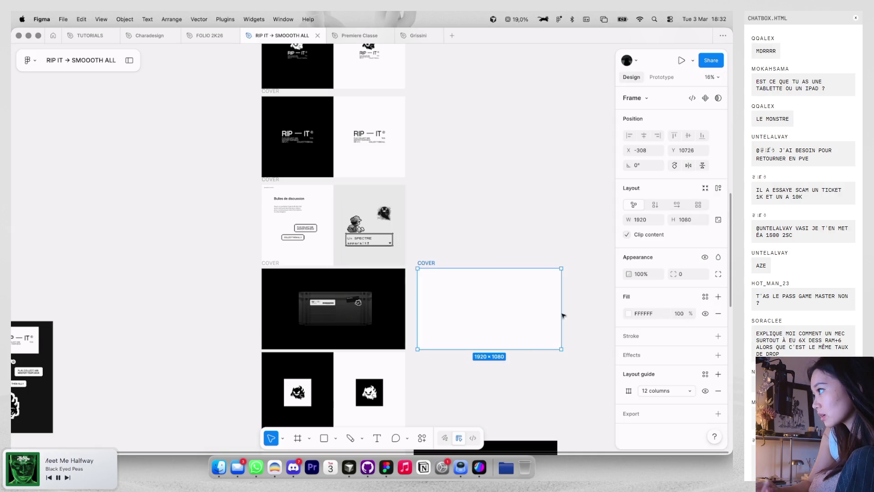
{"action": "scroll", "coordinate": [563, 312], "scroll_direction": "up", "scroll_amount": 2}
Draw a grey rectangle covering the right half of the blank cover frame
{"action": "key", "text": "r"}
{"action": "left_click_drag", "start_coordinate": [479, 271], "coordinate": [551, 353]}
{"action": "left_click", "coordinate": [657, 135]}
{"action": "left_click", "coordinate": [673, 135]}
{"action": "key", "text": "shift+g"}
{"action": "left_click_drag", "start_coordinate": [500, 341], "coordinate": [478, 367]}
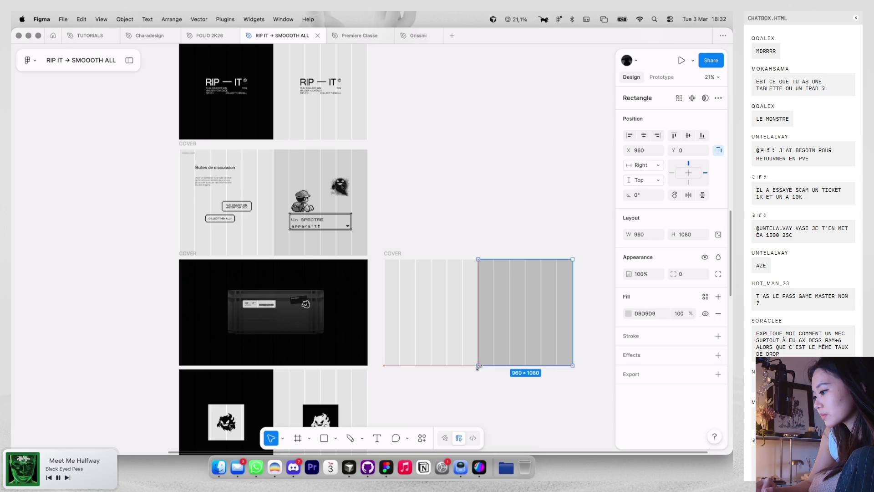
Paste the black crate render as the rectangle's image fill set to fill the shape
{"action": "left_click", "coordinate": [359, 350]}
{"action": "left_click", "coordinate": [529, 309]}
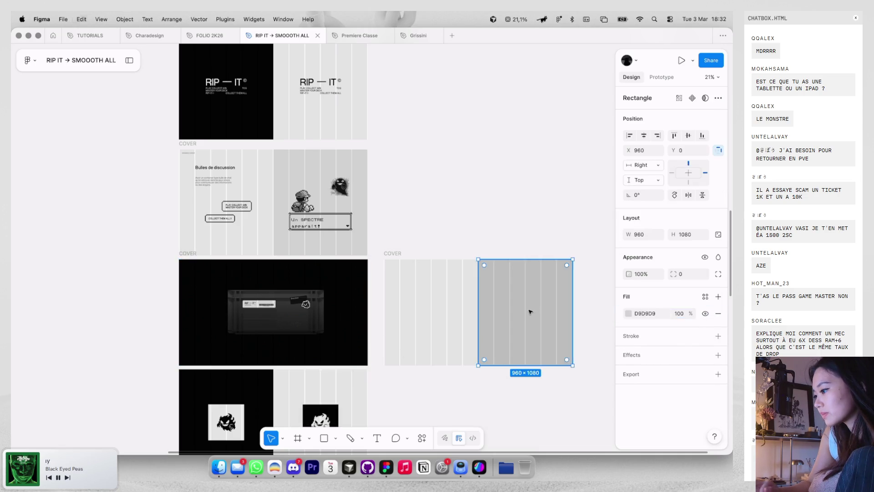
{"action": "key", "text": "ctrl+alt+v"}
{"action": "left_click", "coordinate": [532, 198]}
{"action": "key", "text": "shift+g"}
{"action": "double_click", "coordinate": [530, 285]}
{"action": "left_click", "coordinate": [535, 227]}
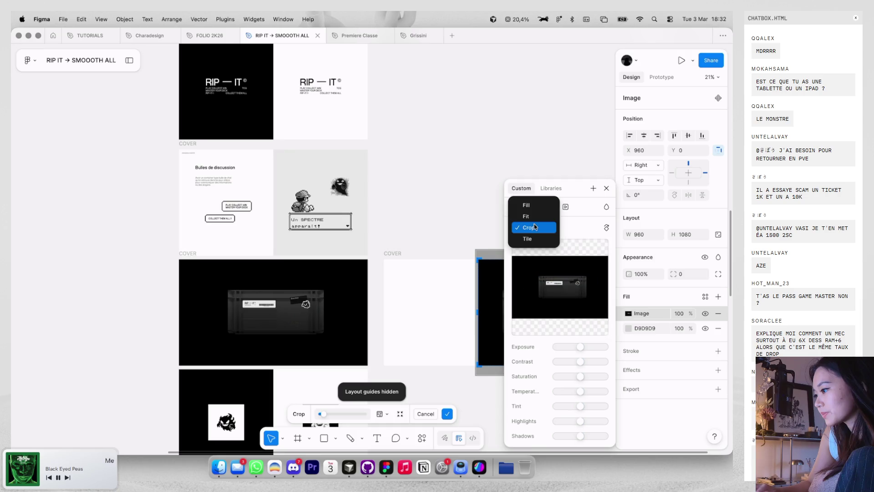
{"action": "left_click", "coordinate": [534, 205]}
{"action": "left_click", "coordinate": [447, 201]}
{"action": "left_click", "coordinate": [481, 290]}
{"action": "left_click_drag", "start_coordinate": [478, 290], "coordinate": [453, 290]}
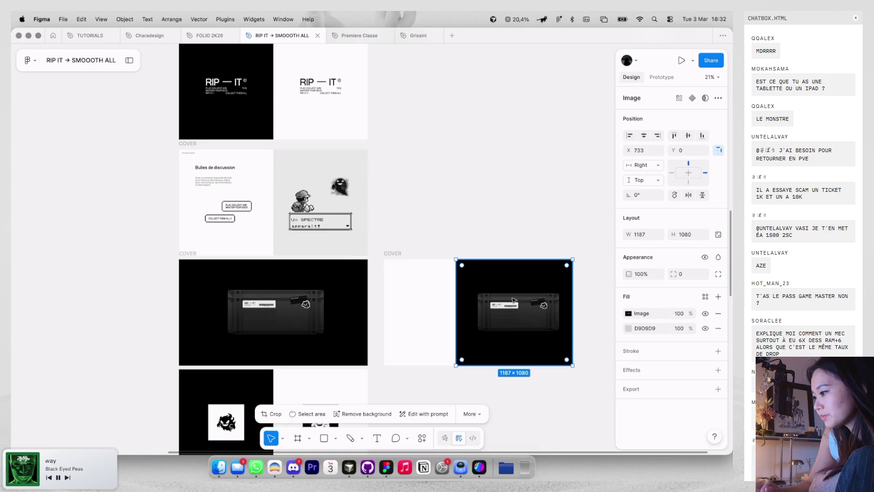
{"action": "key", "text": "super+z"}
{"action": "scroll", "coordinate": [514, 300], "scroll_direction": "up", "scroll_amount": 5}
Switch the image fill to Crop and shrink the render inside the cover half
{"action": "key", "text": "shift+super+backslash"}
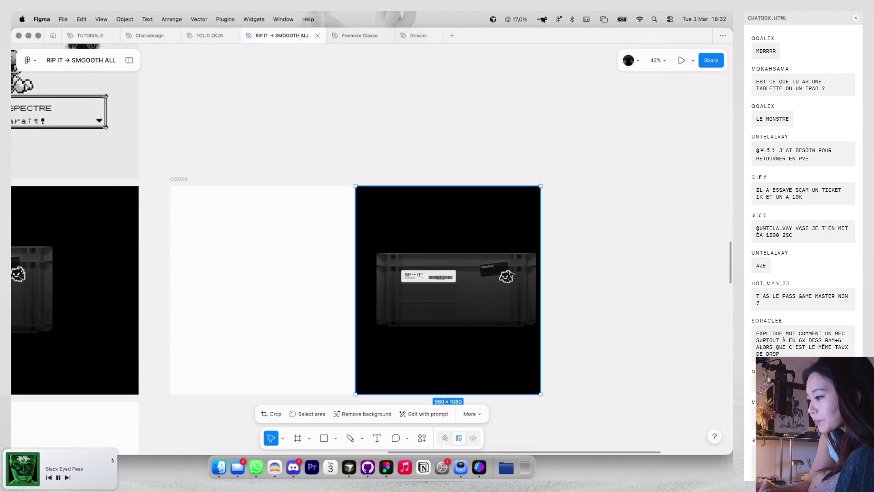
{"action": "key", "text": "Return"}
{"action": "left_click", "coordinate": [534, 227]}
{"action": "left_click", "coordinate": [527, 244]}
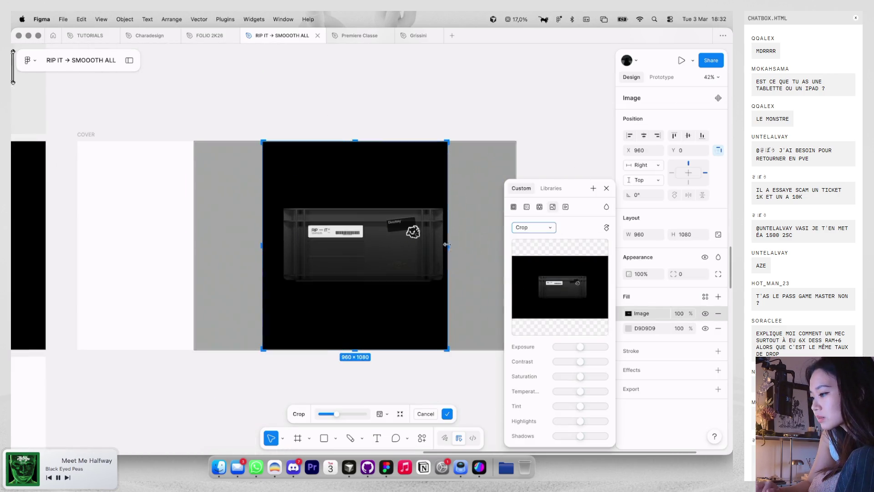
{"action": "mouse_move", "coordinate": [511, 139]}
{"action": "left_mouse_down"}
{"action": "mouse_move", "coordinate": [452, 167]}
{"action": "mouse_move", "coordinate": [473, 163]}
{"action": "left_mouse_up"}
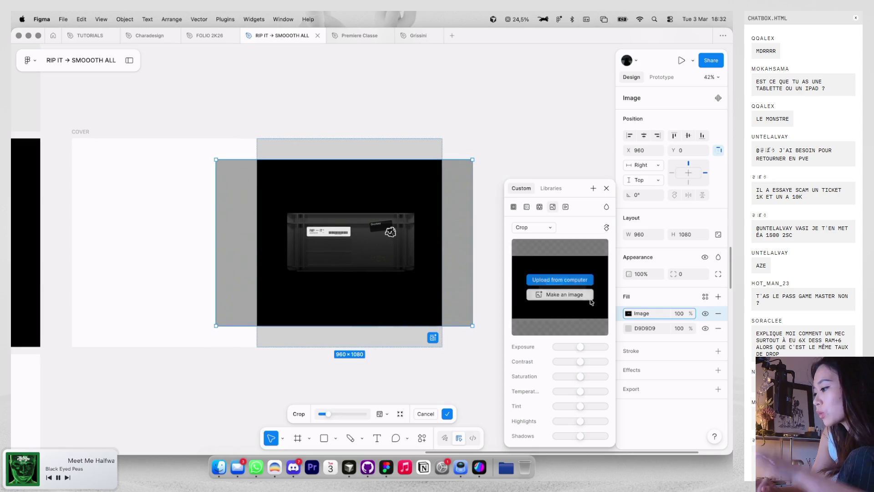
Eyedrop black from the render's background into the D9D9D9 fill
{"action": "left_click", "coordinate": [628, 327]}
{"action": "left_click", "coordinate": [517, 367]}
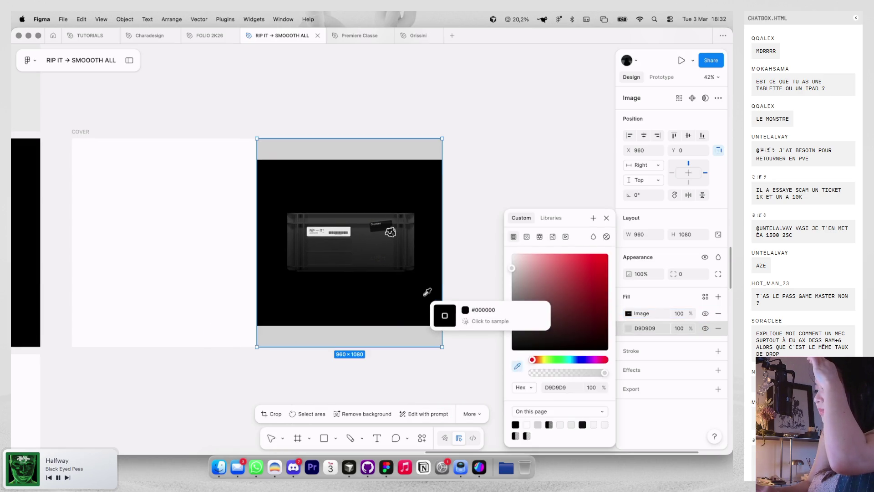
{"action": "left_click", "coordinate": [428, 291]}
{"action": "left_click", "coordinate": [476, 193]}
{"action": "scroll", "coordinate": [476, 193], "scroll_direction": "down", "scroll_amount": 3}
{"action": "scroll", "coordinate": [477, 193], "scroll_direction": "down", "scroll_amount": 3}
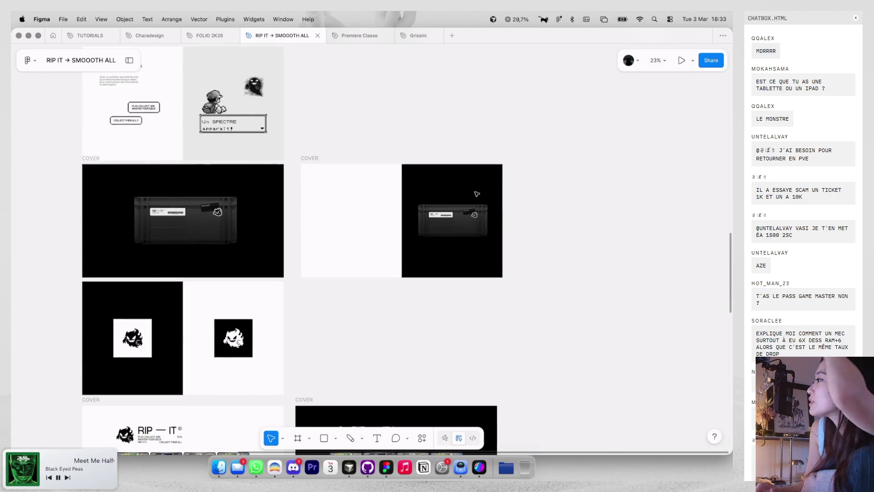
{"action": "scroll", "coordinate": [476, 193], "scroll_direction": "up", "scroll_amount": 2}
{"action": "scroll", "coordinate": [475, 194], "scroll_direction": "left", "scroll_amount": 3}
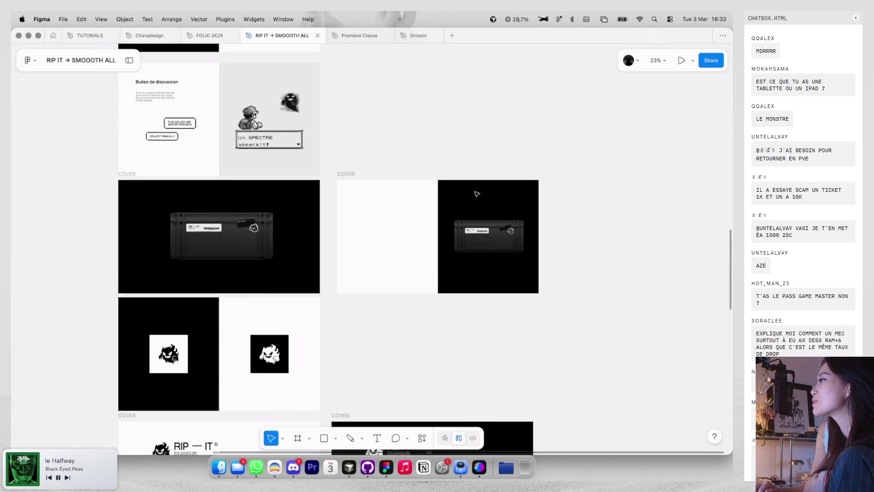
{"action": "scroll", "coordinate": [476, 193], "scroll_direction": "up", "scroll_amount": 1}
{"action": "scroll", "coordinate": [476, 194], "scroll_direction": "down", "scroll_amount": 2}
{"action": "scroll", "coordinate": [476, 194], "scroll_direction": "left", "scroll_amount": 2}
{"action": "scroll", "coordinate": [477, 193], "scroll_direction": "left", "scroll_amount": 1}
{"action": "scroll", "coordinate": [476, 193], "scroll_direction": "down", "scroll_amount": 2}
{"action": "scroll", "coordinate": [476, 193], "scroll_direction": "down", "scroll_amount": 2}
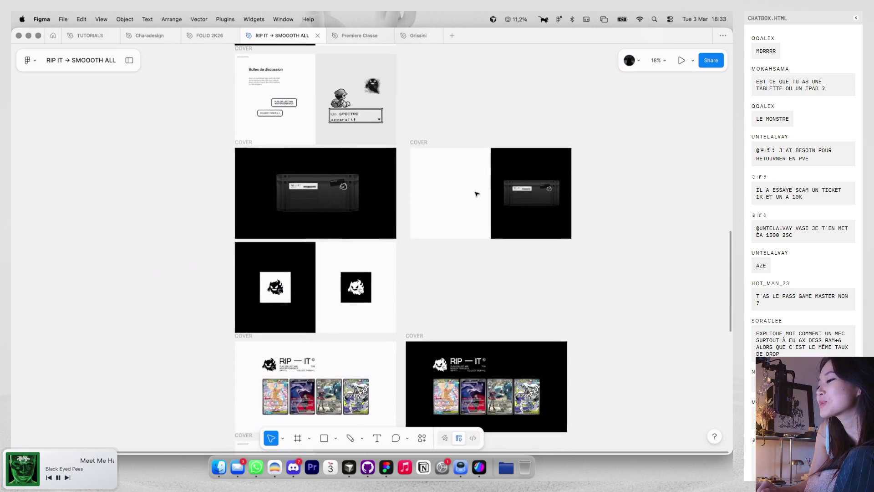
{"action": "scroll", "coordinate": [358, 241], "scroll_direction": "left", "scroll_amount": 3}
{"action": "scroll", "coordinate": [358, 240], "scroll_direction": "up", "scroll_amount": 1}
{"action": "scroll", "coordinate": [176, 237], "scroll_direction": "down", "scroll_amount": 1}
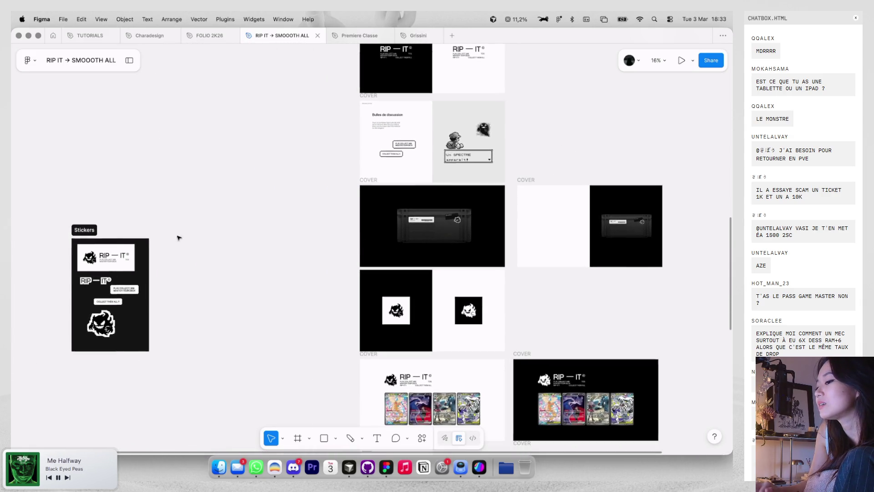
{"action": "scroll", "coordinate": [96, 230], "scroll_direction": "left", "scroll_amount": 3}
Delete the leftover sticker images, Game Boy screenshot, ghost graphics and test cards from the canvas
{"action": "left_click", "coordinate": [182, 172]}
{"action": "scroll", "coordinate": [269, 162], "scroll_direction": "left", "scroll_amount": 3}
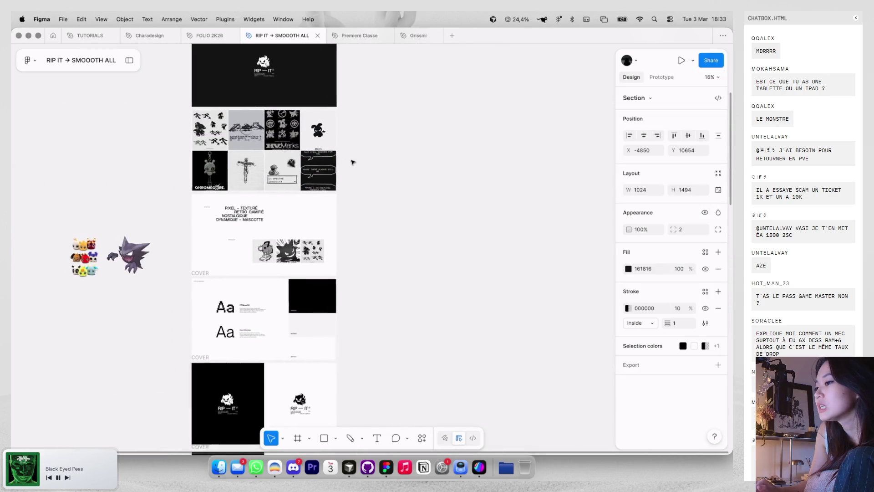
{"action": "scroll", "coordinate": [352, 163], "scroll_direction": "down", "scroll_amount": 3}
{"action": "scroll", "coordinate": [250, 281], "scroll_direction": "up", "scroll_amount": 1}
{"action": "scroll", "coordinate": [250, 281], "scroll_direction": "left", "scroll_amount": 5}
{"action": "scroll", "coordinate": [259, 286], "scroll_direction": "down", "scroll_amount": 3}
{"action": "left_click_drag", "start_coordinate": [253, 284], "coordinate": [382, 334]}
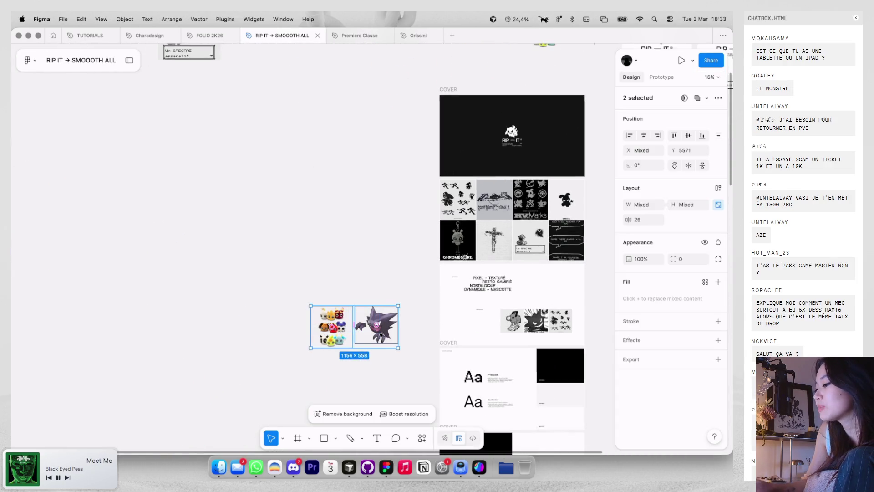
{"action": "key", "text": "Escape"}
{"action": "scroll", "coordinate": [382, 334], "scroll_direction": "left", "scroll_amount": 5}
{"action": "scroll", "coordinate": [381, 335], "scroll_direction": "down", "scroll_amount": 2}
{"action": "left_click_drag", "start_coordinate": [171, 227], "coordinate": [246, 292]}
{"action": "key", "text": "Delete"}
{"action": "left_click_drag", "start_coordinate": [322, 184], "coordinate": [550, 278]}
{"action": "key", "text": "Delete"}
{"action": "scroll", "coordinate": [548, 274], "scroll_direction": "up", "scroll_amount": 3}
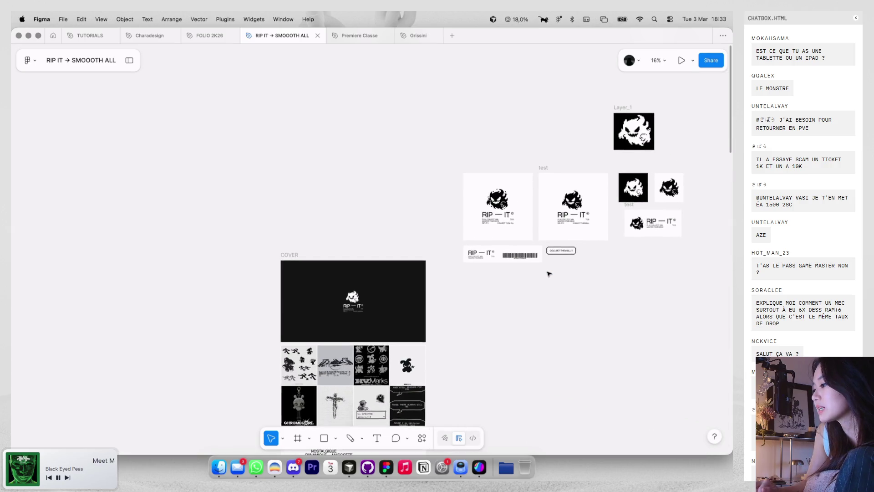
{"action": "scroll", "coordinate": [548, 272], "scroll_direction": "up", "scroll_amount": 3}
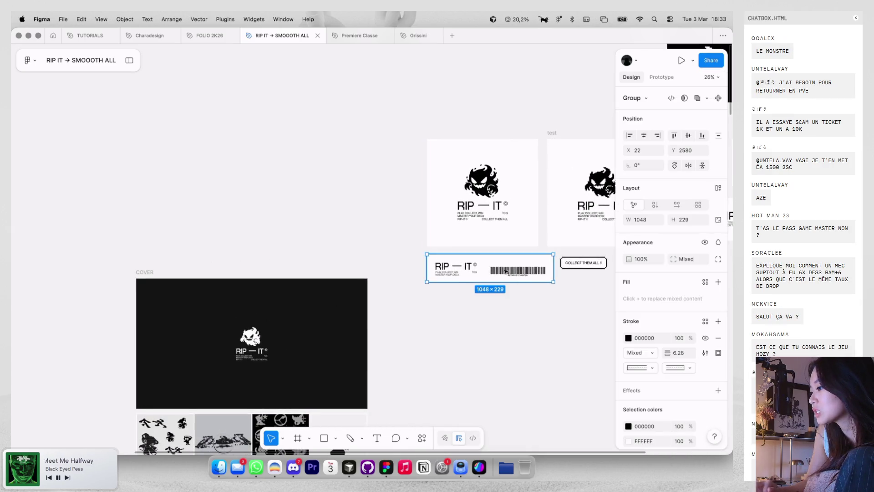
{"action": "scroll", "coordinate": [494, 280], "scroll_direction": "down", "scroll_amount": 3}
{"action": "scroll", "coordinate": [493, 280], "scroll_direction": "right", "scroll_amount": 3}
{"action": "scroll", "coordinate": [493, 279], "scroll_direction": "down", "scroll_amount": 2}
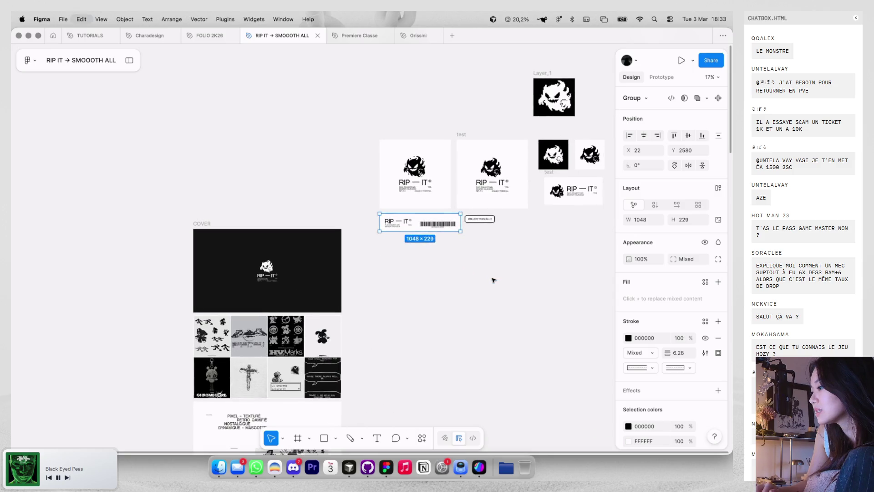
{"action": "left_click_drag", "start_coordinate": [369, 67], "coordinate": [605, 205]}
{"action": "key", "text": "Delete"}
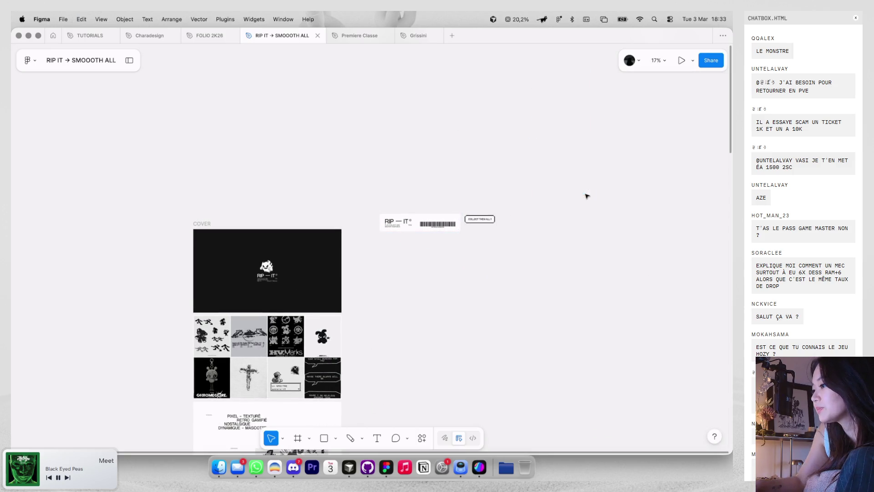
{"action": "scroll", "coordinate": [496, 230], "scroll_direction": "down", "scroll_amount": 3}
{"action": "scroll", "coordinate": [459, 151], "scroll_direction": "down", "scroll_amount": 2}
Select the RIP IT barcode card group within the COVER frame for placement on the light half
{"action": "left_click", "coordinate": [459, 151]}
{"action": "scroll", "coordinate": [490, 284], "scroll_direction": "down", "scroll_amount": 3}
{"action": "scroll", "coordinate": [490, 285], "scroll_direction": "down", "scroll_amount": 8}
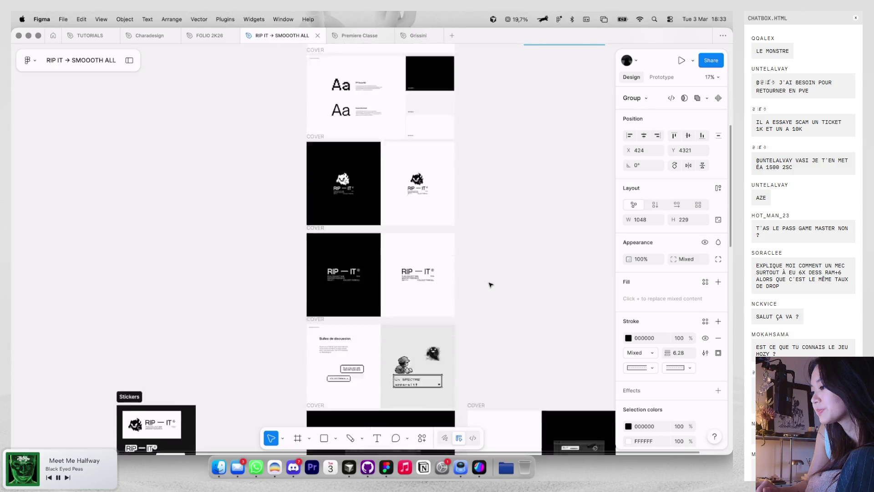
{"action": "scroll", "coordinate": [490, 285], "scroll_direction": "down", "scroll_amount": 8}
{"action": "left_click", "coordinate": [460, 220]}
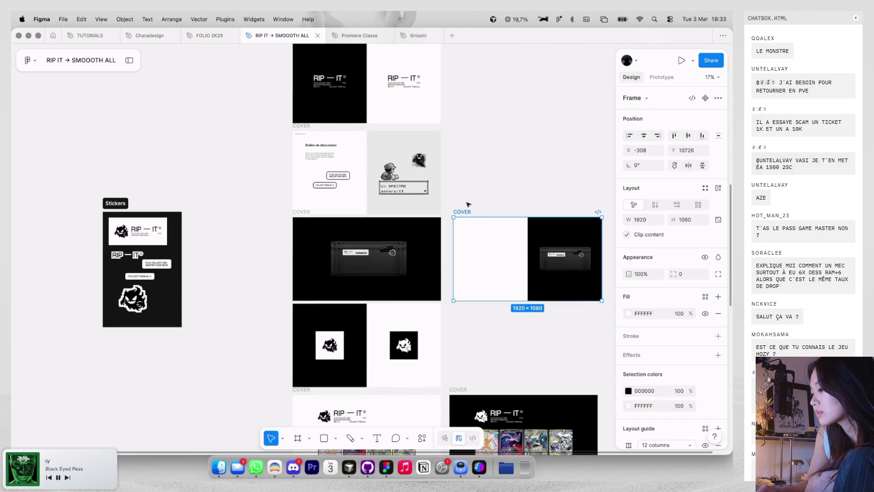
{"action": "scroll", "coordinate": [468, 204], "scroll_direction": "down", "scroll_amount": 2}
{"action": "left_click", "coordinate": [512, 150]}
{"action": "scroll", "coordinate": [448, 162], "scroll_direction": "up", "scroll_amount": 2}
{"action": "left_click", "coordinate": [515, 203]}
{"action": "scroll", "coordinate": [516, 203], "scroll_direction": "up", "scroll_amount": 3}
{"action": "left_click", "coordinate": [516, 216]}
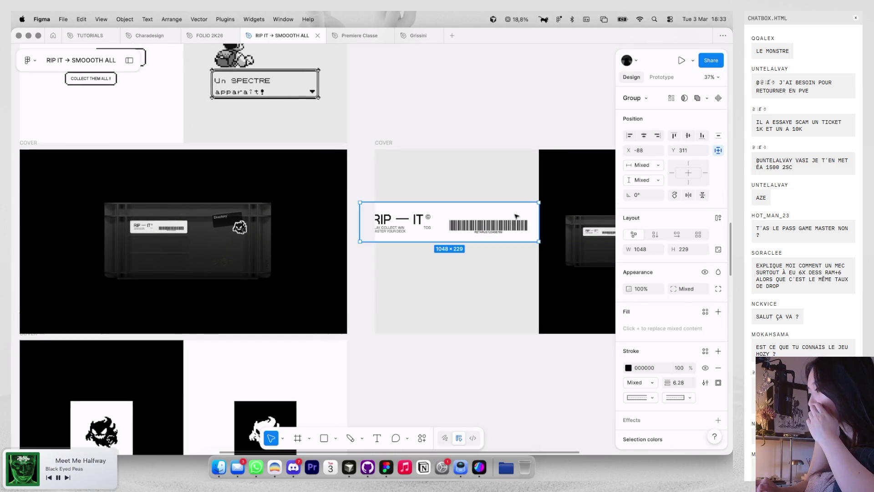
Try resizing the barcode card, undo it and switch to proportional scaling (K)
{"action": "mouse_move", "coordinate": [533, 204]}
{"action": "left_mouse_down"}
{"action": "mouse_move", "coordinate": [488, 208]}
{"action": "mouse_move", "coordinate": [490, 219]}
{"action": "mouse_move", "coordinate": [487, 206]}
{"action": "left_mouse_up"}
{"action": "key", "text": "ctrl+z"}
{"action": "key", "text": "k"}
{"action": "key", "text": "Escape"}
{"action": "scroll", "coordinate": [492, 156], "scroll_direction": "down", "scroll_amount": 5}
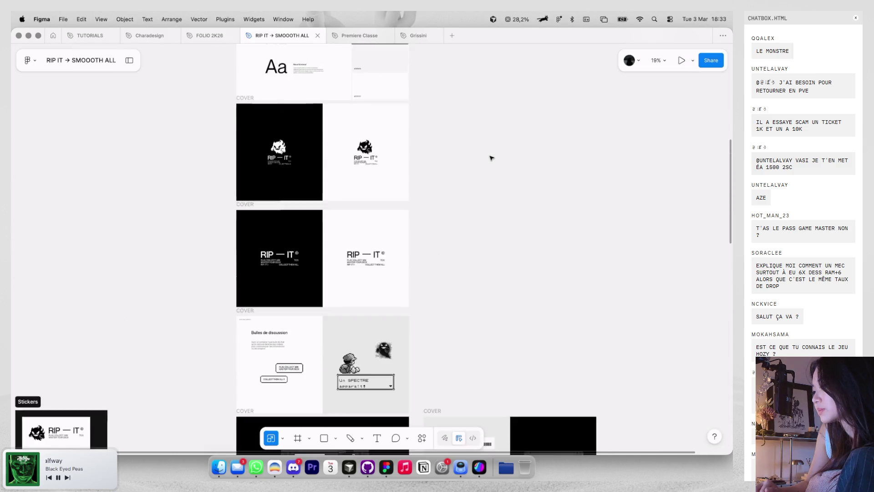
{"action": "scroll", "coordinate": [503, 153], "scroll_direction": "down", "scroll_amount": 3}
{"action": "left_click", "coordinate": [519, 157]}
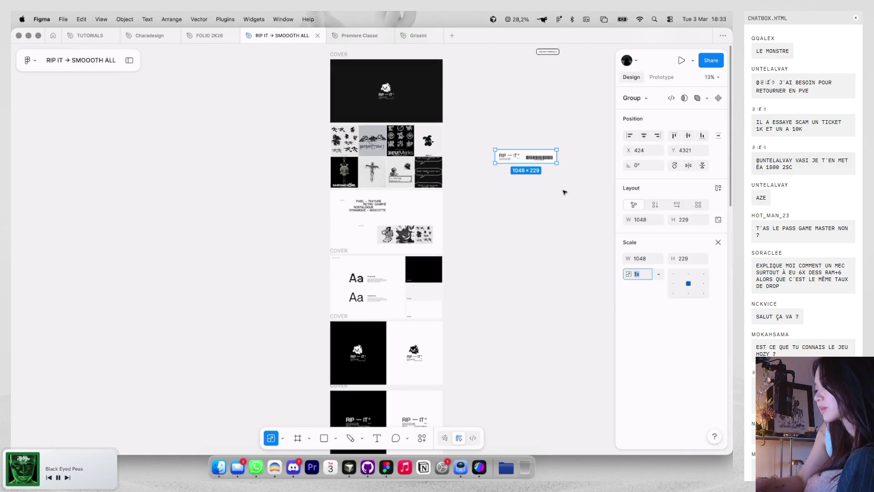
{"action": "scroll", "coordinate": [539, 205], "scroll_direction": "up", "scroll_amount": 3}
{"action": "left_click", "coordinate": [548, 189]}
{"action": "left_click", "coordinate": [521, 246]}
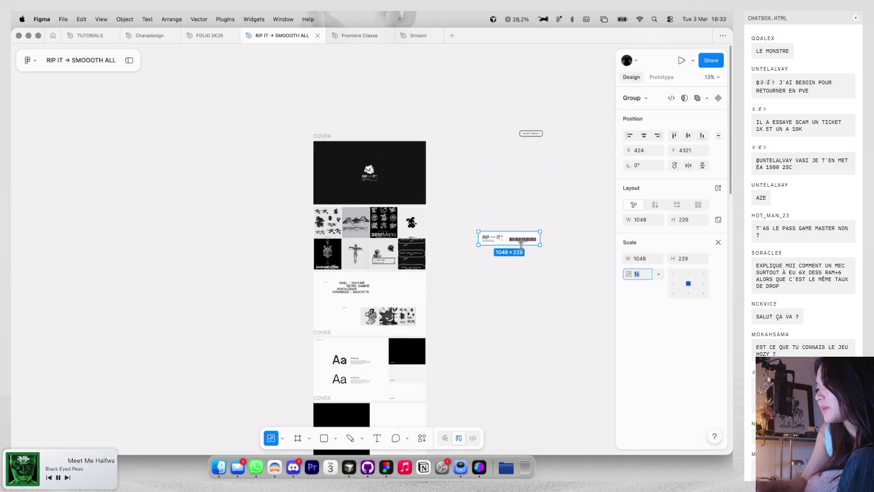
{"action": "left_click_drag", "start_coordinate": [543, 203], "coordinate": [519, 263]}
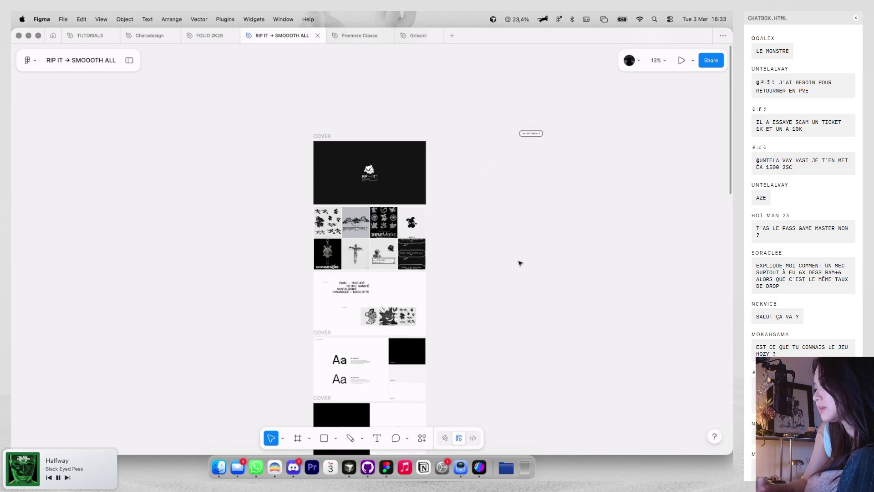
{"action": "left_click", "coordinate": [539, 137]}
{"action": "scroll", "coordinate": [540, 137], "scroll_direction": "down", "scroll_amount": 5}
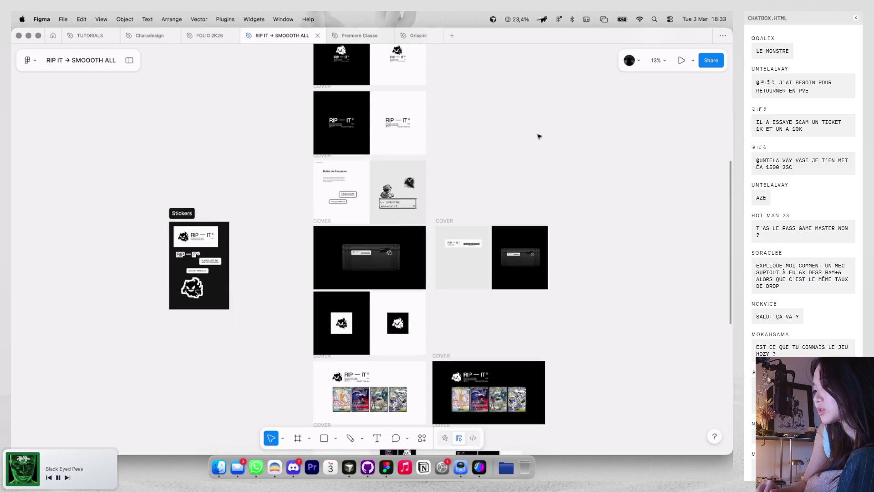
{"action": "scroll", "coordinate": [326, 178], "scroll_direction": "down", "scroll_amount": 1}
Move the Stickers board beside the covers and place the COLLECT THEM ALL sticker on the cover
{"action": "mouse_move", "coordinate": [207, 194]}
{"action": "left_mouse_down"}
{"action": "mouse_move", "coordinate": [578, 169]}
{"action": "mouse_move", "coordinate": [595, 142]}
{"action": "left_mouse_up"}
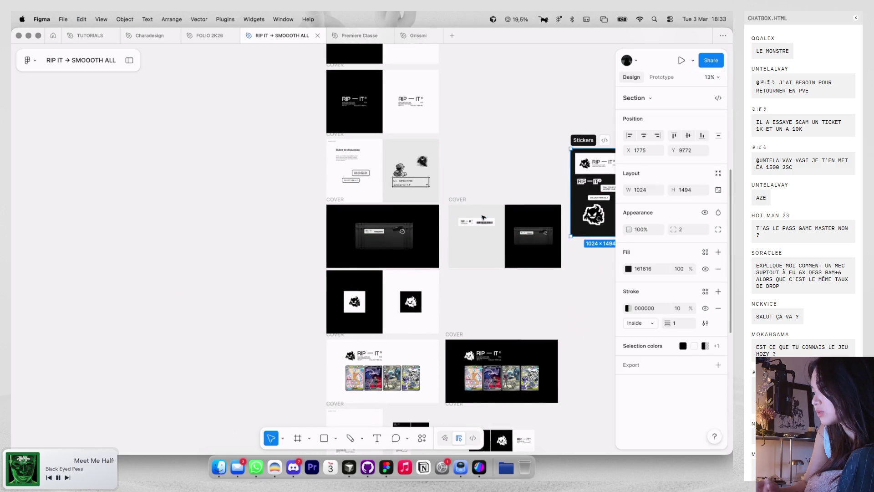
{"action": "scroll", "coordinate": [480, 219], "scroll_direction": "up", "scroll_amount": 2}
{"action": "left_click", "coordinate": [442, 197]}
{"action": "scroll", "coordinate": [442, 197], "scroll_direction": "up", "scroll_amount": 2}
{"action": "mouse_move", "coordinate": [550, 120]}
{"action": "left_mouse_down"}
{"action": "mouse_move", "coordinate": [469, 255]}
{"action": "mouse_move", "coordinate": [382, 251]}
{"action": "left_mouse_up"}
{"action": "scroll", "coordinate": [469, 254], "scroll_direction": "up", "scroll_amount": 3}
{"action": "scroll", "coordinate": [383, 251], "scroll_direction": "down", "scroll_amount": 2}
Paste the PLAY, COLLECT, WIN sticker onto the cover and stagger both stickers under the barcode card
{"action": "left_click", "coordinate": [585, 129]}
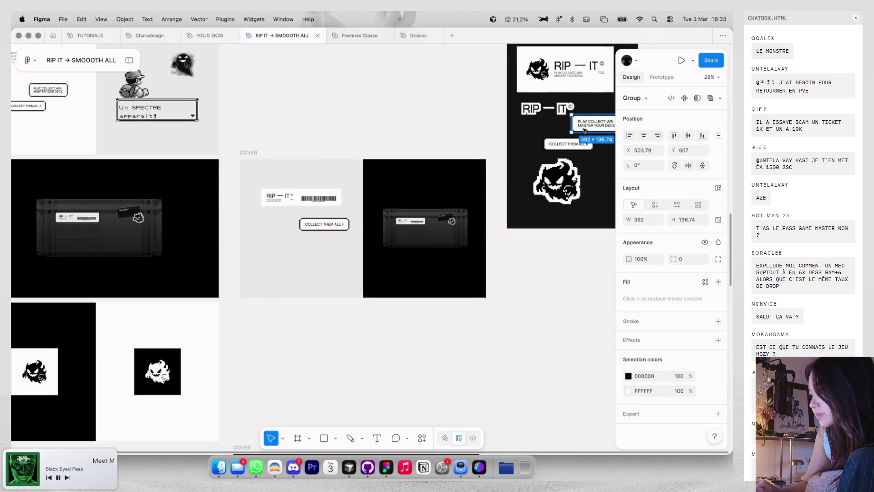
{"action": "left_click", "coordinate": [260, 166]}
{"action": "key", "text": "ctrl+v"}
{"action": "scroll", "coordinate": [289, 249], "scroll_direction": "up", "scroll_amount": 2}
{"action": "mouse_move", "coordinate": [354, 289]}
{"action": "left_mouse_down"}
{"action": "mouse_move", "coordinate": [288, 286]}
{"action": "mouse_move", "coordinate": [298, 286]}
{"action": "left_mouse_up"}
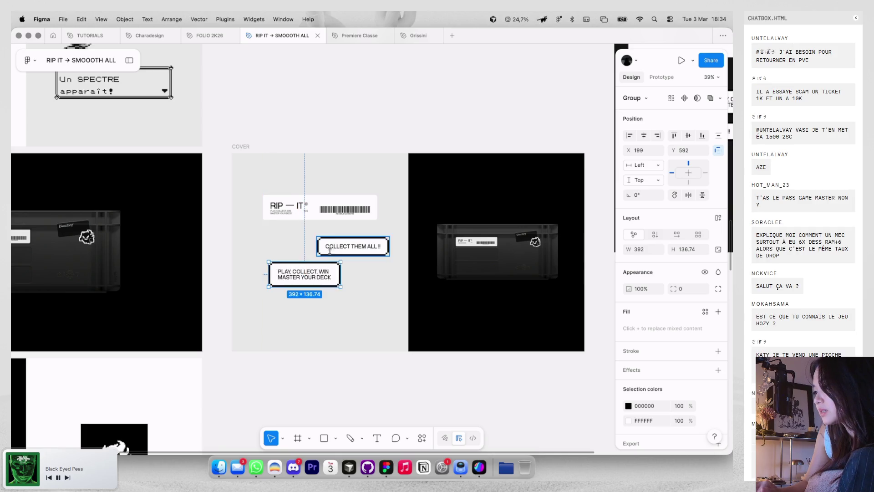
{"action": "left_click_drag", "start_coordinate": [330, 250], "coordinate": [345, 238]}
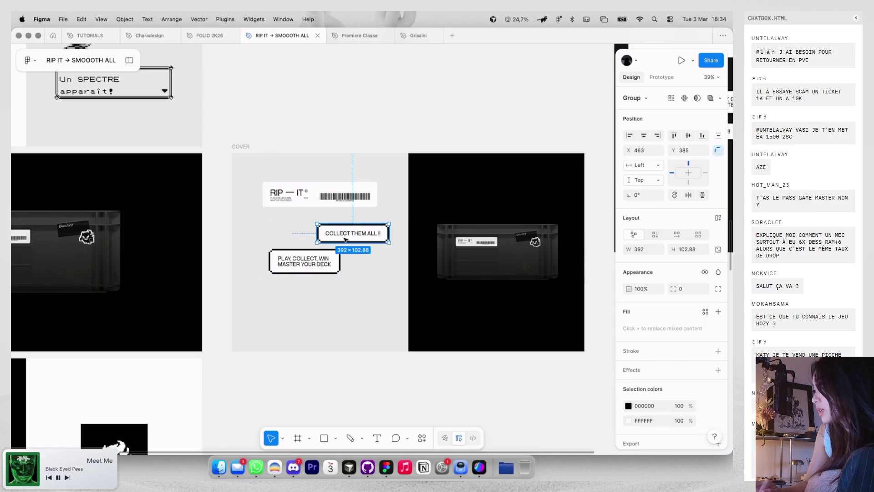
Scale both stickers together, then switch to V4 Game and bring up its marketplace
{"action": "left_click", "coordinate": [355, 232], "text": "shift"}
{"action": "key", "text": "k"}
{"action": "key", "text": "Escape"}
{"action": "key", "text": "super+Tab"}
{"action": "key", "text": "h"}
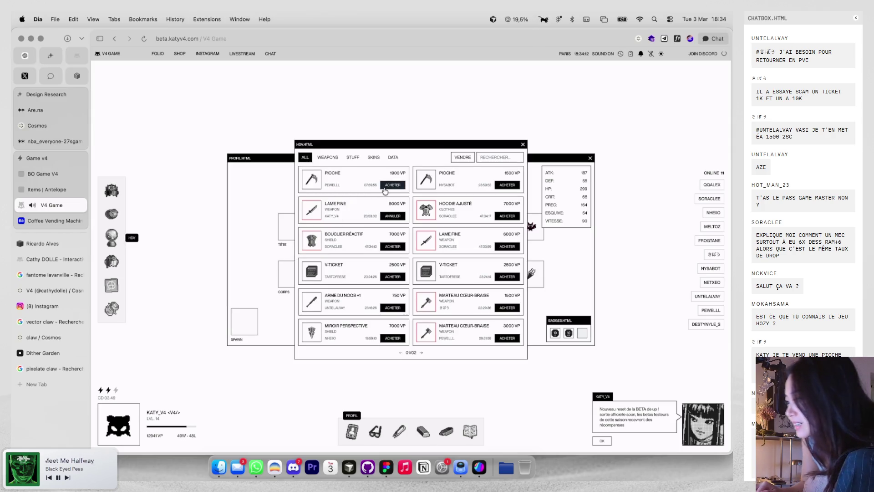
Buy the 1500 VP Pioche in the marketplace and check another player's profile
{"action": "left_click", "coordinate": [504, 187]}
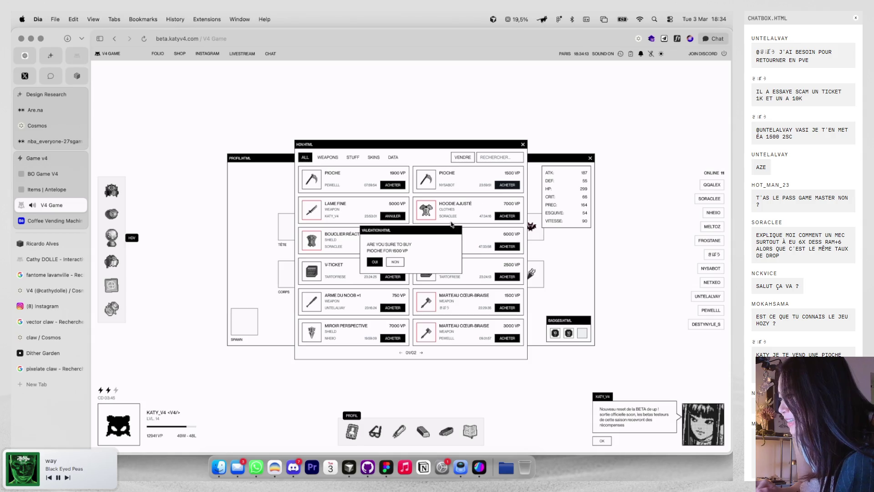
{"action": "left_click", "coordinate": [375, 262]}
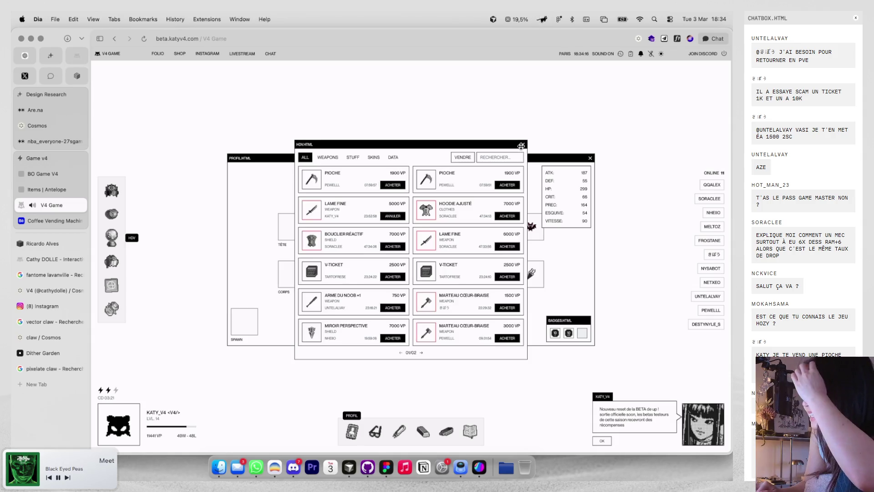
{"action": "left_click", "coordinate": [523, 145]}
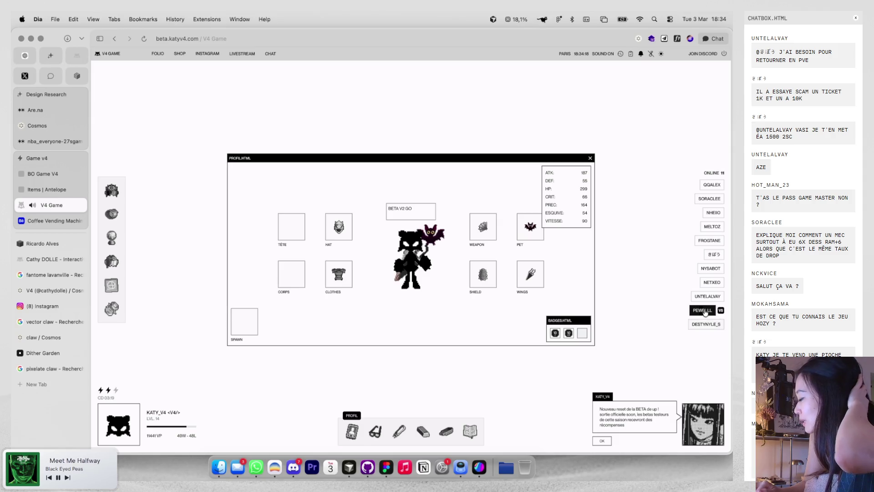
{"action": "left_click", "coordinate": [705, 312]}
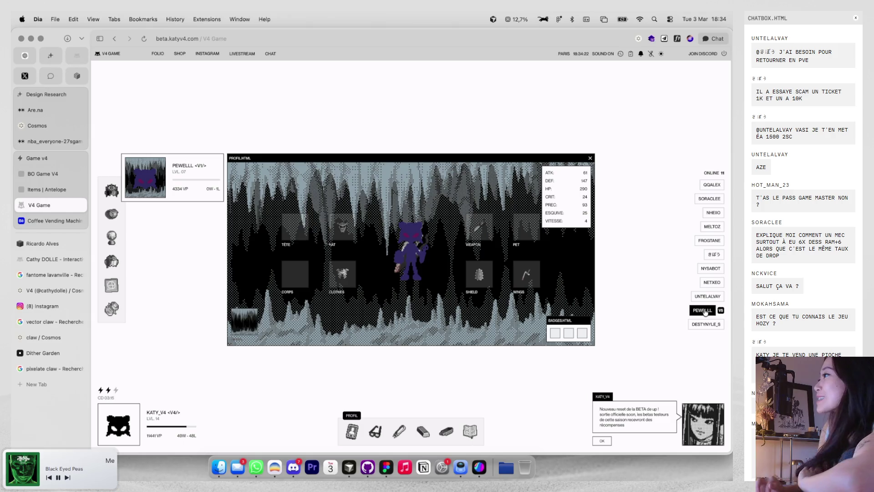
{"action": "left_click", "coordinate": [591, 159]}
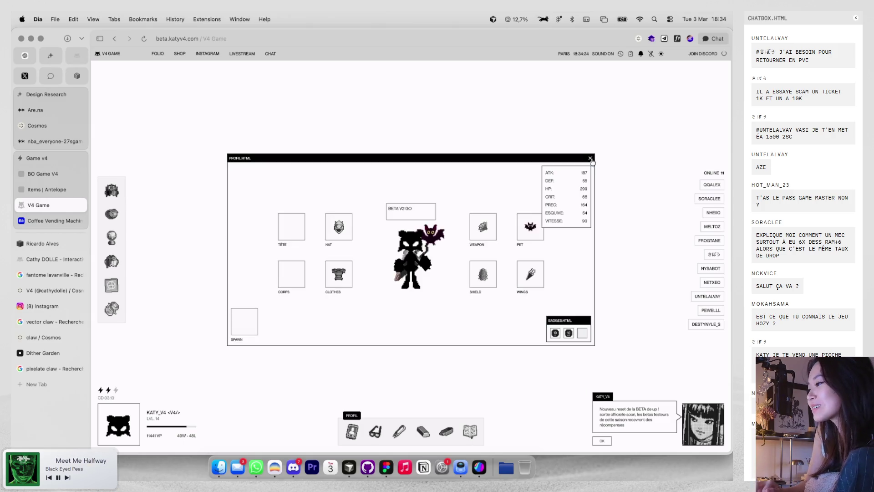
Rank the leaderboard by VP, then start an Explorakit dig
{"action": "key", "text": "l"}
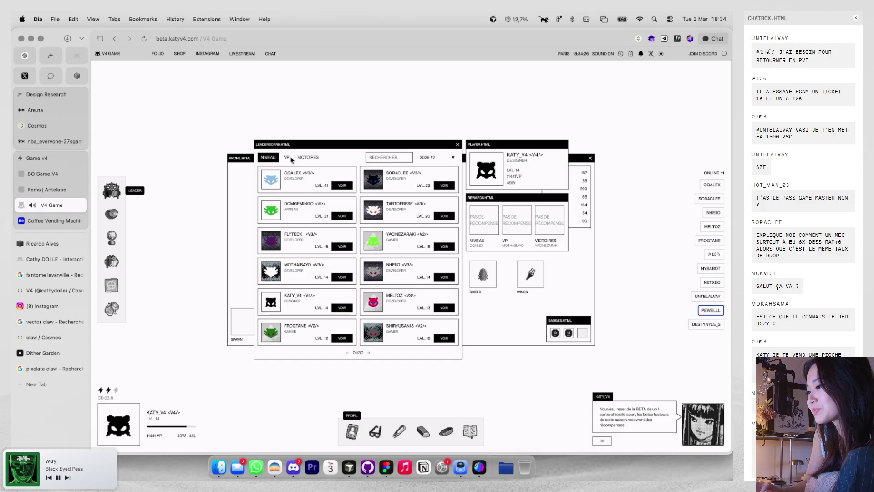
{"action": "left_click", "coordinate": [289, 158]}
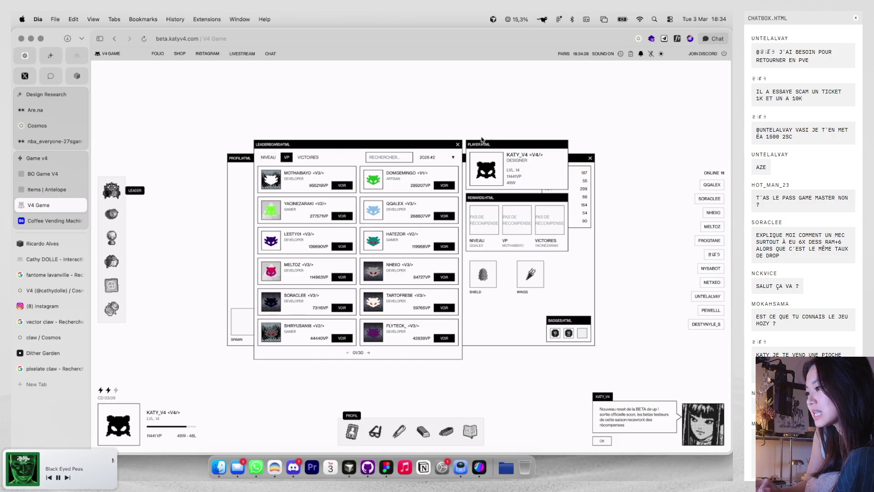
{"action": "left_click", "coordinate": [457, 144]}
{"action": "key", "text": "e"}
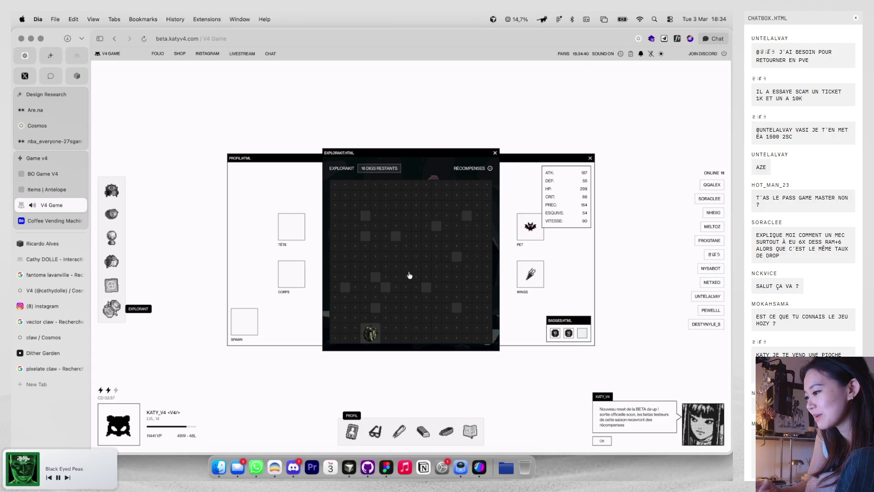
Dig two Explorakit grid cells and collect the dig results
{"action": "left_click", "coordinate": [452, 274]}
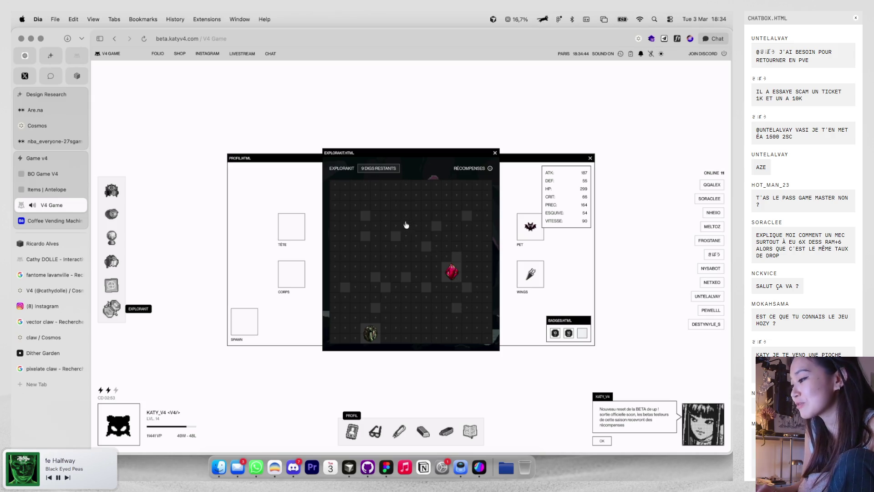
{"action": "mouse_move", "coordinate": [470, 168]}
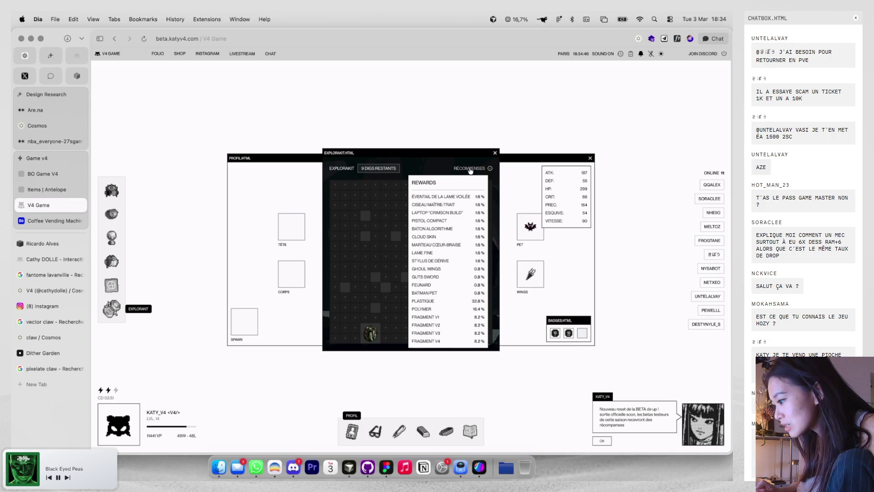
{"action": "left_click", "coordinate": [394, 204]}
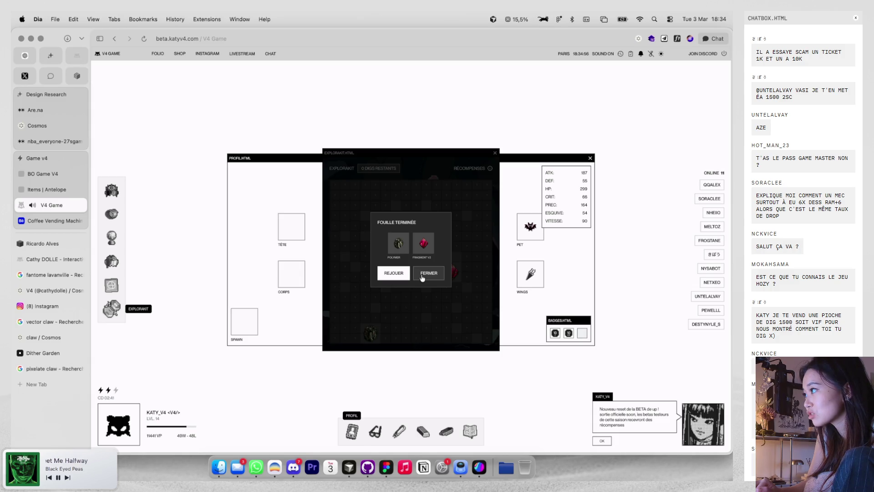
{"action": "left_click", "coordinate": [422, 277]}
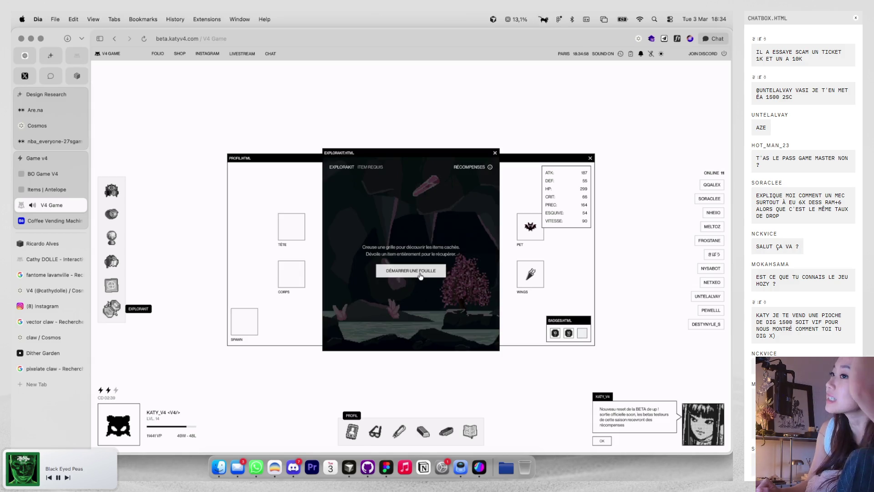
{"action": "left_click", "coordinate": [496, 156]}
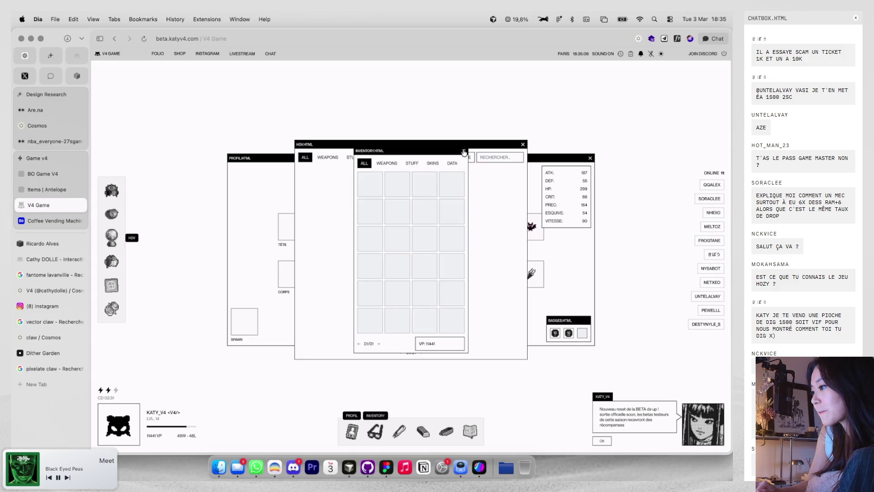
Close the inventory and marketplace windows, launch PvE mode and switch over to Figma
{"action": "left_click", "coordinate": [464, 152]}
{"action": "left_click", "coordinate": [522, 144]}
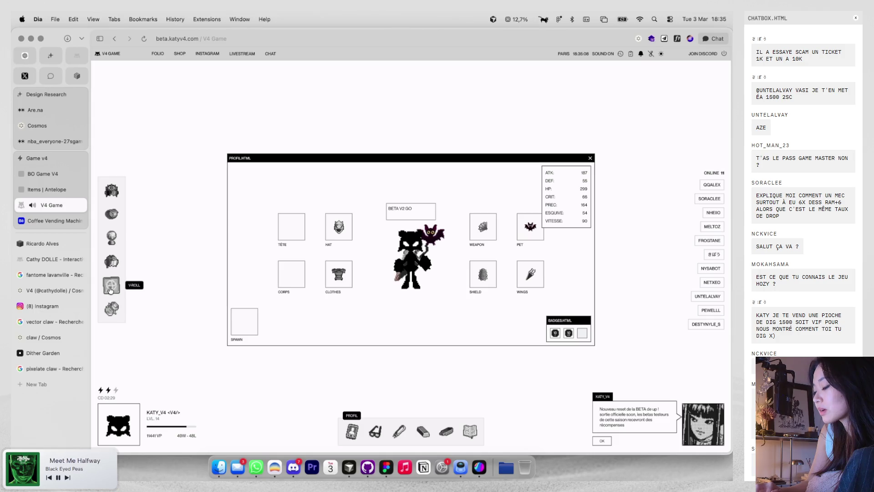
{"action": "left_click", "coordinate": [112, 261]}
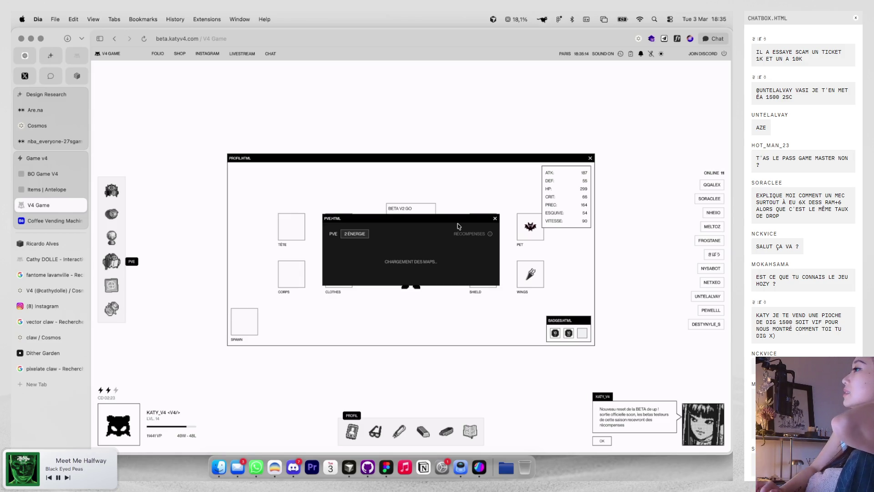
{"action": "key", "text": "ctrl+Right"}
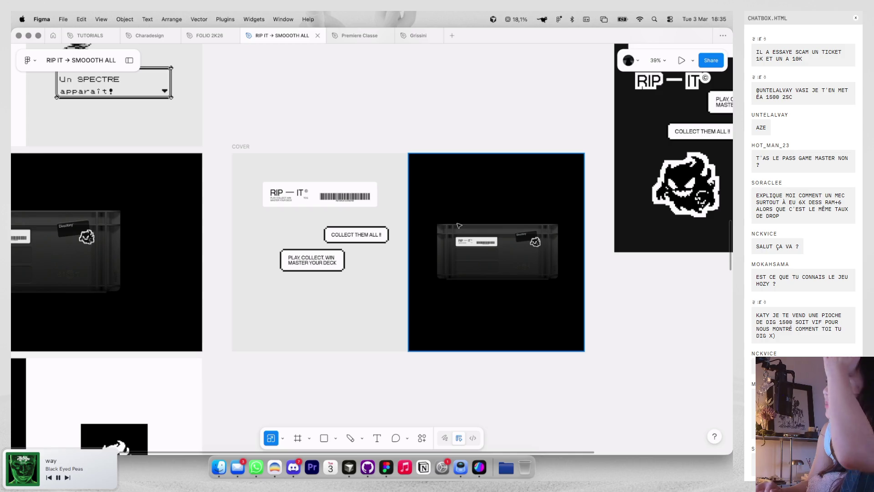
{"action": "scroll", "coordinate": [458, 225], "scroll_direction": "down", "scroll_amount": 3}
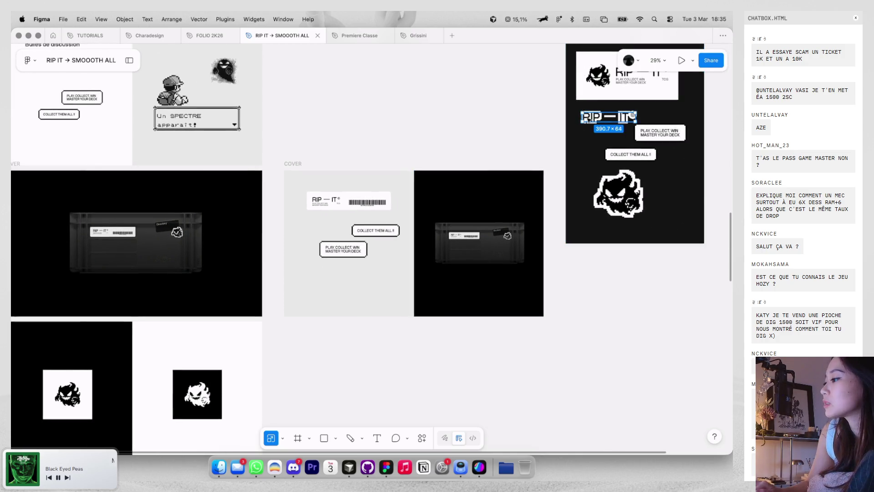
Inspect the COVER board's small text, briefly flipping to the game and back
{"action": "left_click", "coordinate": [293, 164]}
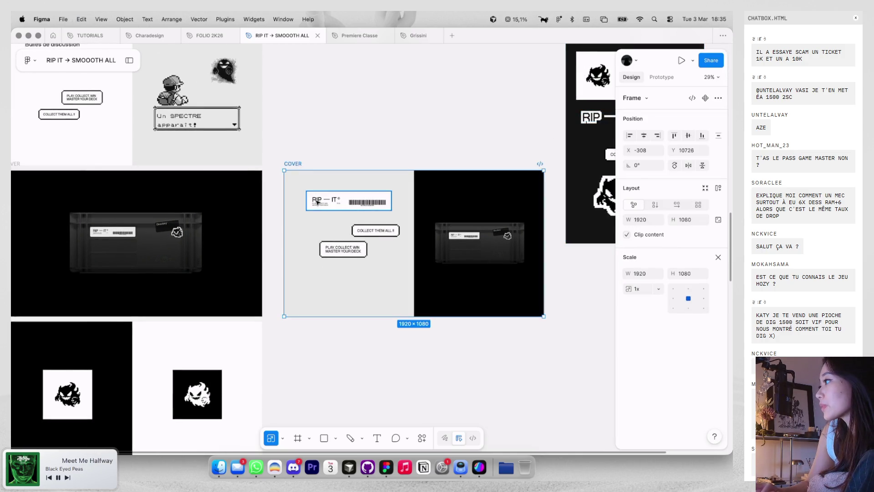
{"action": "scroll", "coordinate": [317, 202], "scroll_direction": "up", "scroll_amount": 2}
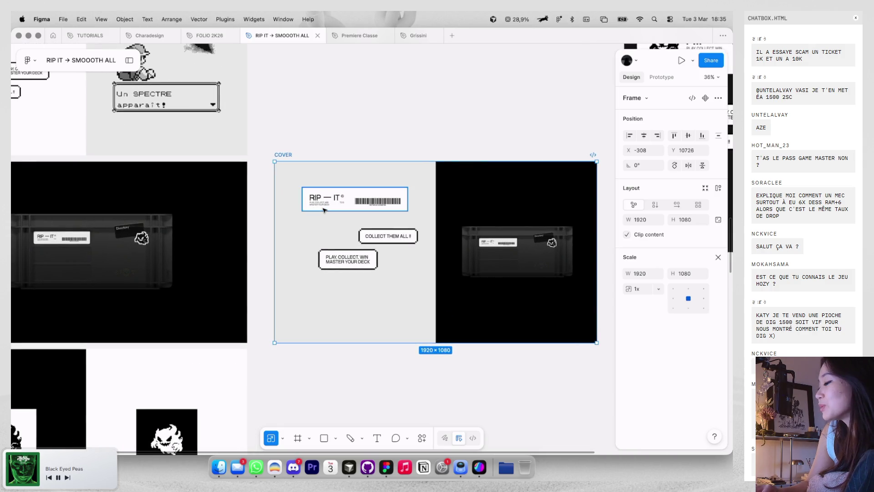
{"action": "left_click", "coordinate": [373, 242]}
{"action": "left_click", "coordinate": [383, 125]}
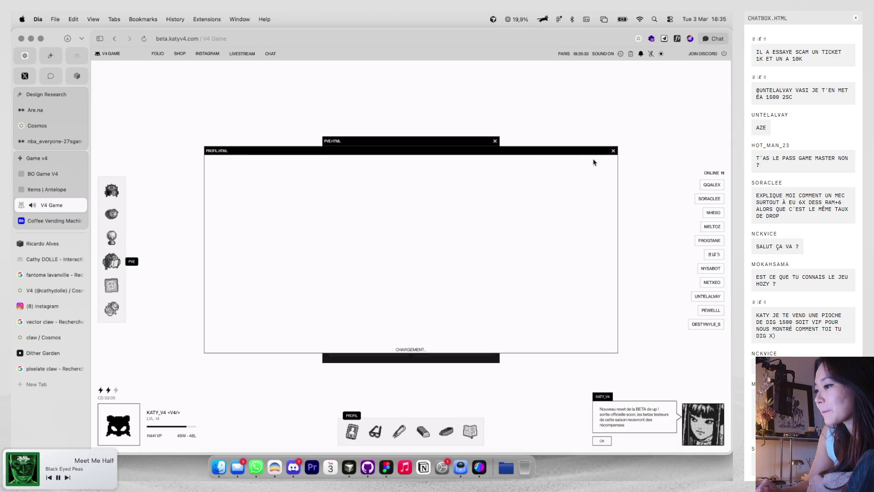
{"action": "key", "text": "ctrl+Right"}
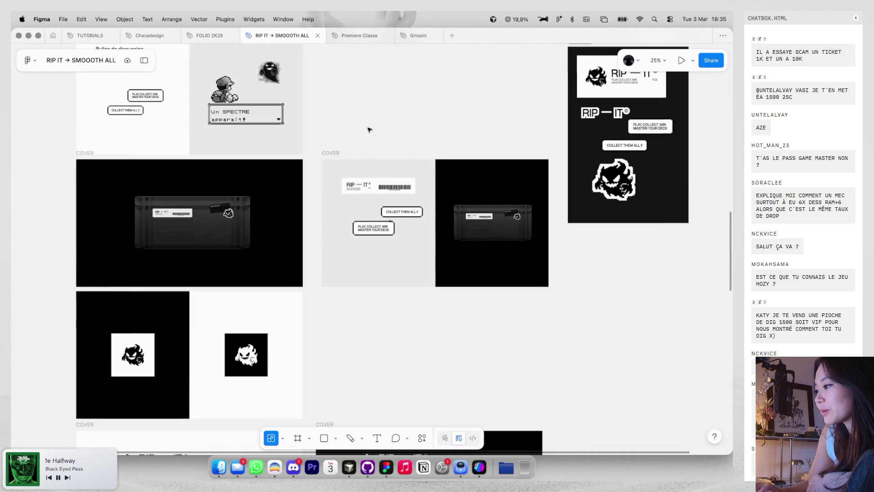
Review the PLAY, COLLECT caption on the cover and select the RIP — IT logo in the dark layout
{"action": "left_click", "coordinate": [499, 174]}
{"action": "left_click", "coordinate": [719, 257]}
{"action": "left_click", "coordinate": [374, 228]}
{"action": "scroll", "coordinate": [365, 237], "scroll_direction": "up", "scroll_amount": 4}
{"action": "left_click", "coordinate": [380, 263]}
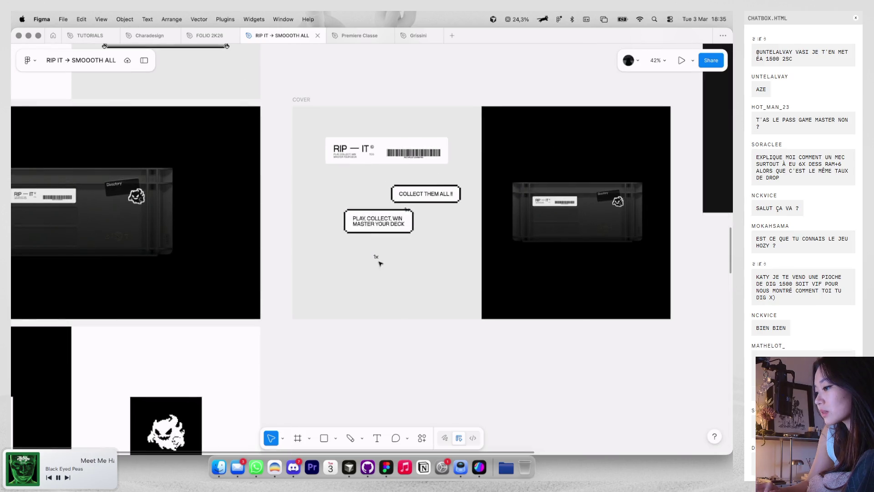
{"action": "scroll", "coordinate": [379, 263], "scroll_direction": "down", "scroll_amount": 3}
{"action": "scroll", "coordinate": [479, 171], "scroll_direction": "right", "scroll_amount": 2}
{"action": "left_click", "coordinate": [548, 100]}
Copy the RIP — IT logo onto the cover's light panel and add a shrunken ghost beside it
{"action": "mouse_move", "coordinate": [547, 101]}
{"action": "left_mouse_down"}
{"action": "mouse_move", "coordinate": [274, 228]}
{"action": "mouse_move", "coordinate": [275, 259]}
{"action": "left_mouse_up"}
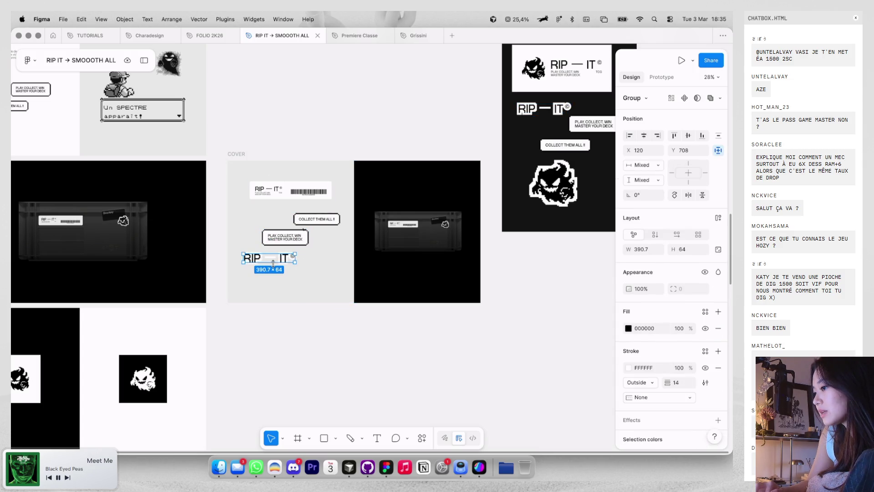
{"action": "left_click", "coordinate": [553, 183]}
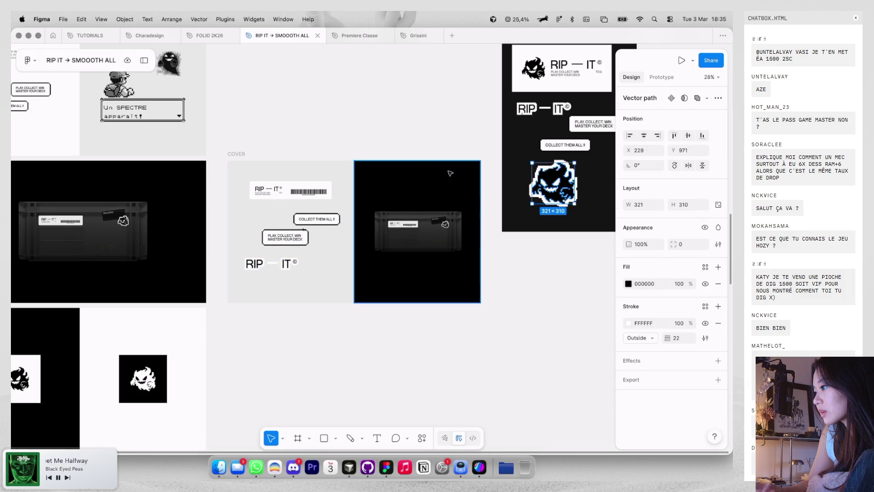
{"action": "scroll", "coordinate": [449, 172], "scroll_direction": "right", "scroll_amount": 3}
{"action": "scroll", "coordinate": [449, 172], "scroll_direction": "up", "scroll_amount": 1}
{"action": "scroll", "coordinate": [407, 172], "scroll_direction": "left", "scroll_amount": 5}
{"action": "left_click", "coordinate": [315, 168]}
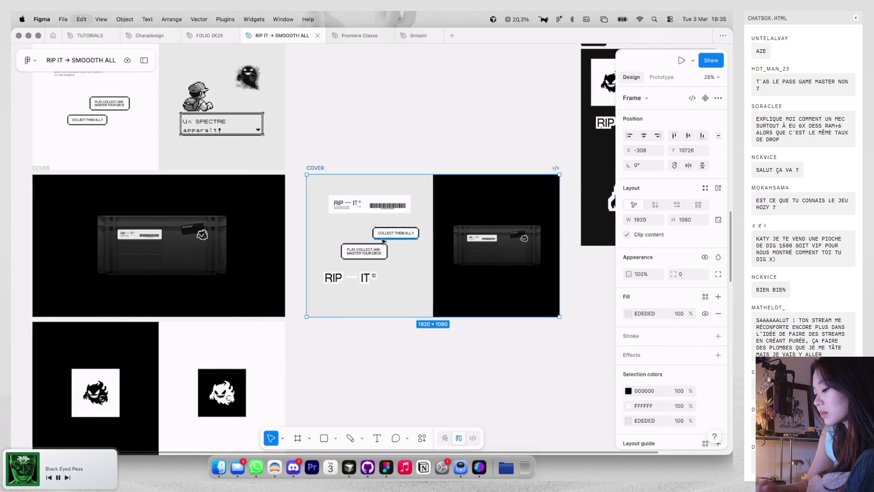
{"action": "key", "text": "ctrl+v"}
{"action": "key", "text": "k"}
{"action": "mouse_move", "coordinate": [380, 299]}
{"action": "left_mouse_down"}
{"action": "mouse_move", "coordinate": [364, 317]}
{"action": "mouse_move", "coordinate": [408, 292]}
{"action": "left_mouse_up"}
{"action": "left_click", "coordinate": [410, 266]}
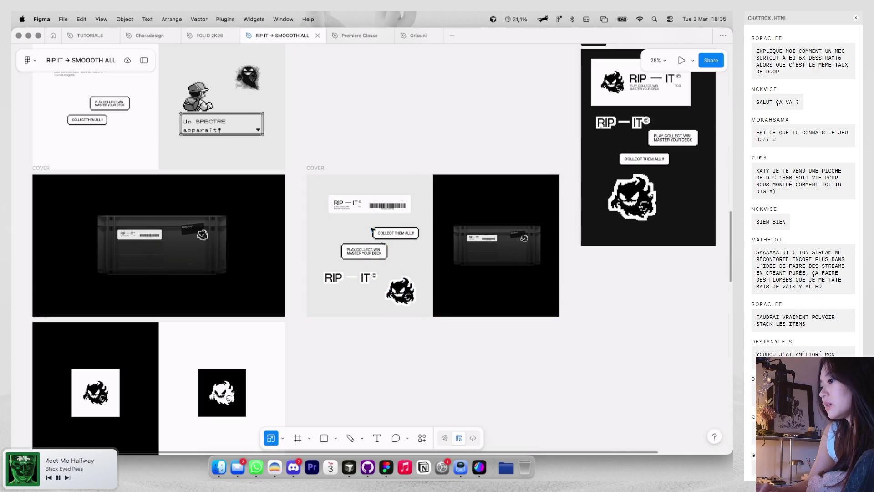
Shrink the two caption bubbles, show the Figma panels again and switch back to the game
{"action": "left_click", "coordinate": [400, 233]}
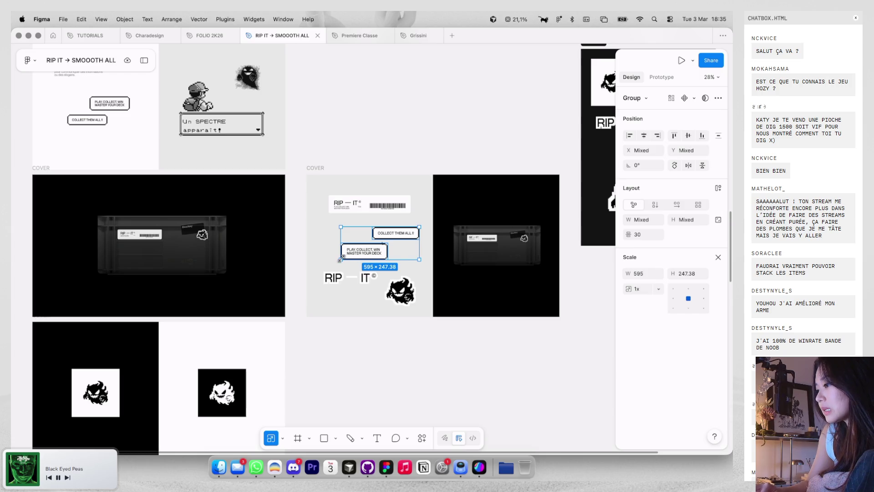
{"action": "left_click_drag", "start_coordinate": [341, 258], "coordinate": [349, 254]}
{"action": "left_click", "coordinate": [325, 253]}
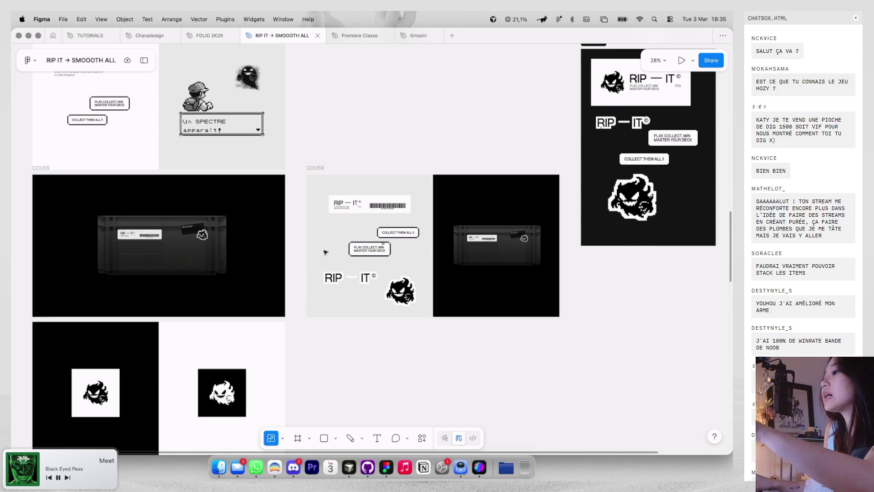
{"action": "key", "text": "super+backslash"}
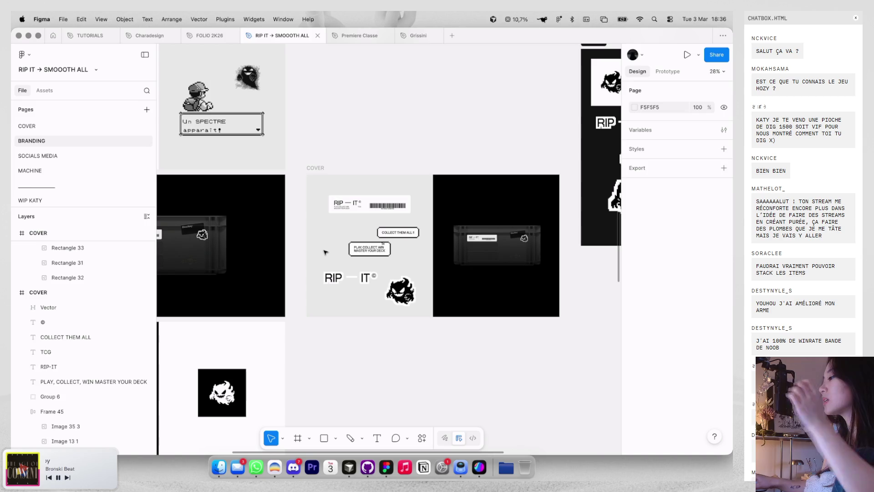
{"action": "key", "text": "super+Tab"}
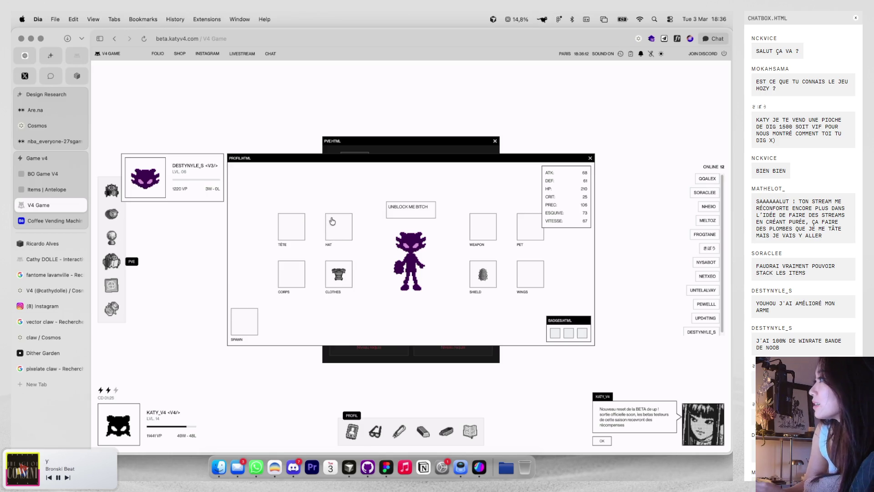
Fight a PvE run through several waves until defeat and return to the level list
{"action": "left_click", "coordinate": [591, 159]}
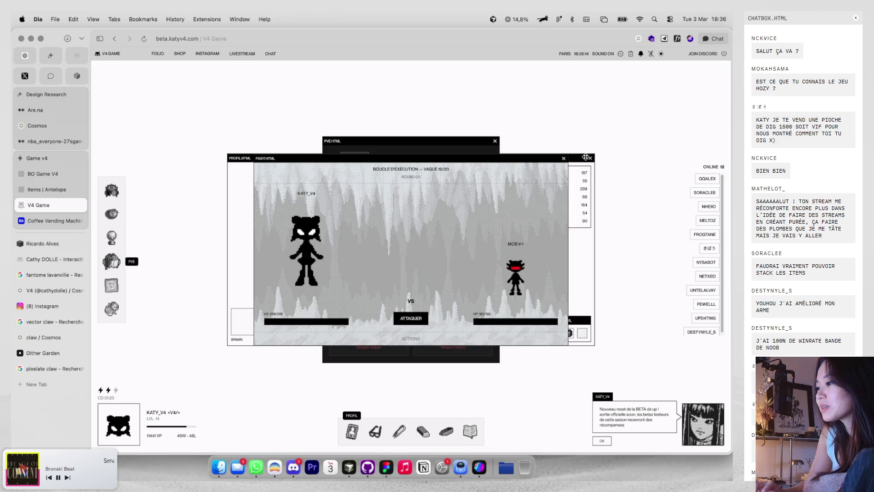
{"action": "left_click", "coordinate": [419, 315]}
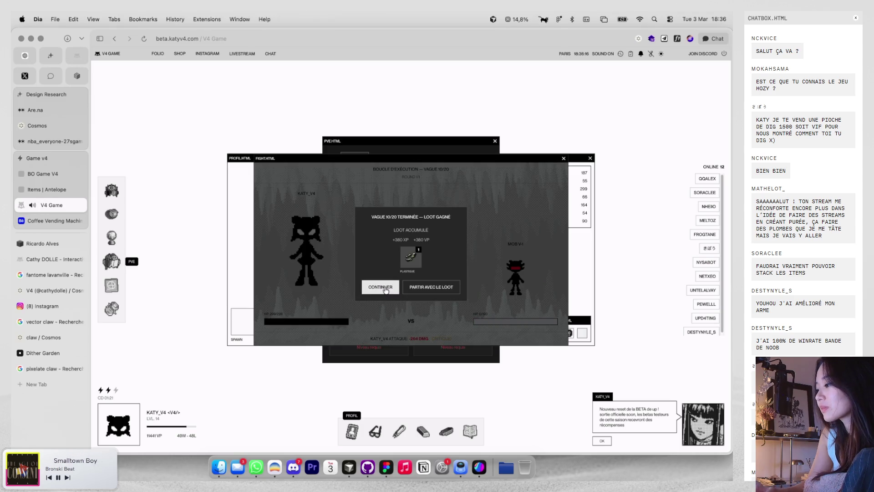
{"action": "left_click", "coordinate": [386, 290]}
{"action": "left_click", "coordinate": [411, 324]}
{"action": "left_click", "coordinate": [386, 289]}
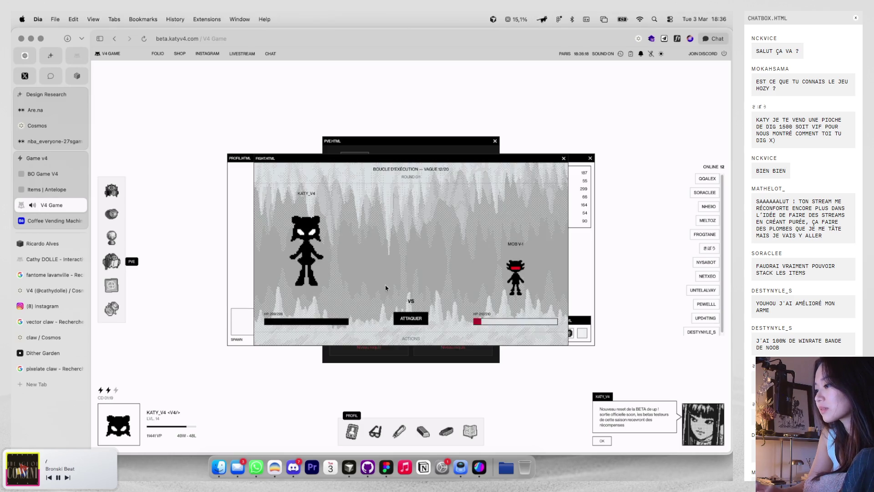
{"action": "left_click", "coordinate": [412, 324]}
{"action": "left_click", "coordinate": [386, 289]}
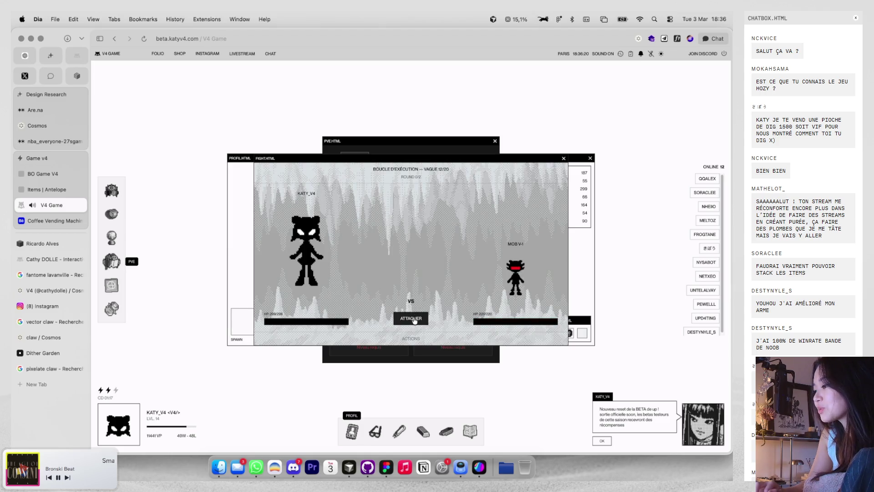
{"action": "left_click", "coordinate": [413, 320]}
{"action": "left_click", "coordinate": [418, 269]}
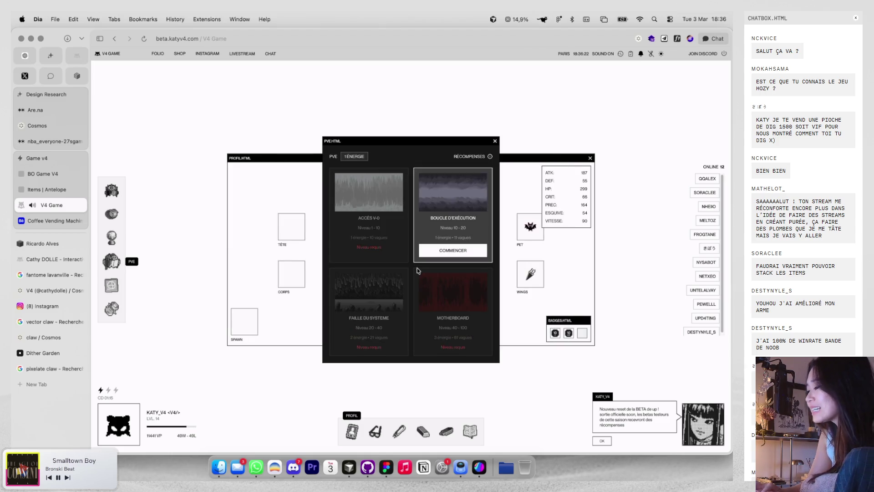
Clear Boucle d'exécution waves 10 to 12, leave with the loot and switch to Figma
{"action": "left_click", "coordinate": [431, 253]}
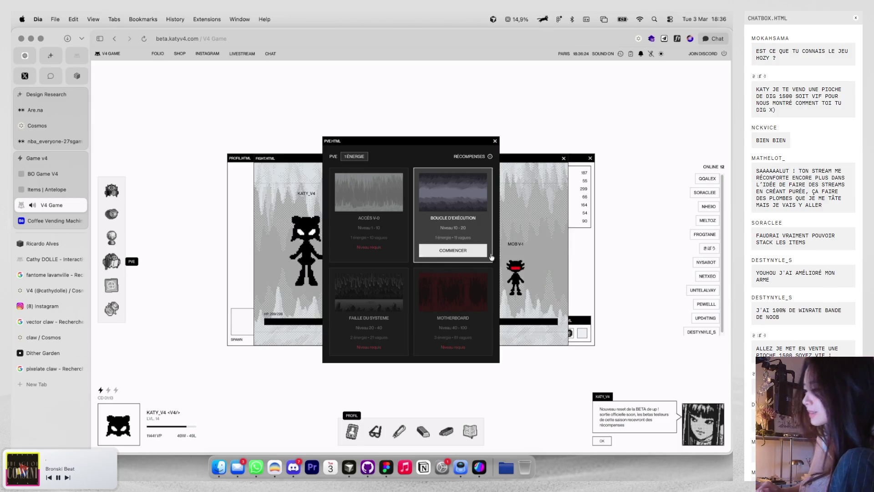
{"action": "left_click", "coordinate": [401, 321]}
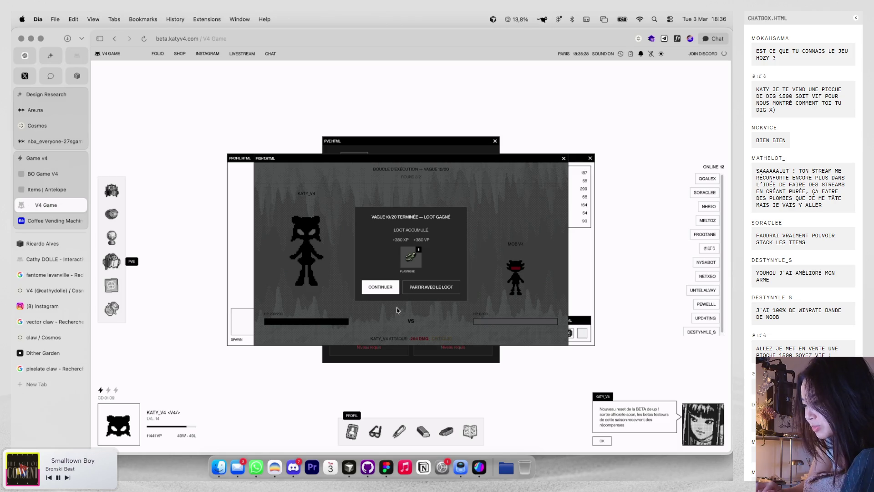
{"action": "left_click", "coordinate": [391, 290]}
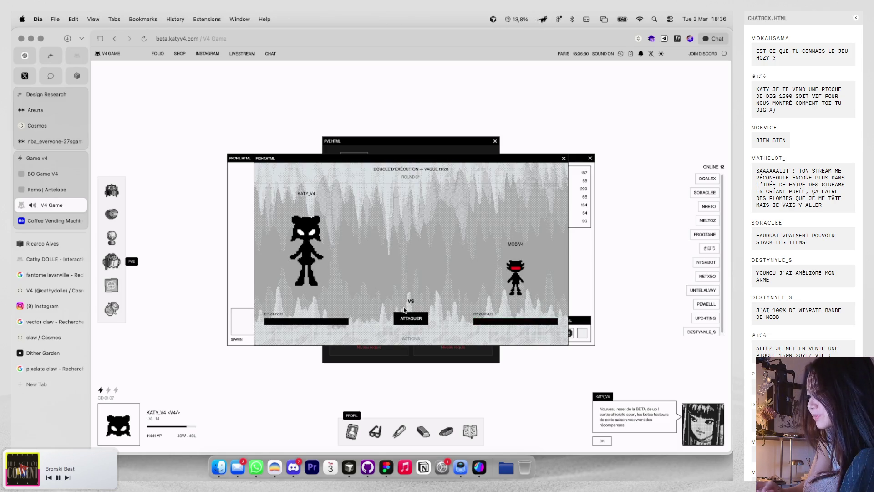
{"action": "key", "text": "Return"}
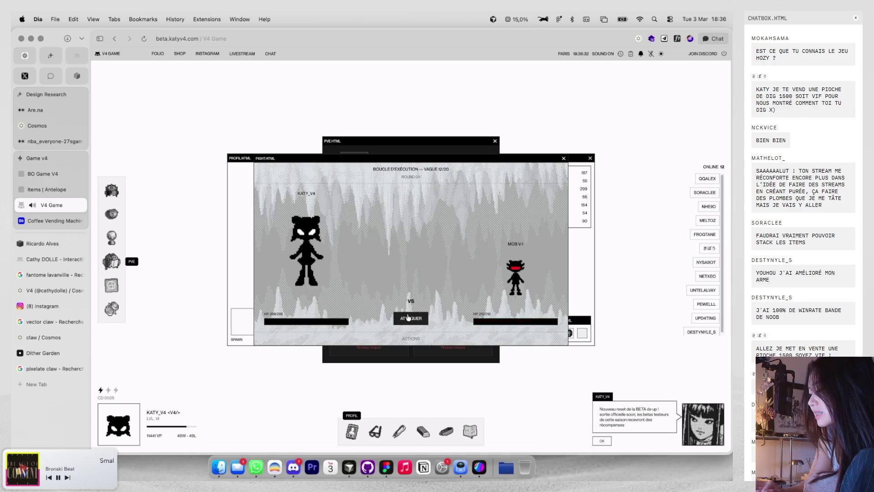
{"action": "left_click", "coordinate": [427, 288]}
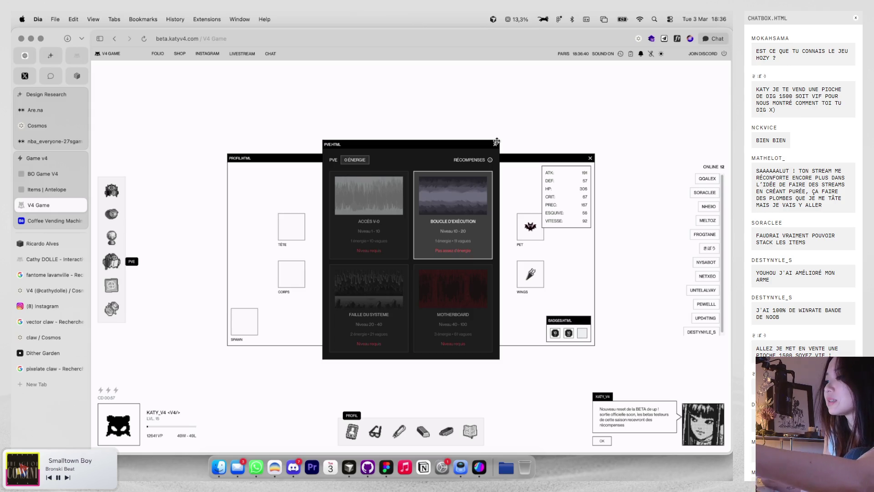
{"action": "key", "text": "ctrl+Right"}
{"action": "scroll", "coordinate": [366, 227], "scroll_direction": "up", "scroll_amount": 2}
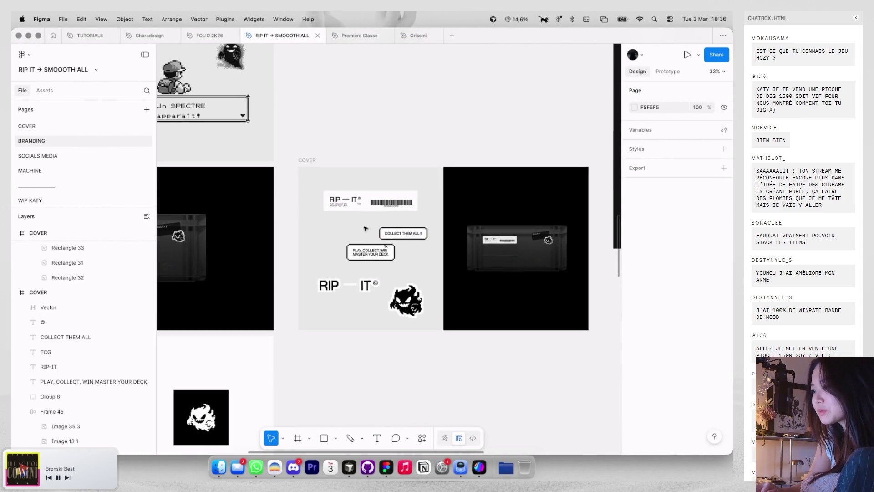
Nudge the PLAY, COLLECT, WIN and COLLECT THEM ALL speech boxes slightly up and left
{"action": "left_click", "coordinate": [369, 202]}
{"action": "scroll", "coordinate": [362, 222], "scroll_direction": "up", "scroll_amount": 2}
{"action": "left_click", "coordinate": [394, 246]}
{"action": "left_click_drag", "start_coordinate": [395, 257], "coordinate": [397, 260]}
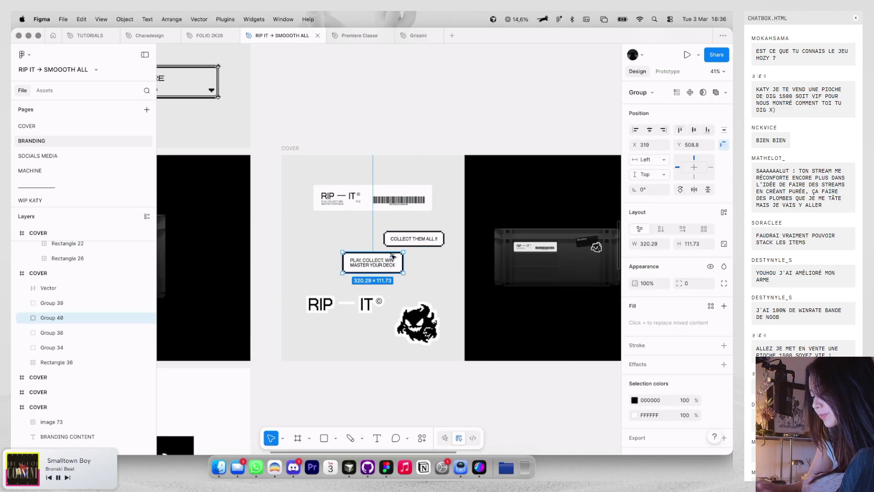
{"action": "left_click", "coordinate": [413, 238], "text": "shift"}
{"action": "left_click_drag", "start_coordinate": [413, 238], "coordinate": [410, 232]}
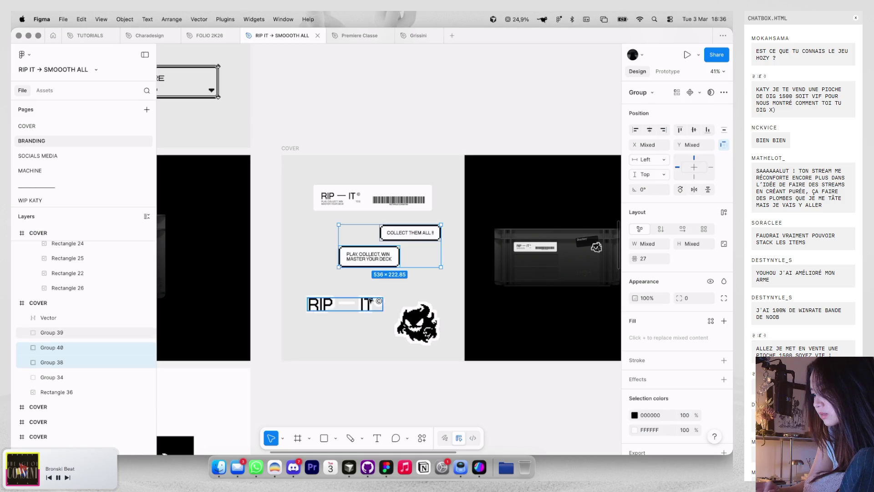
Move the RIP — IT wordmark up slightly under the bubbles and clear the selection
{"action": "left_click_drag", "start_coordinate": [370, 301], "coordinate": [367, 299]}
{"action": "left_click", "coordinate": [414, 322]}
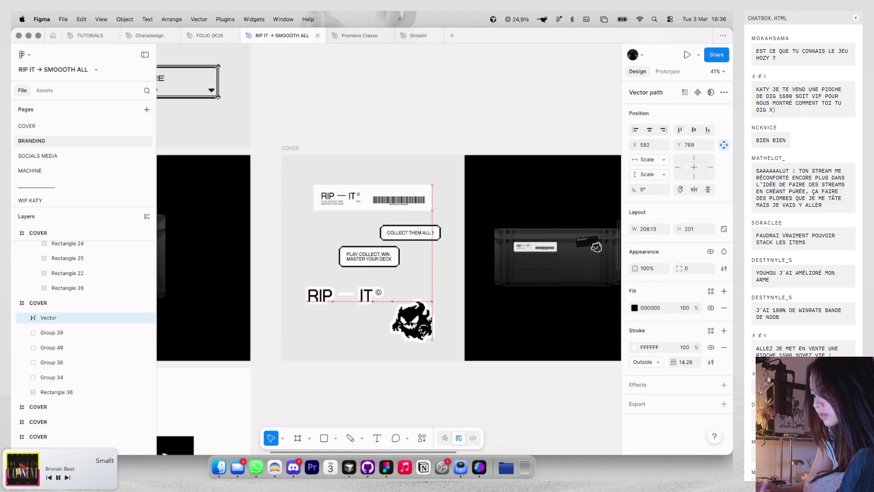
{"action": "left_click", "coordinate": [419, 283]}
{"action": "scroll", "coordinate": [419, 282], "scroll_direction": "down", "scroll_amount": 5}
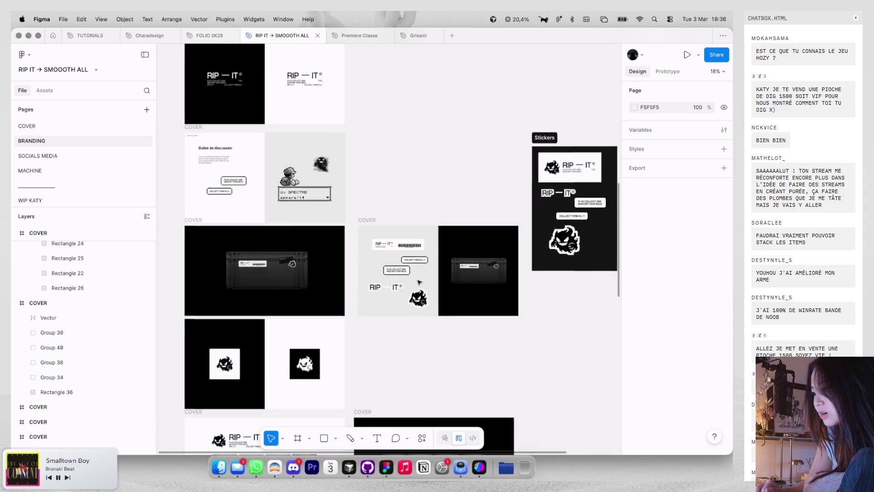
{"action": "scroll", "coordinate": [409, 274], "scroll_direction": "down", "scroll_amount": 5}
{"action": "scroll", "coordinate": [342, 218], "scroll_direction": "down", "scroll_amount": 5}
{"action": "scroll", "coordinate": [307, 178], "scroll_direction": "down", "scroll_amount": 3}
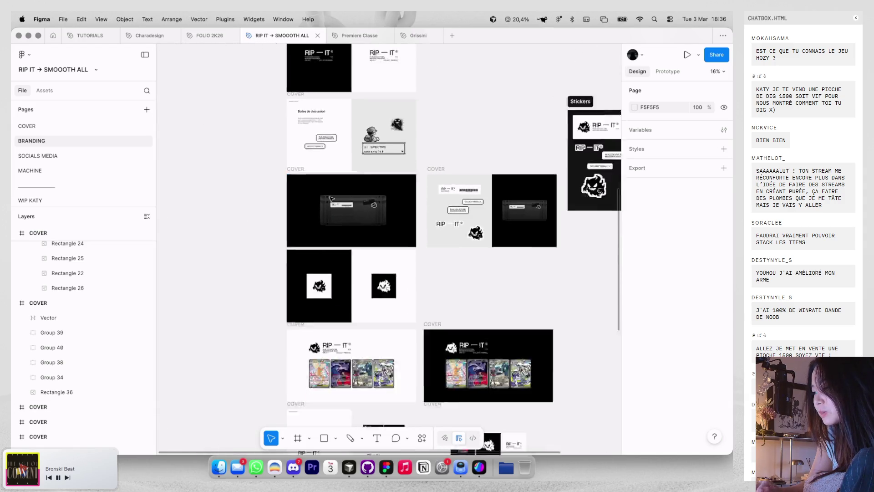
{"action": "scroll", "coordinate": [329, 199], "scroll_direction": "down", "scroll_amount": 5}
{"action": "scroll", "coordinate": [349, 218], "scroll_direction": "down", "scroll_amount": 5}
{"action": "scroll", "coordinate": [367, 236], "scroll_direction": "down", "scroll_amount": 3}
{"action": "scroll", "coordinate": [367, 236], "scroll_direction": "down", "scroll_amount": 3}
Gather the COVER frames and move the small top cover frame into the COVER column
{"action": "mouse_move", "coordinate": [478, 334]}
{"action": "left_mouse_down"}
{"action": "mouse_move", "coordinate": [353, 138]}
{"action": "mouse_move", "coordinate": [353, 169]}
{"action": "left_mouse_up"}
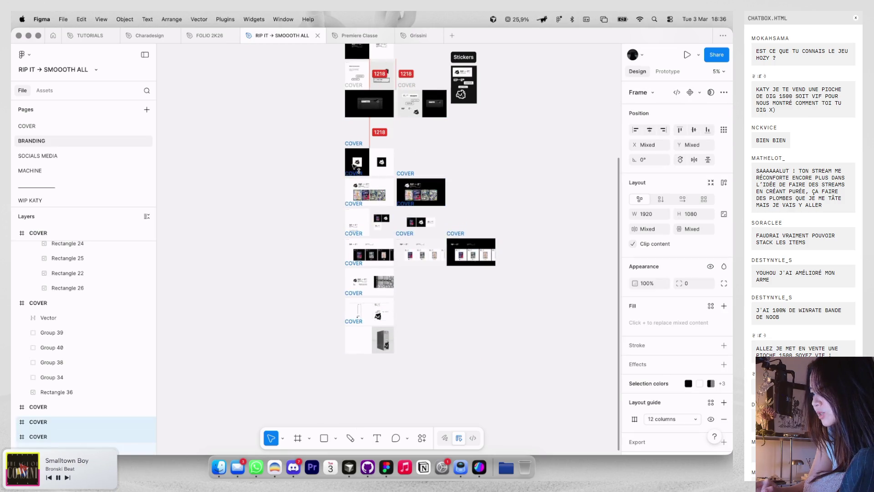
{"action": "scroll", "coordinate": [382, 121], "scroll_direction": "up", "scroll_amount": 3}
{"action": "scroll", "coordinate": [419, 70], "scroll_direction": "down", "scroll_amount": 3}
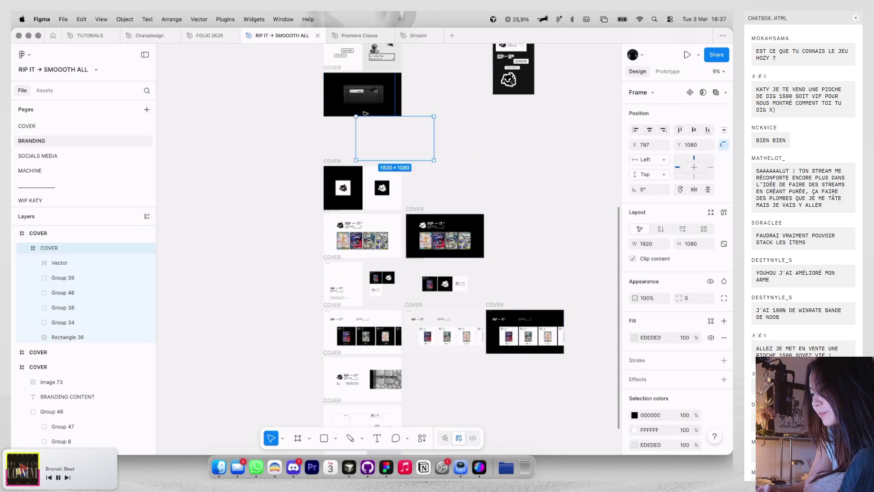
{"action": "scroll", "coordinate": [437, 124], "scroll_direction": "up", "scroll_amount": 5}
{"action": "scroll", "coordinate": [450, 143], "scroll_direction": "down", "scroll_amount": 5}
{"action": "scroll", "coordinate": [360, 187], "scroll_direction": "up", "scroll_amount": 2}
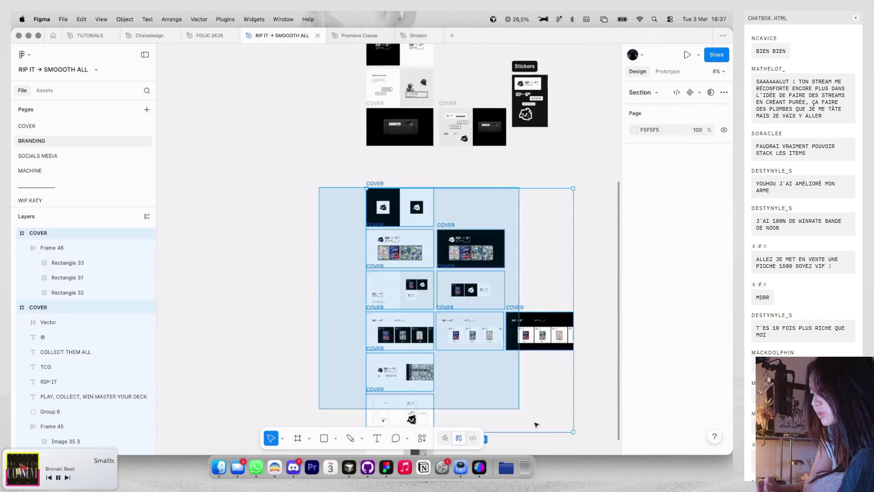
{"action": "scroll", "coordinate": [537, 419], "scroll_direction": "down", "scroll_amount": 1}
{"action": "left_click", "coordinate": [481, 119], "text": "shift"}
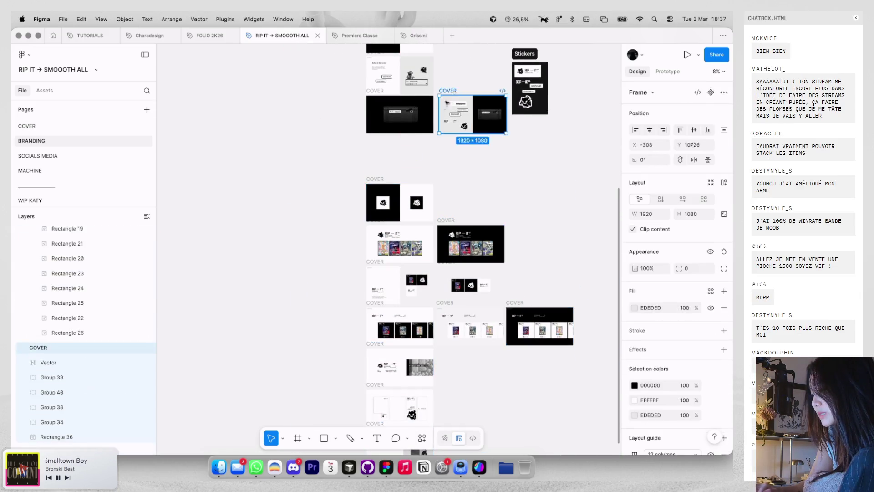
{"action": "left_click_drag", "start_coordinate": [482, 120], "coordinate": [417, 160]}
{"action": "scroll", "coordinate": [402, 178], "scroll_direction": "up", "scroll_amount": 3}
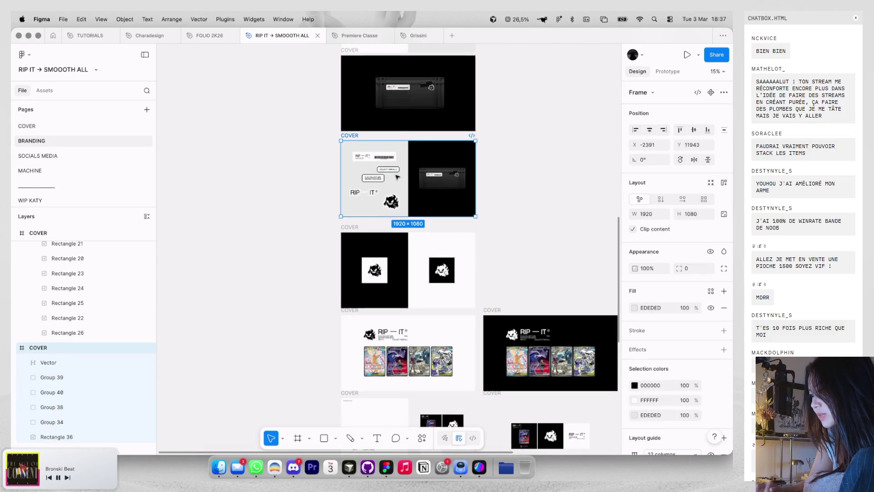
{"action": "scroll", "coordinate": [401, 177], "scroll_direction": "down", "scroll_amount": 5}
{"action": "scroll", "coordinate": [398, 175], "scroll_direction": "down", "scroll_amount": 3}
{"action": "left_click", "coordinate": [374, 275]}
{"action": "scroll", "coordinate": [374, 274], "scroll_direction": "down", "scroll_amount": 2}
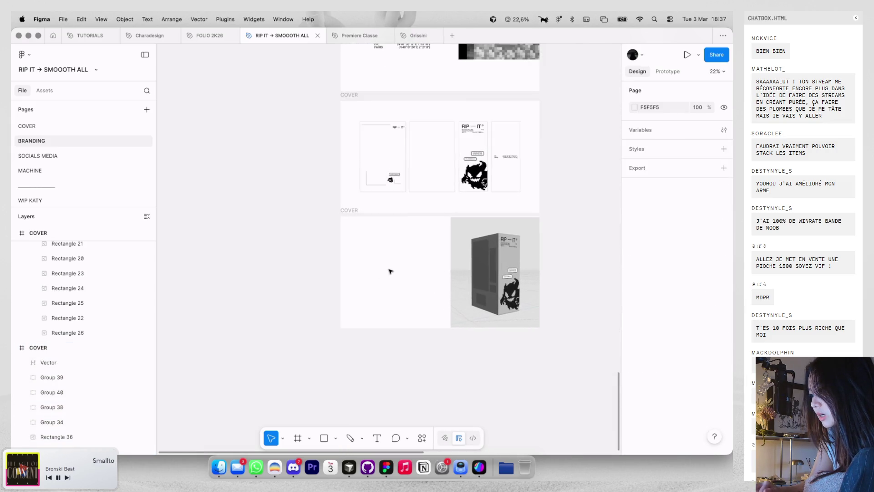
Switch pages and select the holographic sticker reference photo plus another reference photo
{"action": "left_click", "coordinate": [98, 157]}
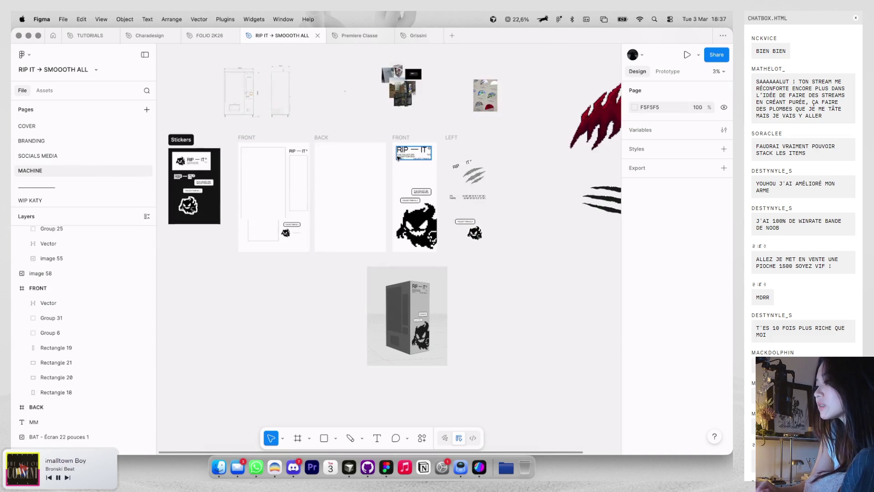
{"action": "scroll", "coordinate": [450, 171], "scroll_direction": "down", "scroll_amount": 3}
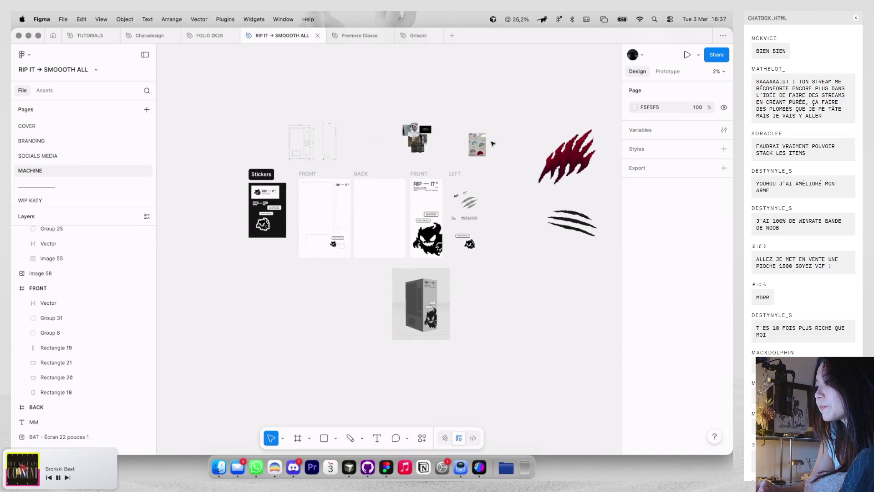
{"action": "left_click", "coordinate": [476, 145]}
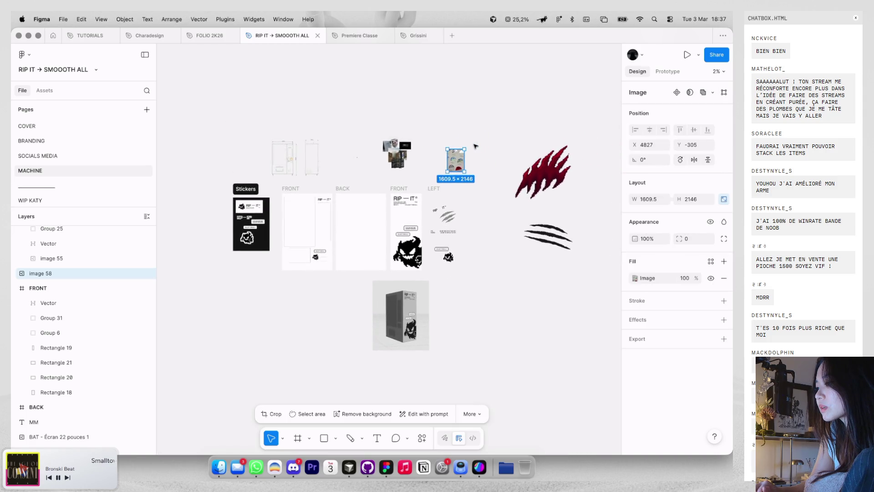
{"action": "scroll", "coordinate": [476, 145], "scroll_direction": "up", "scroll_amount": 5}
{"action": "scroll", "coordinate": [476, 145], "scroll_direction": "right", "scroll_amount": 3}
{"action": "scroll", "coordinate": [474, 140], "scroll_direction": "left", "scroll_amount": 3}
{"action": "scroll", "coordinate": [388, 205], "scroll_direction": "up", "scroll_amount": 6}
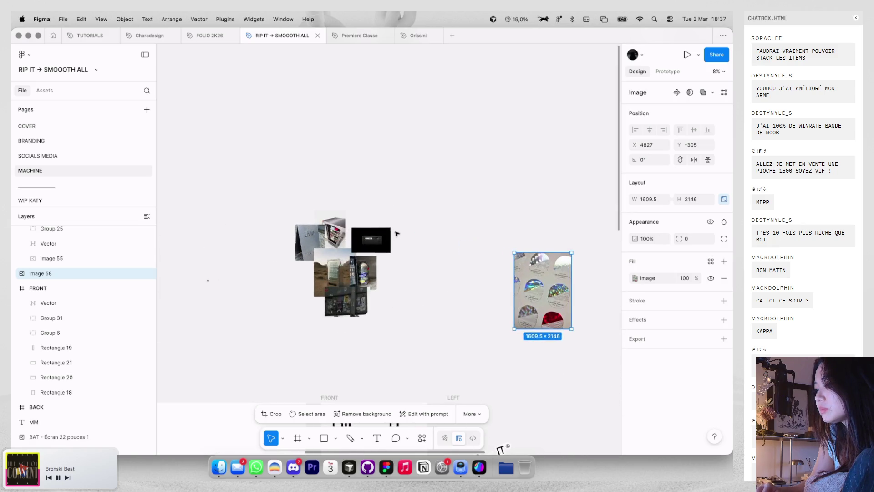
{"action": "scroll", "coordinate": [303, 285], "scroll_direction": "up", "scroll_amount": 4}
{"action": "left_click", "coordinate": [318, 194], "text": "shift"}
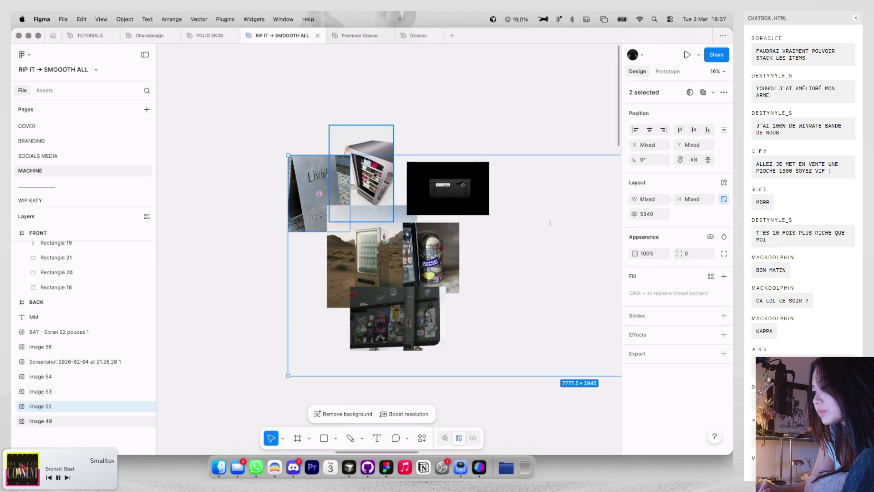
Copy the three reference photos and paste them onto the BRANDING page
{"action": "left_click", "coordinate": [386, 169], "text": "shift"}
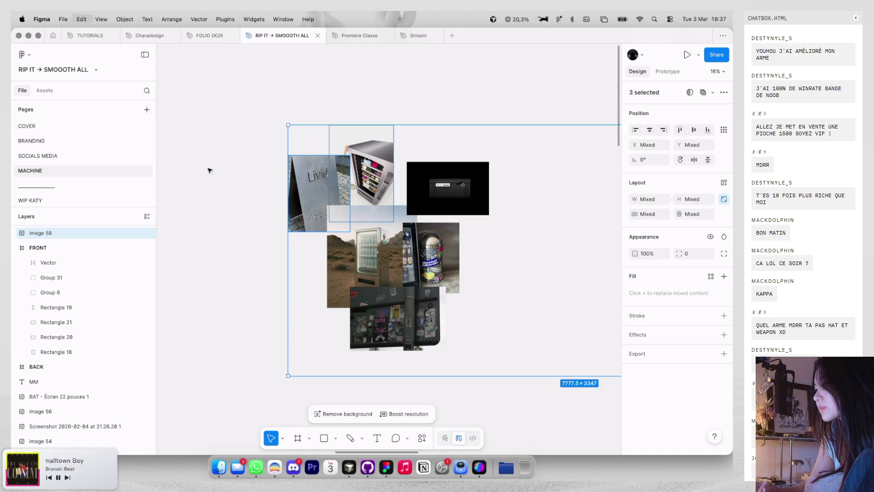
{"action": "mouse_move", "coordinate": [83, 273]}
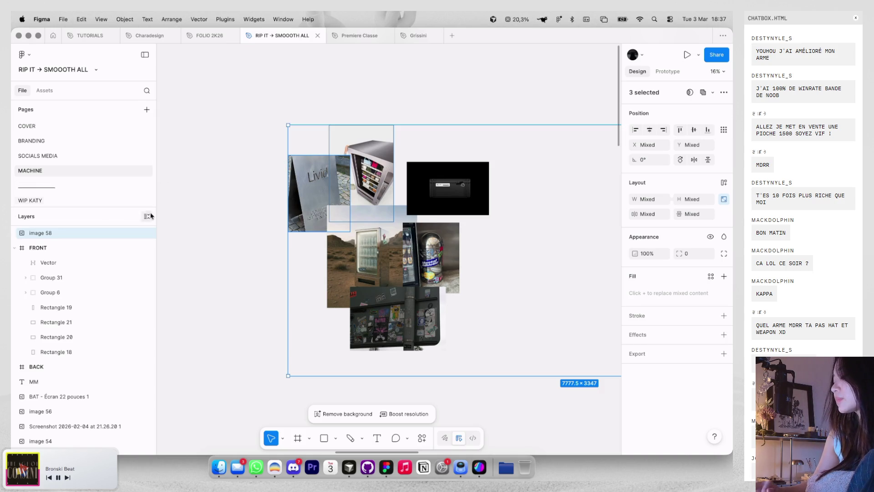
{"action": "left_click", "coordinate": [86, 202]}
{"action": "scroll", "coordinate": [299, 242], "scroll_direction": "down", "scroll_amount": 2, "text": "ctrl"}
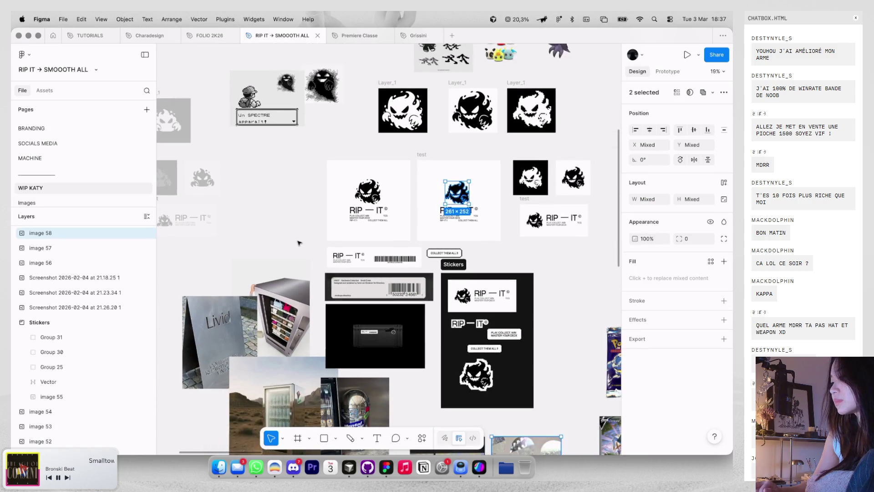
{"action": "scroll", "coordinate": [298, 242], "scroll_direction": "down", "scroll_amount": 2}
{"action": "left_click", "coordinate": [85, 136]}
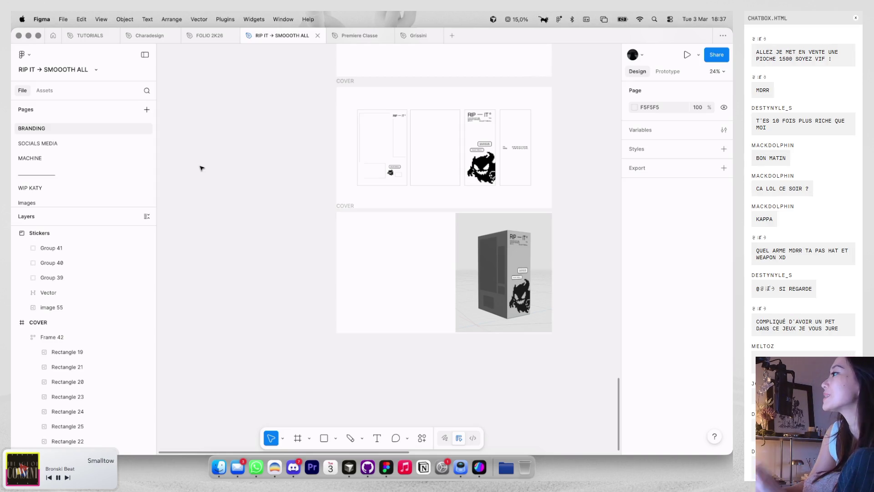
{"action": "key", "text": "super+v"}
{"action": "scroll", "coordinate": [387, 210], "scroll_direction": "down", "scroll_amount": 3}
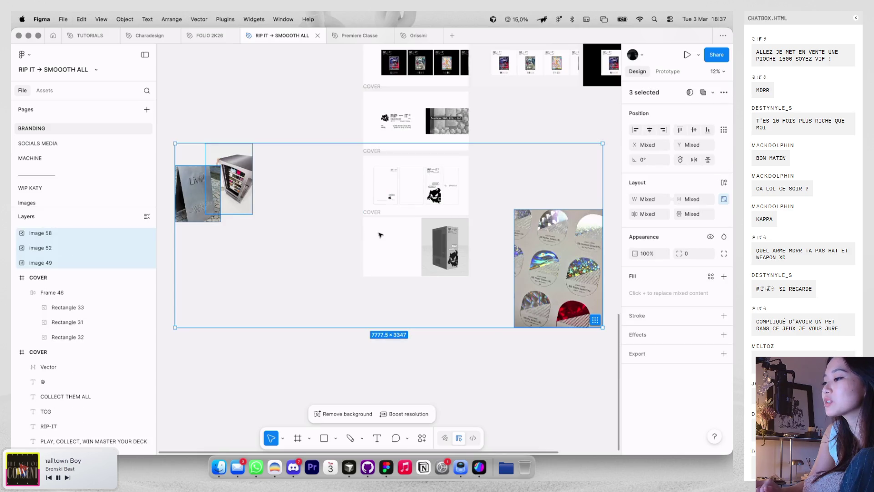
{"action": "scroll", "coordinate": [371, 222], "scroll_direction": "down", "scroll_amount": 2}
Move the holographic sticker photo left, off the cover frames
{"action": "left_click", "coordinate": [511, 254]}
{"action": "left_click_drag", "start_coordinate": [511, 254], "coordinate": [343, 254]}
{"action": "scroll", "coordinate": [343, 254], "scroll_direction": "up", "scroll_amount": 2}
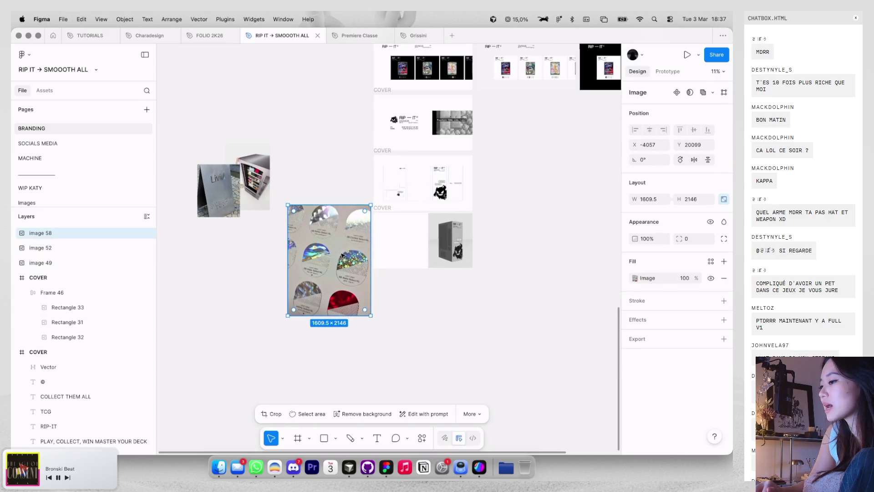
Move the vending-machine photo onto the cover frame and shrink it
{"action": "left_click", "coordinate": [247, 179]}
{"action": "mouse_move", "coordinate": [247, 179]}
{"action": "left_mouse_down"}
{"action": "mouse_move", "coordinate": [391, 206]}
{"action": "mouse_move", "coordinate": [442, 207]}
{"action": "left_mouse_up"}
{"action": "scroll", "coordinate": [419, 172], "scroll_direction": "up", "scroll_amount": 3}
{"action": "scroll", "coordinate": [393, 206], "scroll_direction": "up", "scroll_amount": 2}
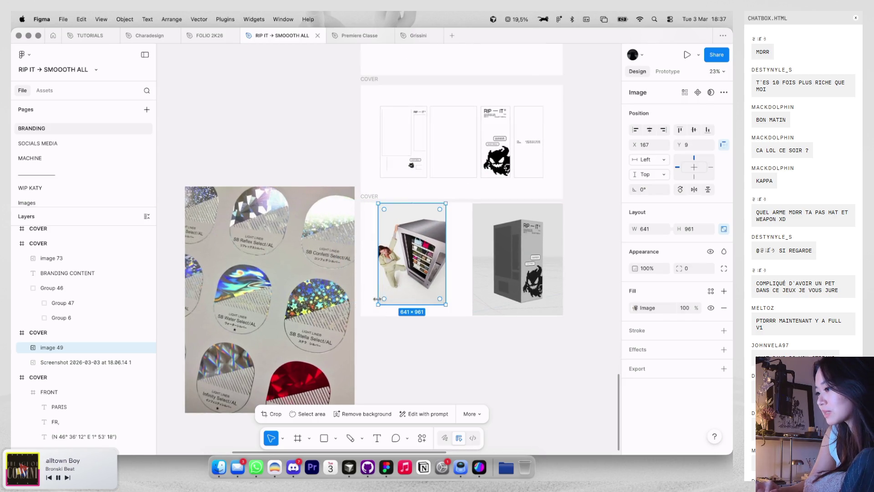
{"action": "left_click_drag", "start_coordinate": [375, 307], "coordinate": [386, 289]}
{"action": "scroll", "coordinate": [386, 290], "scroll_direction": "up", "scroll_amount": 3}
Crop the vending-machine photo's left side, bottom and top edges
{"action": "double_click", "coordinate": [417, 267]}
{"action": "scroll", "coordinate": [417, 266], "scroll_direction": "up", "scroll_amount": 2}
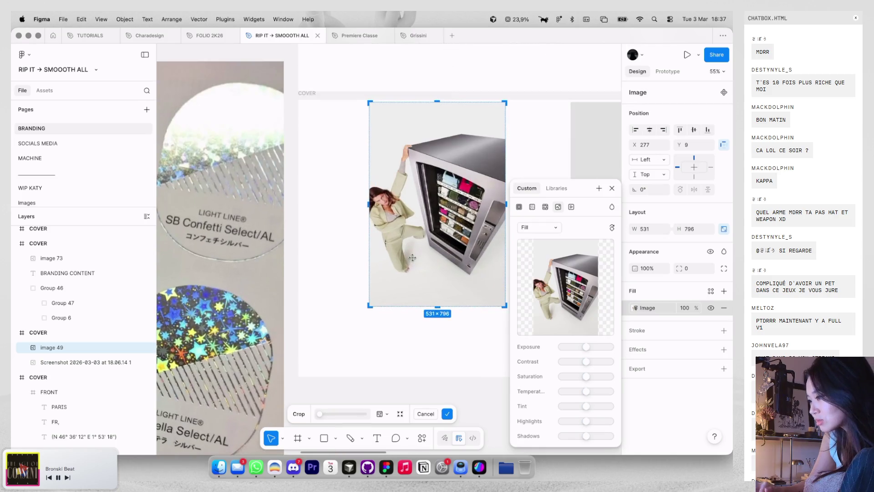
{"action": "left_click_drag", "start_coordinate": [368, 203], "coordinate": [409, 203]}
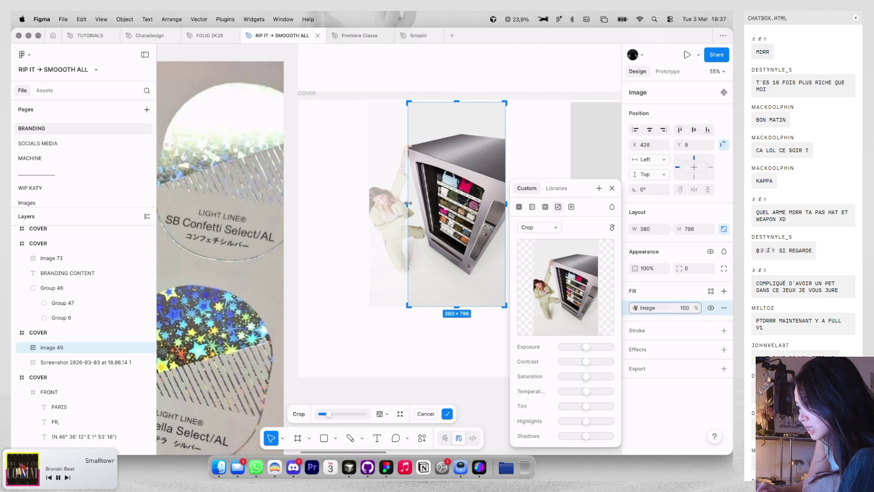
{"action": "mouse_move", "coordinate": [459, 306]}
{"action": "left_mouse_down"}
{"action": "mouse_move", "coordinate": [466, 275]}
{"action": "mouse_move", "coordinate": [464, 285]}
{"action": "left_mouse_up"}
{"action": "left_click_drag", "start_coordinate": [458, 101], "coordinate": [457, 117]}
{"action": "key", "text": "Return"}
{"action": "left_click", "coordinate": [539, 117]}
{"action": "scroll", "coordinate": [539, 117], "scroll_direction": "down", "scroll_amount": 3}
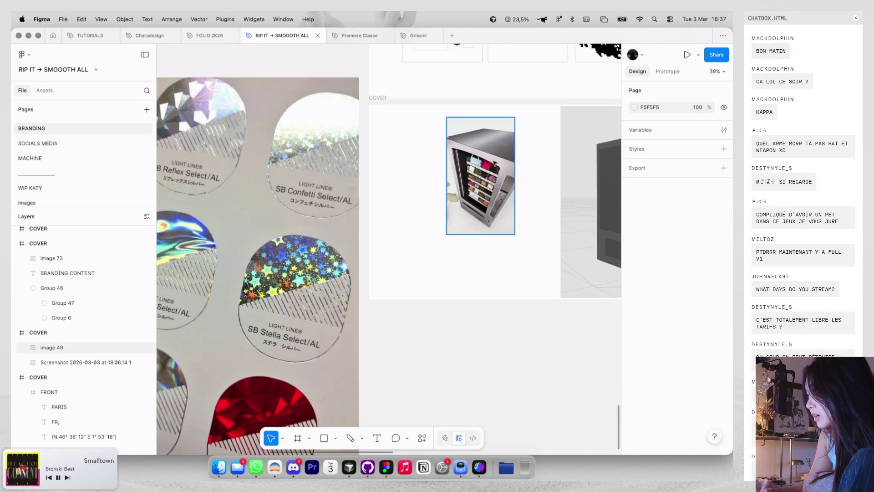
{"action": "scroll", "coordinate": [502, 198], "scroll_direction": "down", "scroll_amount": 5}
Place the Livid sign photo on the cover at 350×432, overlapping the machine photo's lower left
{"action": "left_click", "coordinate": [283, 132]}
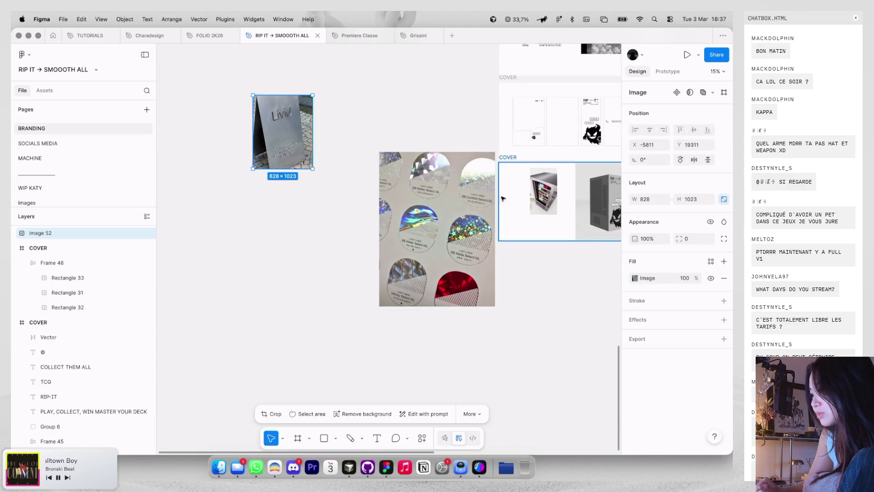
{"action": "key", "text": "Delete"}
{"action": "scroll", "coordinate": [506, 184], "scroll_direction": "up", "scroll_amount": 3}
{"action": "scroll", "coordinate": [506, 184], "scroll_direction": "up", "scroll_amount": 2}
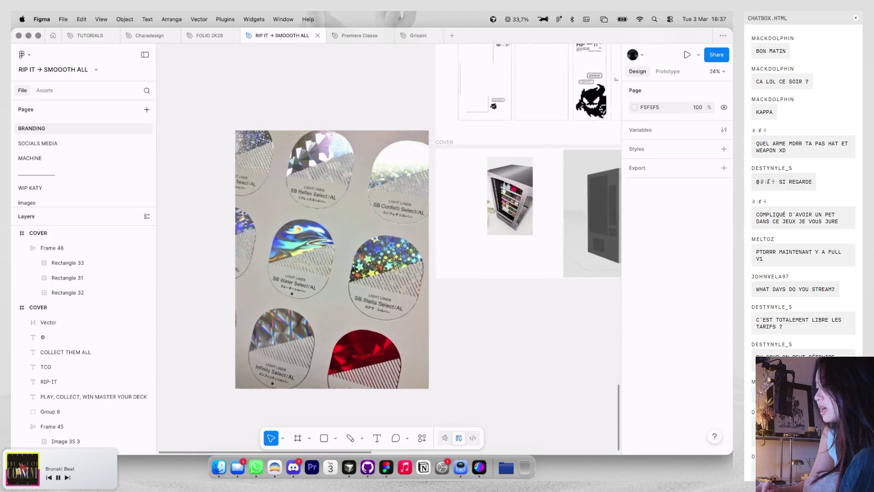
{"action": "key", "text": "ctrl+z"}
{"action": "scroll", "coordinate": [440, 146], "scroll_direction": "up", "scroll_amount": 2}
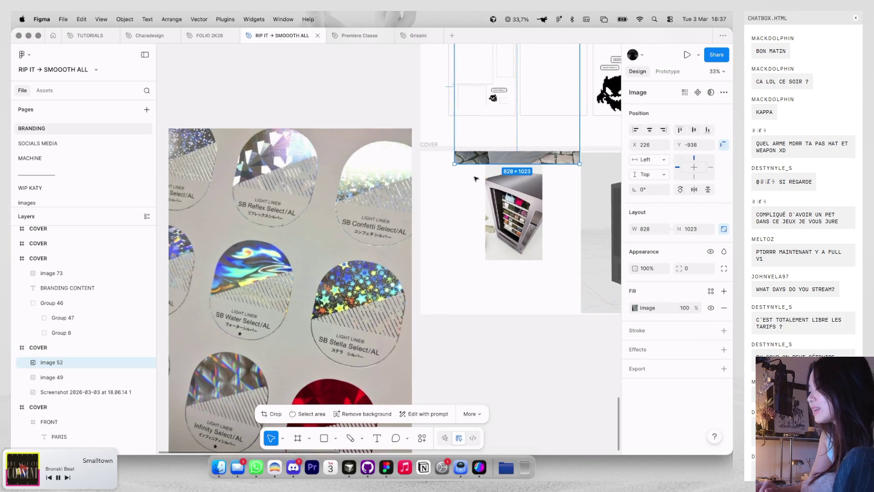
{"action": "left_click_drag", "start_coordinate": [518, 137], "coordinate": [500, 253]}
{"action": "left_click_drag", "start_coordinate": [565, 126], "coordinate": [480, 235]}
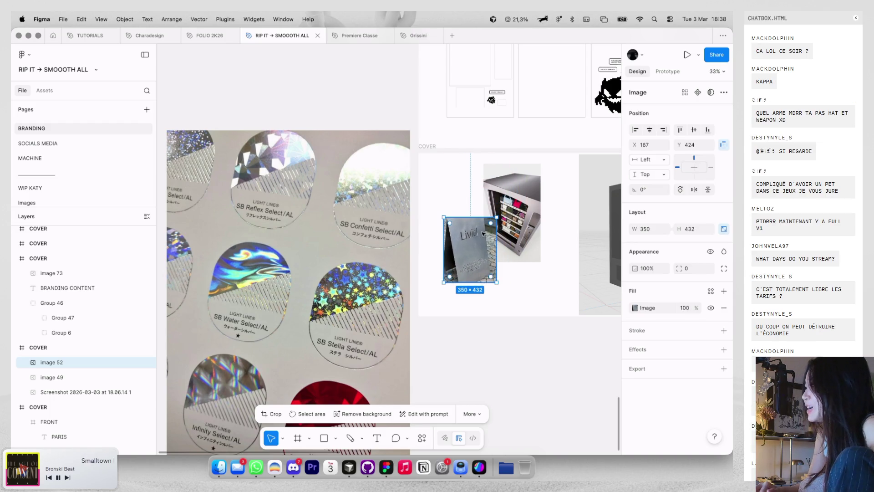
{"action": "scroll", "coordinate": [482, 232], "scroll_direction": "right", "scroll_amount": 2}
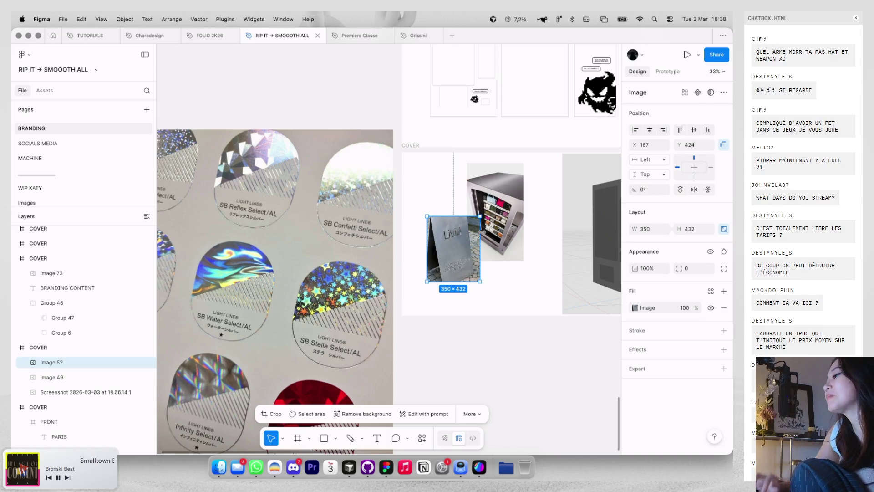
{"action": "left_click", "coordinate": [528, 295]}
{"action": "scroll", "coordinate": [528, 296], "scroll_direction": "down", "scroll_amount": 2}
{"action": "scroll", "coordinate": [527, 296], "scroll_direction": "right", "scroll_amount": 2}
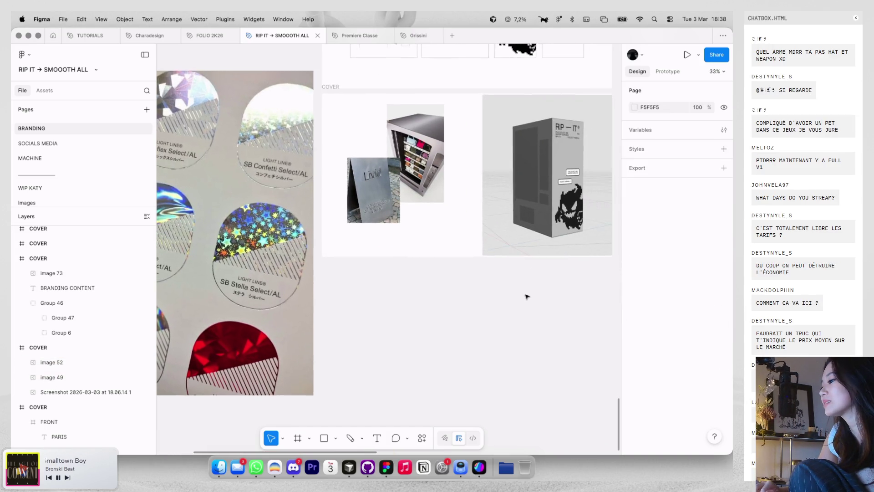
Shrink the vending-machine and Livid photos together and nudge them down-right
{"action": "left_click", "coordinate": [435, 180]}
{"action": "left_click", "coordinate": [363, 191], "text": "shift"}
{"action": "left_click_drag", "start_coordinate": [364, 191], "coordinate": [367, 200]}
{"action": "left_click_drag", "start_coordinate": [349, 232], "coordinate": [389, 206]}
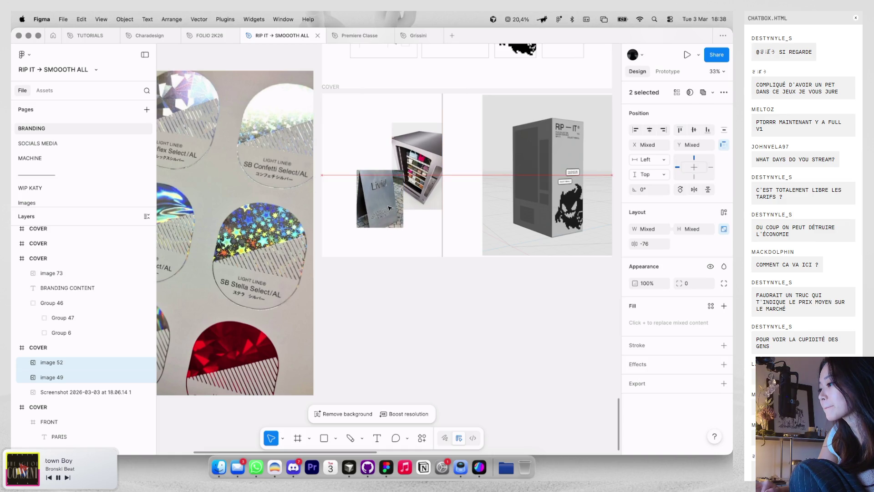
{"action": "left_click", "coordinate": [394, 259]}
{"action": "scroll", "coordinate": [521, 278], "scroll_direction": "down", "scroll_amount": 2}
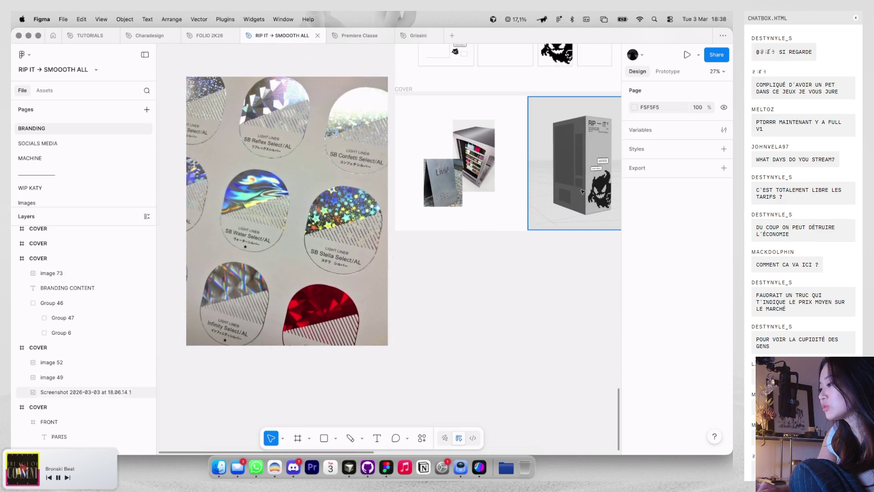
{"action": "scroll", "coordinate": [582, 191], "scroll_direction": "up", "scroll_amount": 5}
{"action": "scroll", "coordinate": [505, 220], "scroll_direction": "down", "scroll_amount": 5}
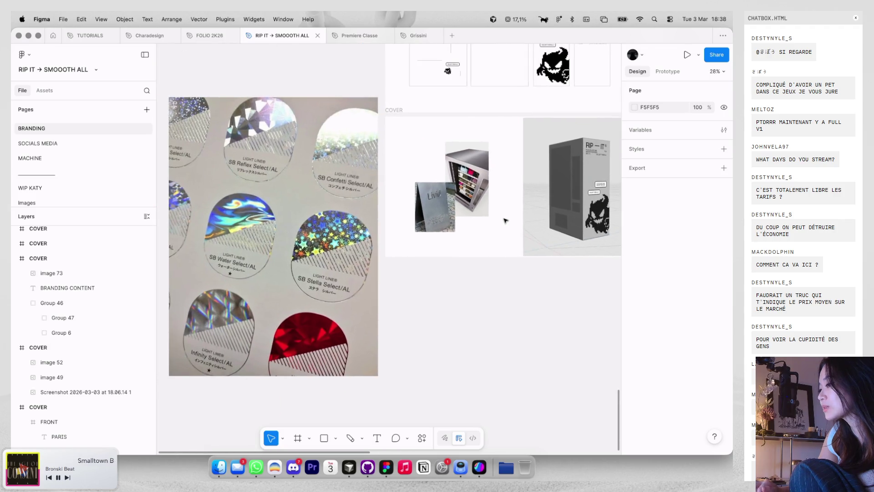
{"action": "scroll", "coordinate": [364, 204], "scroll_direction": "left", "scroll_amount": 2}
{"action": "scroll", "coordinate": [365, 204], "scroll_direction": "up", "scroll_amount": 1}
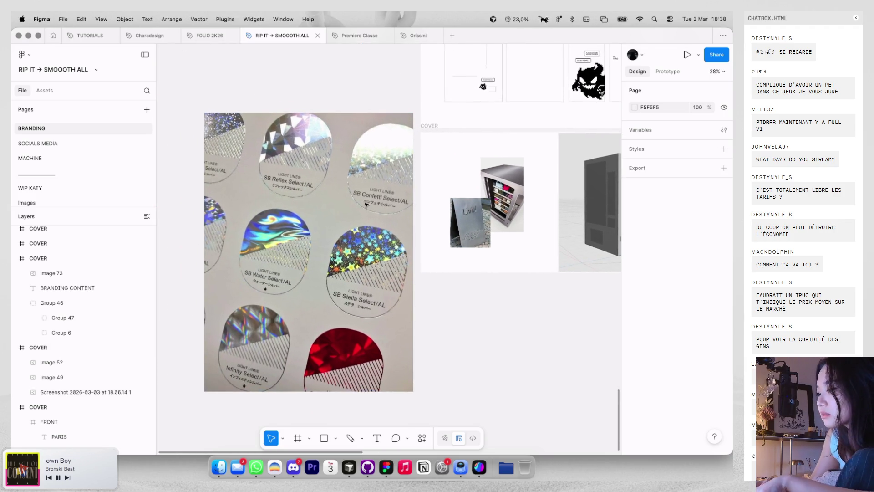
Replace the large sticker-sheet photo with a screenshot close-up of the top stickers on the cover
{"action": "left_click_drag", "start_coordinate": [260, 120], "coordinate": [410, 211]}
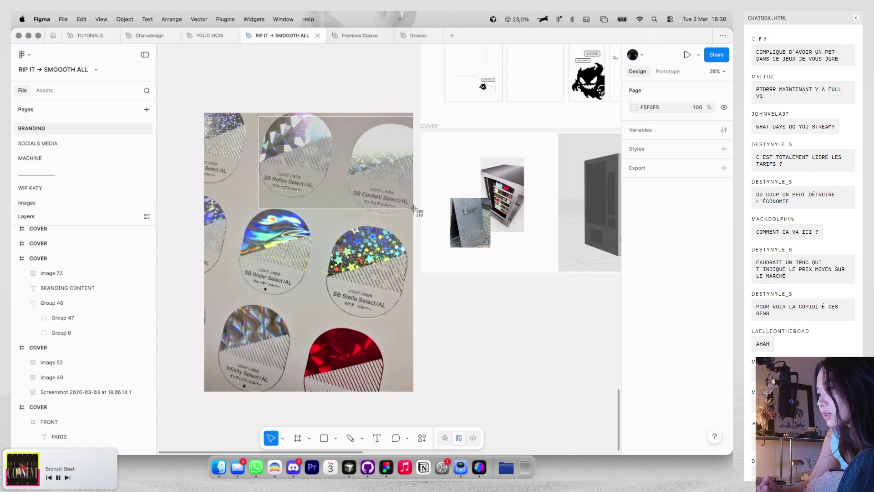
{"action": "key", "text": "Delete"}
{"action": "scroll", "coordinate": [402, 312], "scroll_direction": "right", "scroll_amount": 2}
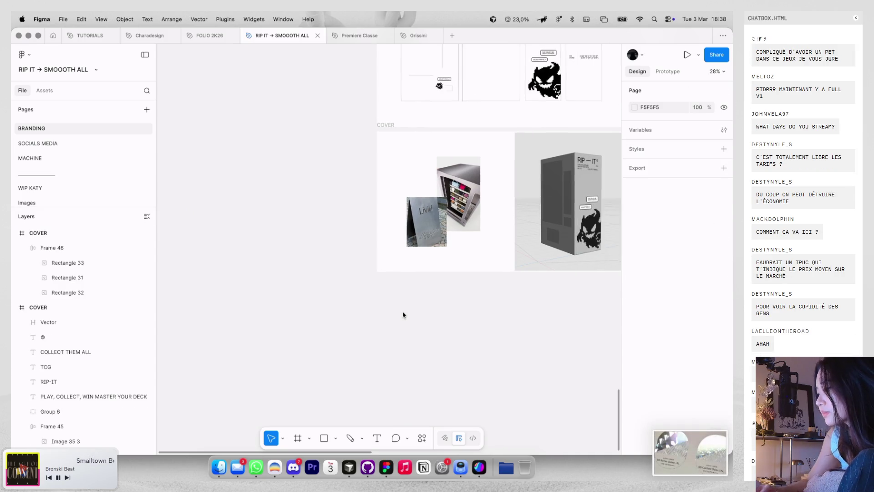
{"action": "scroll", "coordinate": [402, 312], "scroll_direction": "right", "scroll_amount": 2}
{"action": "left_click_drag", "start_coordinate": [690, 452], "coordinate": [438, 232]}
{"action": "key", "text": "shift+equal"}
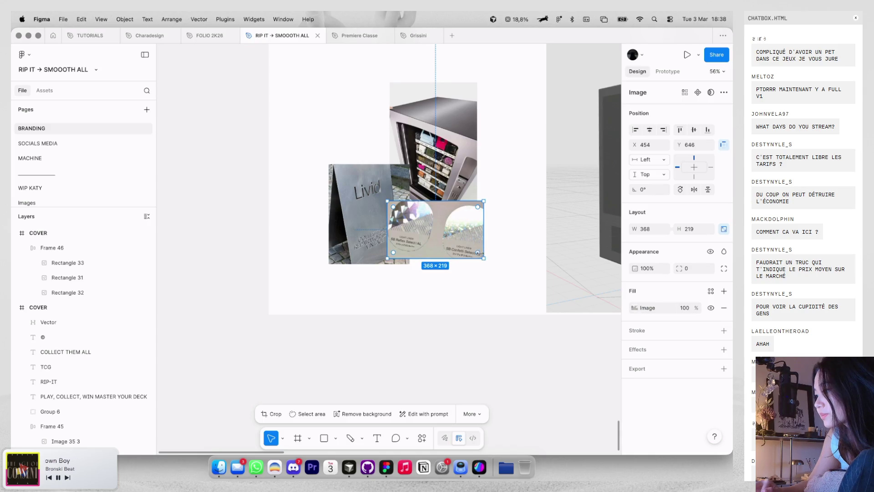
{"action": "left_click", "coordinate": [636, 308]}
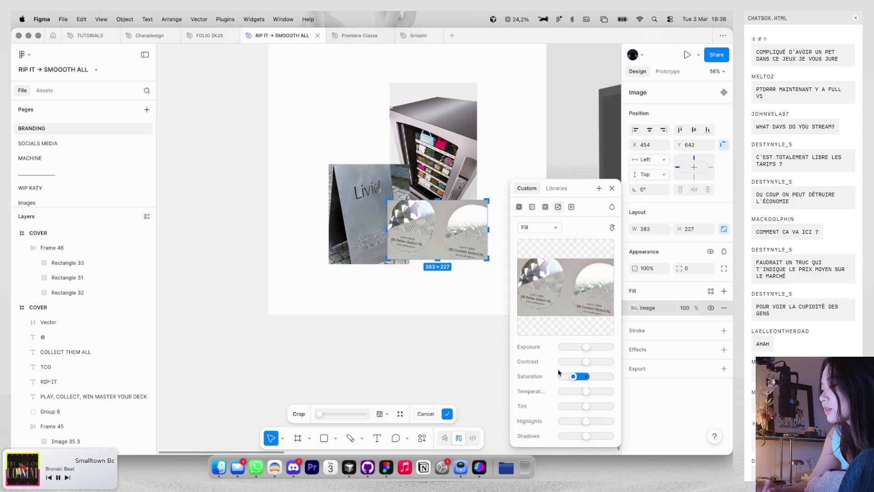
{"action": "left_click", "coordinate": [501, 358]}
{"action": "scroll", "coordinate": [501, 357], "scroll_direction": "down", "scroll_amount": 3}
Shrink the sticker close-up, shift the machine photo left and nudge all three photos up-left
{"action": "left_click", "coordinate": [363, 208]}
{"action": "scroll", "coordinate": [363, 210], "scroll_direction": "down", "scroll_amount": 1}
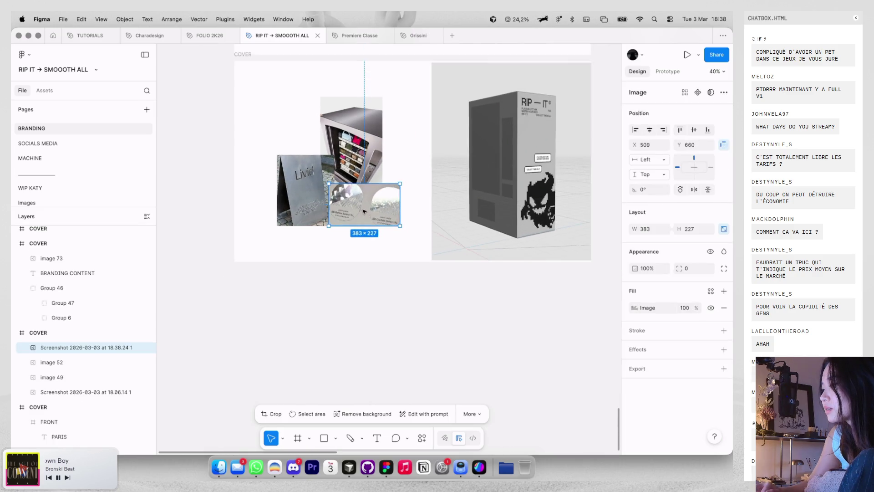
{"action": "left_click_drag", "start_coordinate": [399, 225], "coordinate": [385, 205]}
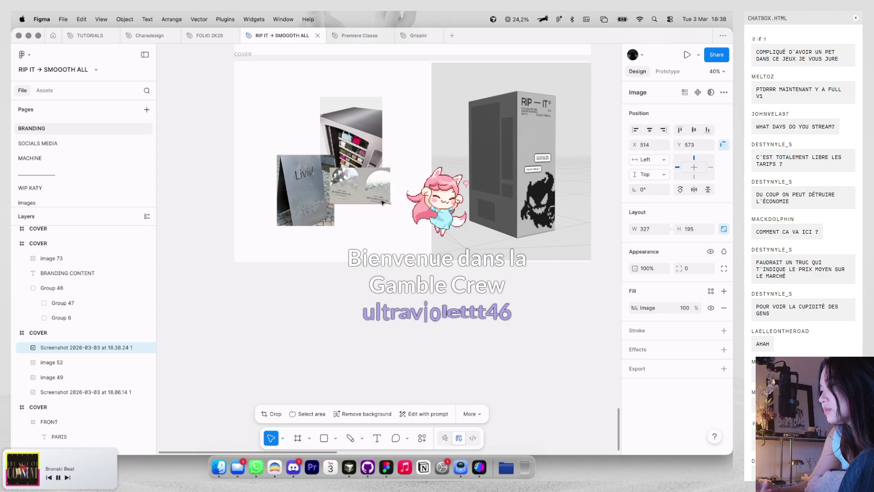
{"action": "left_click_drag", "start_coordinate": [352, 137], "coordinate": [340, 137]}
{"action": "left_click", "coordinate": [367, 236]}
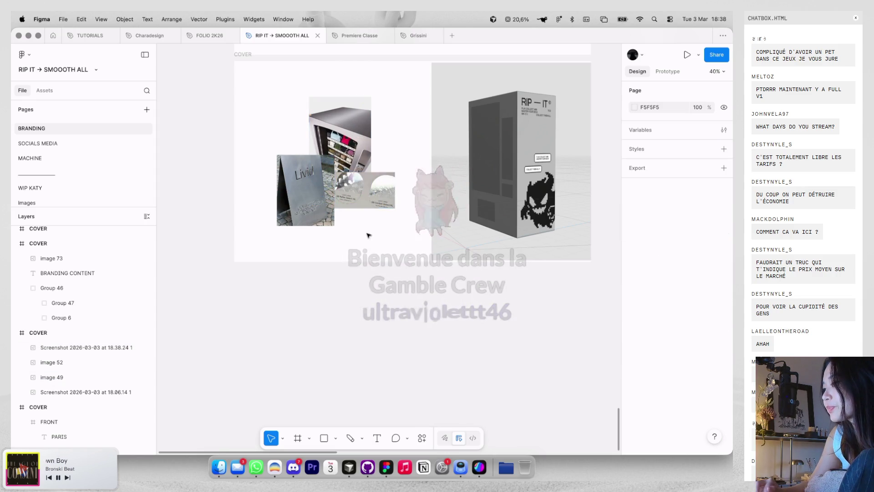
{"action": "left_click_drag", "start_coordinate": [368, 236], "coordinate": [307, 96]}
{"action": "left_click_drag", "start_coordinate": [306, 170], "coordinate": [304, 167]}
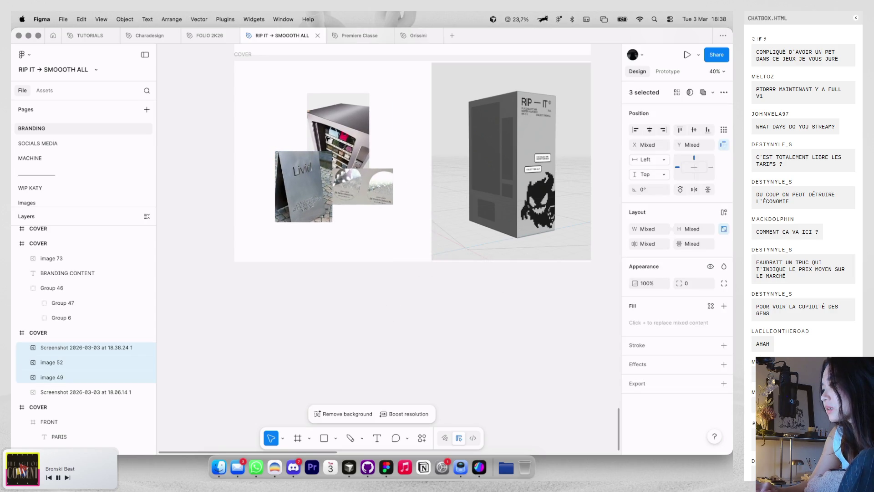
Move the three-photo collage slightly down on the cover
{"action": "left_click", "coordinate": [342, 255]}
{"action": "scroll", "coordinate": [342, 256], "scroll_direction": "down", "scroll_amount": 2}
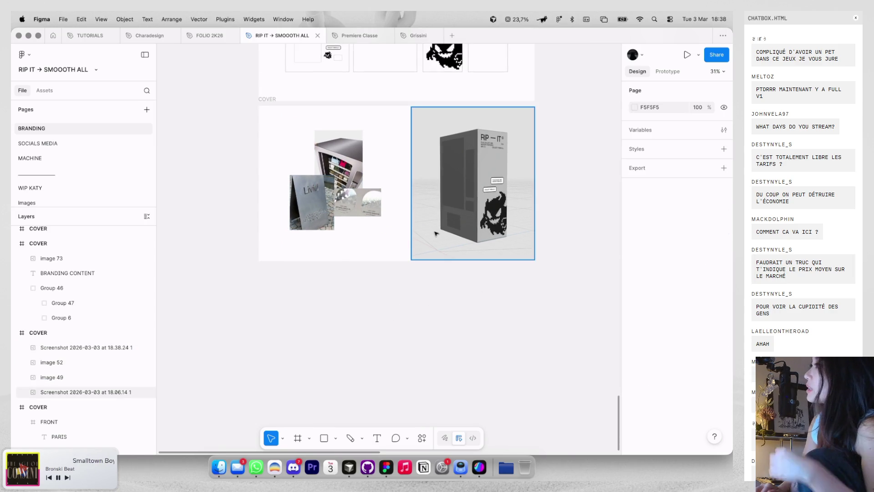
{"action": "scroll", "coordinate": [435, 234], "scroll_direction": "up", "scroll_amount": 3}
{"action": "left_click_drag", "start_coordinate": [331, 308], "coordinate": [294, 207]}
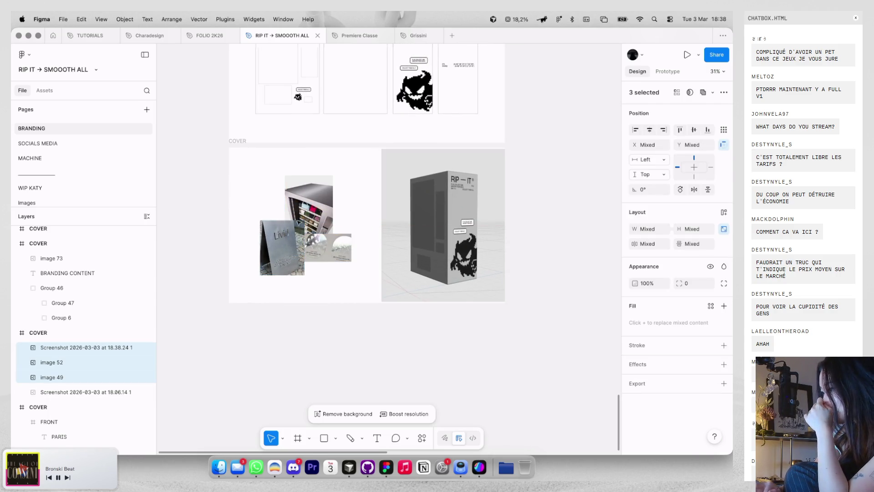
{"action": "left_click", "coordinate": [313, 312]}
{"action": "scroll", "coordinate": [313, 312], "scroll_direction": "up", "scroll_amount": 3}
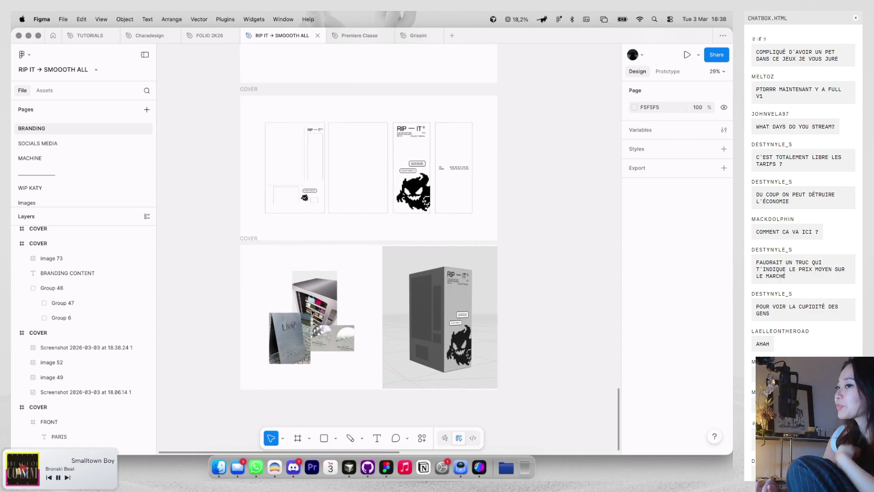
{"action": "scroll", "coordinate": [401, 234], "scroll_direction": "up", "scroll_amount": 3}
{"action": "scroll", "coordinate": [401, 234], "scroll_direction": "up", "scroll_amount": 3}
{"action": "scroll", "coordinate": [400, 234], "scroll_direction": "up", "scroll_amount": 3}
{"action": "scroll", "coordinate": [401, 235], "scroll_direction": "down", "scroll_amount": 2}
{"action": "scroll", "coordinate": [400, 235], "scroll_direction": "down", "scroll_amount": 3}
{"action": "scroll", "coordinate": [400, 234], "scroll_direction": "down", "scroll_amount": 3}
{"action": "scroll", "coordinate": [401, 235], "scroll_direction": "down", "scroll_amount": 3}
{"action": "scroll", "coordinate": [400, 235], "scroll_direction": "down", "scroll_amount": 2}
{"action": "scroll", "coordinate": [401, 235], "scroll_direction": "down", "scroll_amount": 5}
{"action": "scroll", "coordinate": [401, 234], "scroll_direction": "up", "scroll_amount": 3}
{"action": "scroll", "coordinate": [401, 234], "scroll_direction": "up", "scroll_amount": 3}
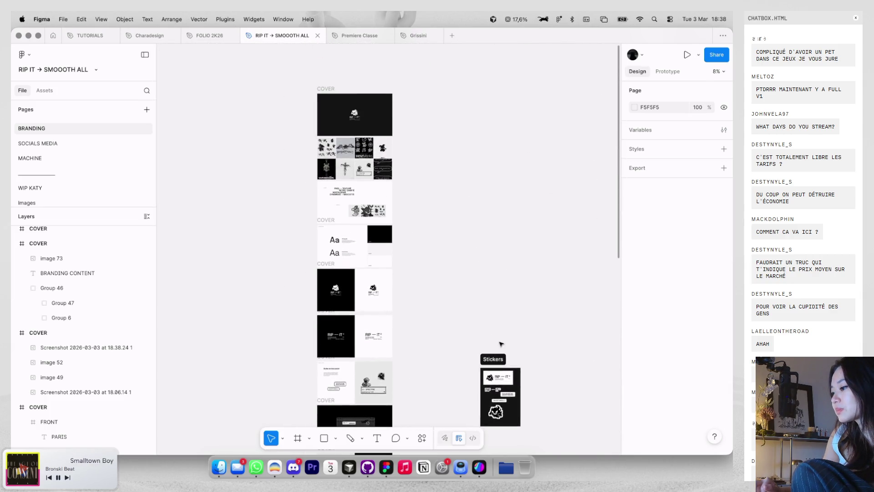
Delete the Stickers frame and switch to the browser showing V4 Game
{"action": "left_click", "coordinate": [494, 358]}
{"action": "key", "text": "Delete"}
{"action": "scroll", "coordinate": [365, 195], "scroll_direction": "up", "scroll_amount": 3}
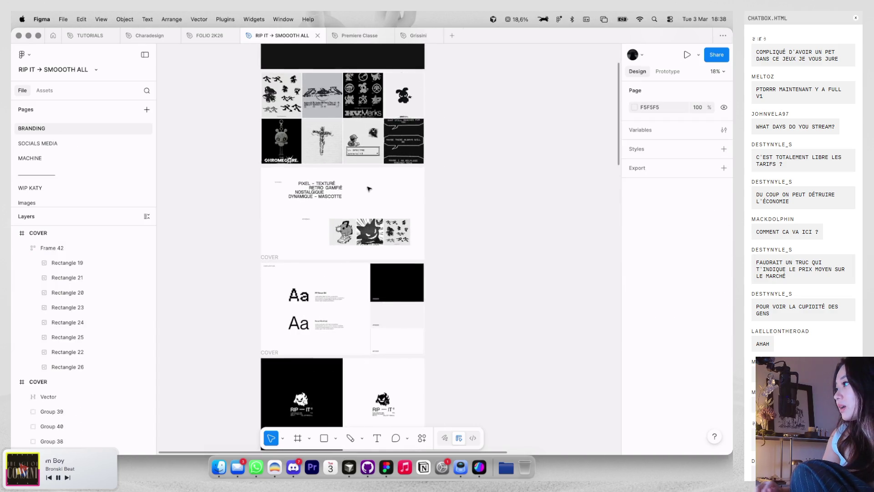
{"action": "key", "text": "super+Tab"}
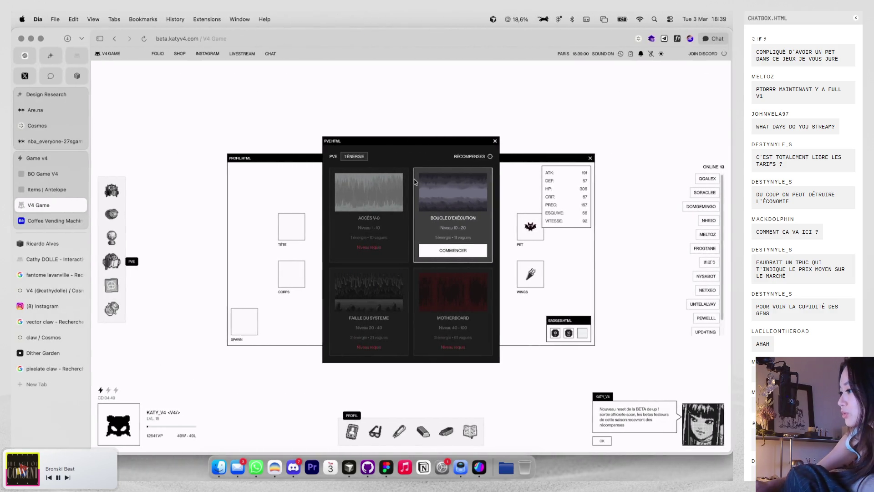
Play the Boucle d'exécution fight, attacking each round until the defeat popup is closed
{"action": "left_click", "coordinate": [453, 250]}
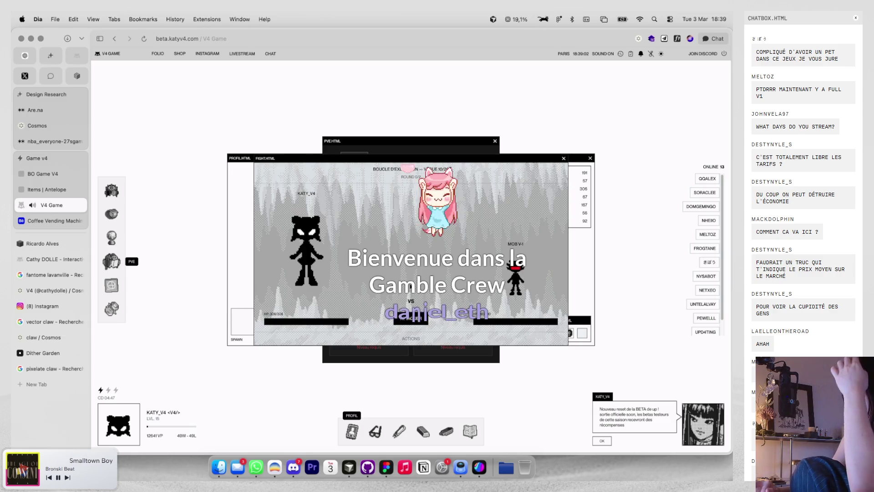
{"action": "left_click", "coordinate": [403, 320]}
{"action": "left_click", "coordinate": [378, 287]}
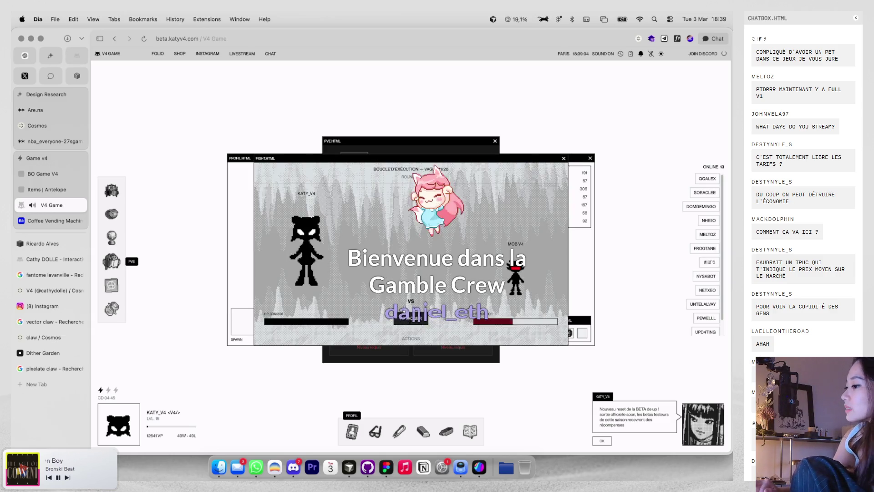
{"action": "left_click", "coordinate": [424, 323]}
{"action": "left_click", "coordinate": [389, 291]}
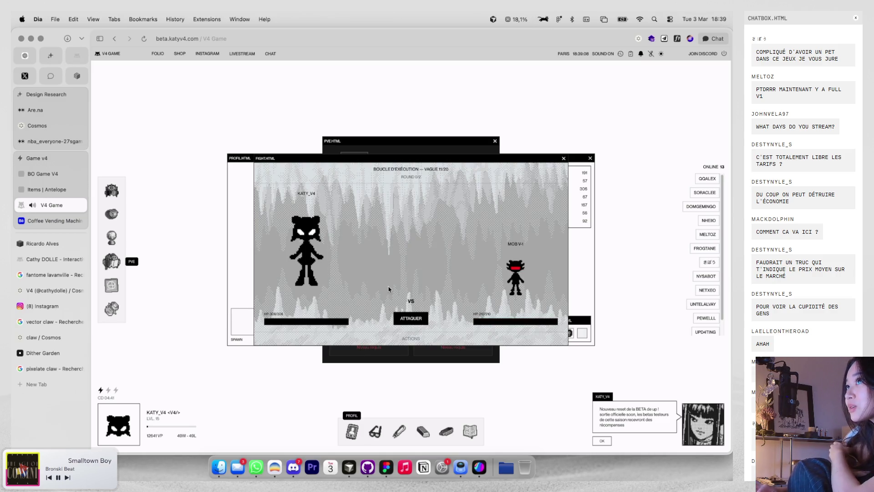
{"action": "left_click", "coordinate": [410, 319]}
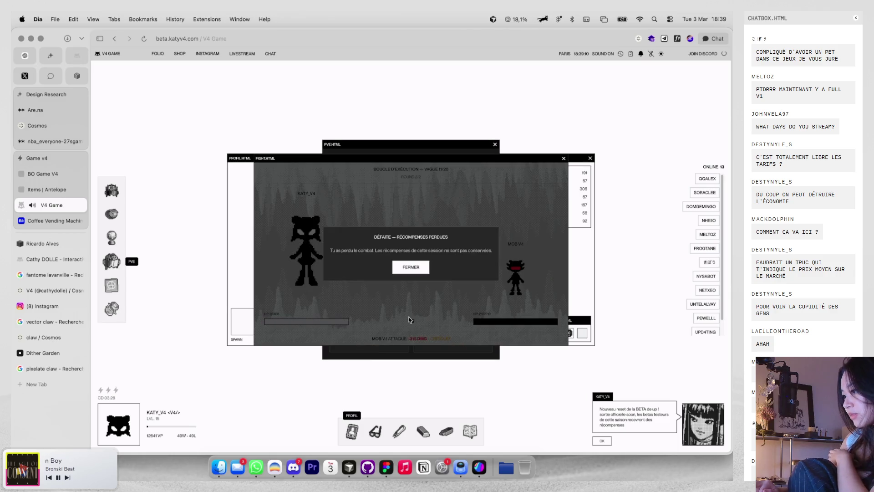
{"action": "left_click", "coordinate": [411, 266]}
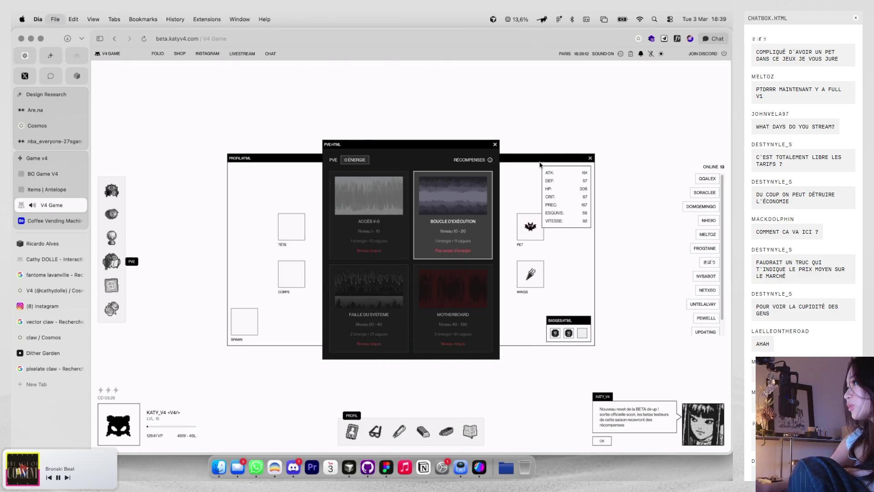
Open Awwwards in a new browser tab
{"action": "key", "text": "super+t"}
{"action": "type", "text": "aww"}
{"action": "key", "text": "Return"}
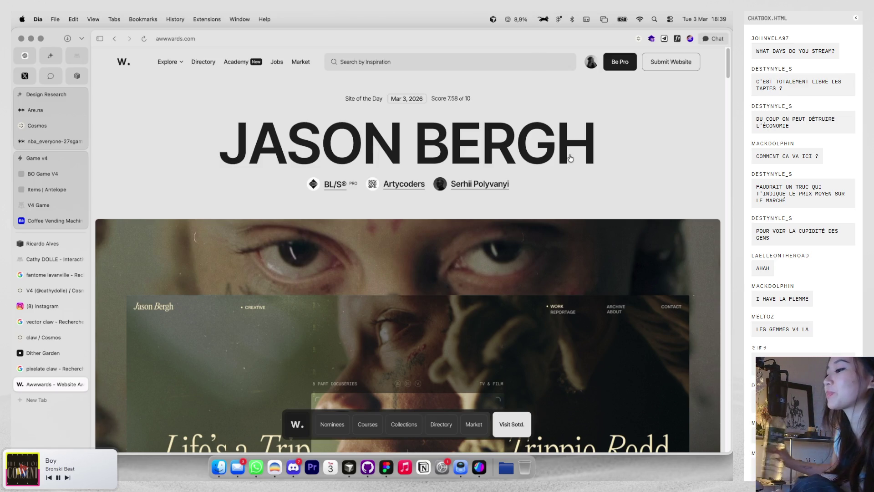
{"action": "scroll", "coordinate": [534, 167], "scroll_direction": "down", "scroll_amount": 5}
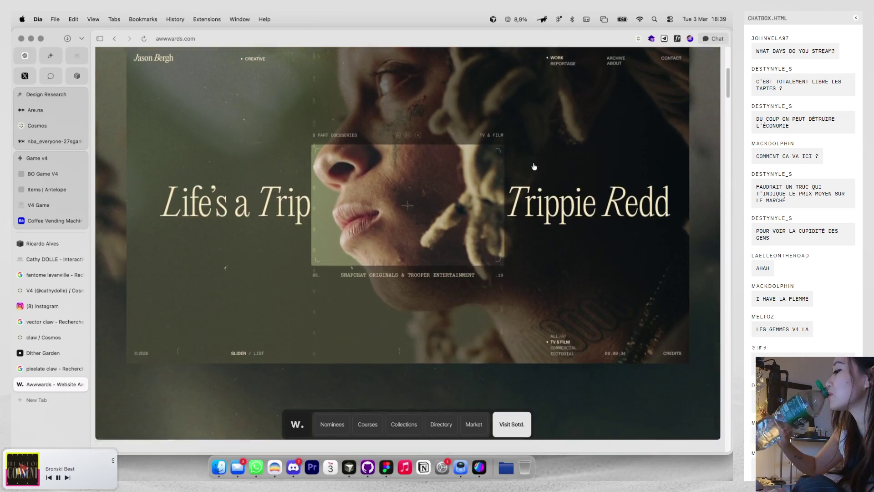
Visit Jason Bergh's Site of the Day, jasonbergh.com, in a new tab
{"action": "left_click", "coordinate": [506, 424]}
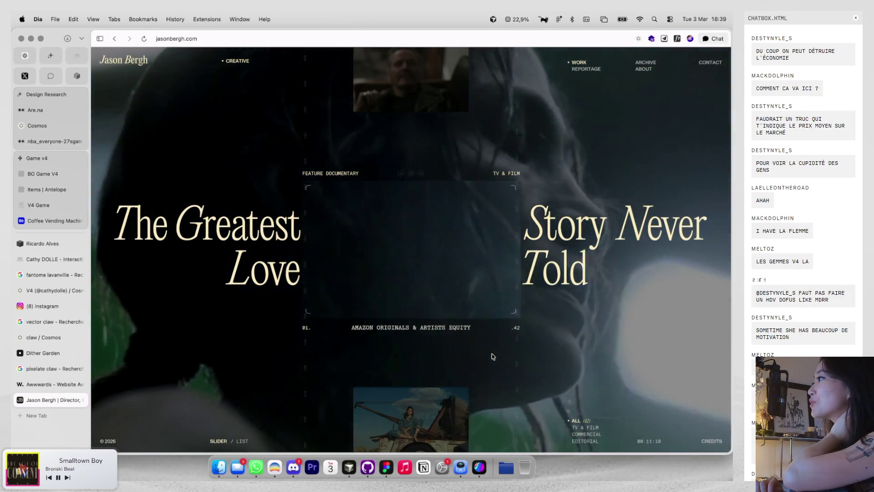
{"action": "scroll", "coordinate": [489, 340], "scroll_direction": "down", "scroll_amount": 2}
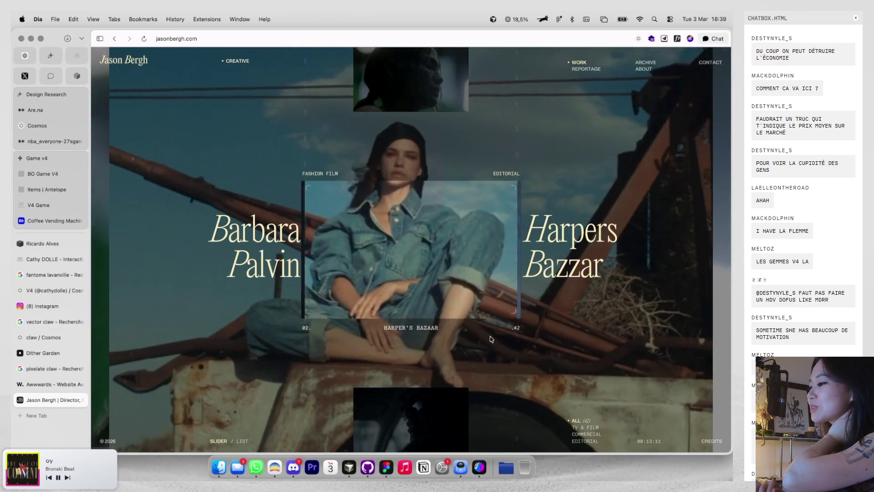
{"action": "scroll", "coordinate": [490, 336], "scroll_direction": "down", "scroll_amount": 2}
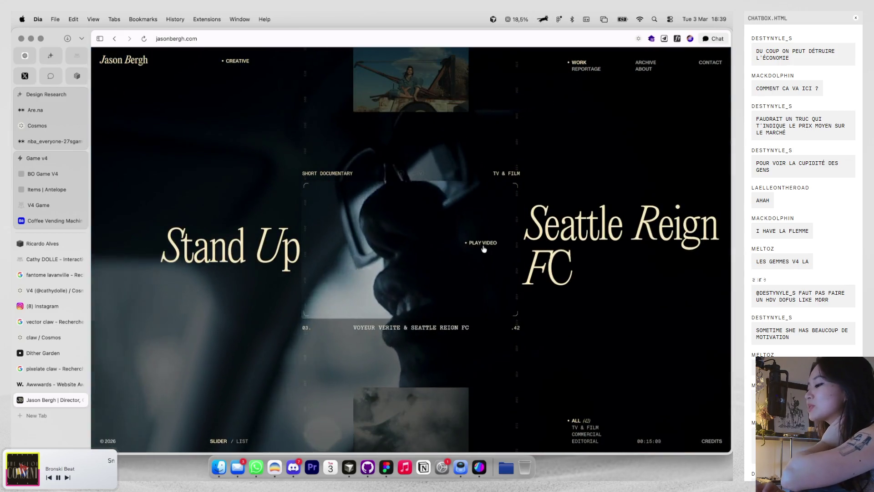
{"action": "scroll", "coordinate": [491, 239], "scroll_direction": "down", "scroll_amount": 2}
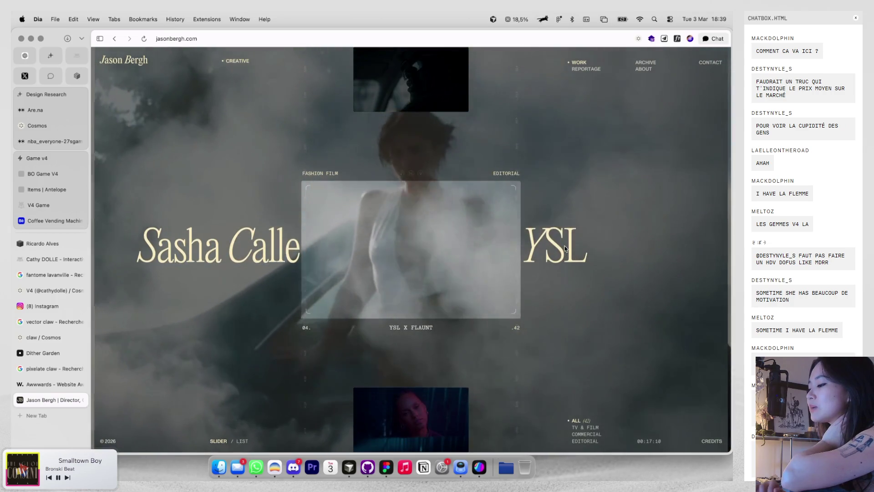
{"action": "scroll", "coordinate": [565, 250], "scroll_direction": "down", "scroll_amount": 2}
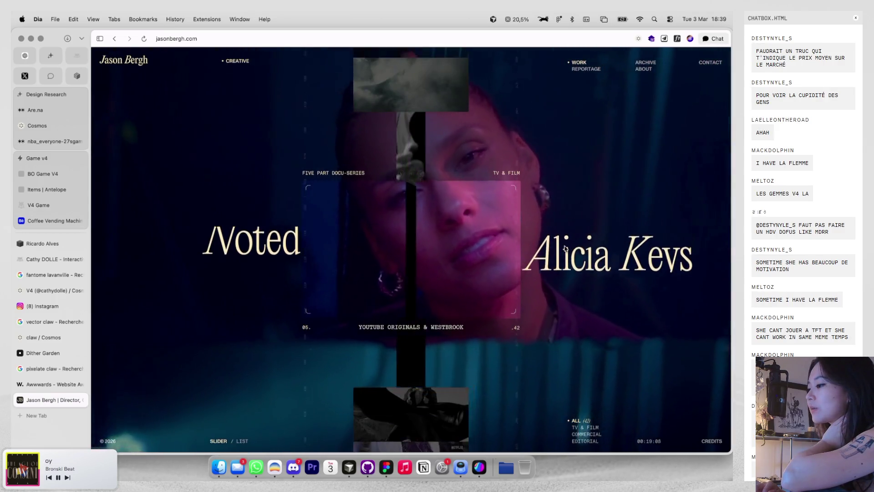
{"action": "scroll", "coordinate": [565, 249], "scroll_direction": "down", "scroll_amount": 2}
{"action": "left_click", "coordinate": [488, 244]}
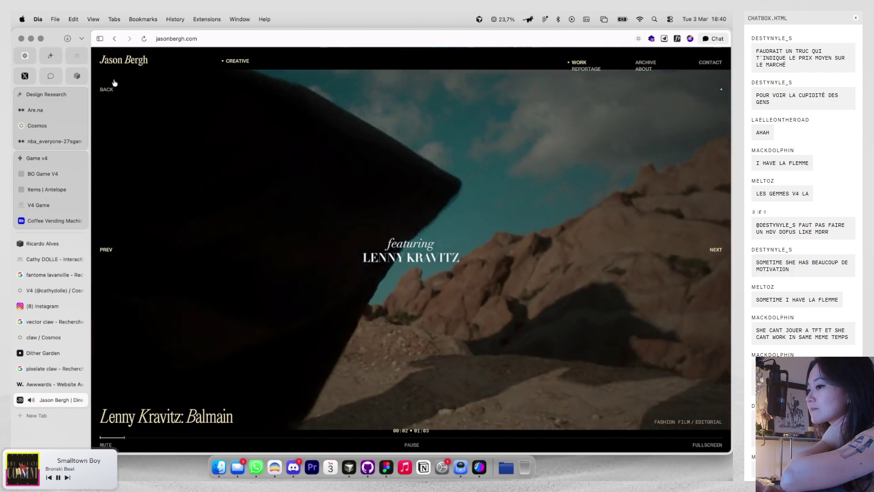
{"action": "key", "text": "Escape"}
{"action": "scroll", "coordinate": [334, 203], "scroll_direction": "down", "scroll_amount": 2}
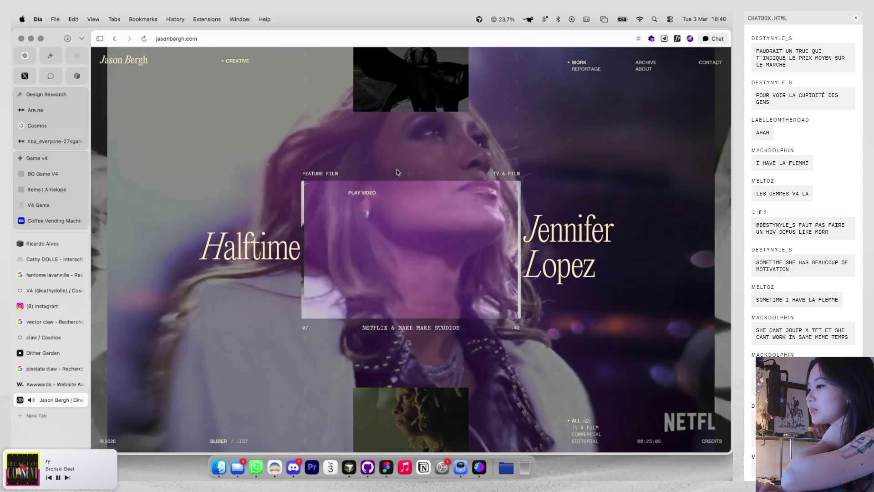
{"action": "scroll", "coordinate": [620, 87], "scroll_direction": "down", "scroll_amount": 2}
{"action": "left_click", "coordinate": [645, 62]}
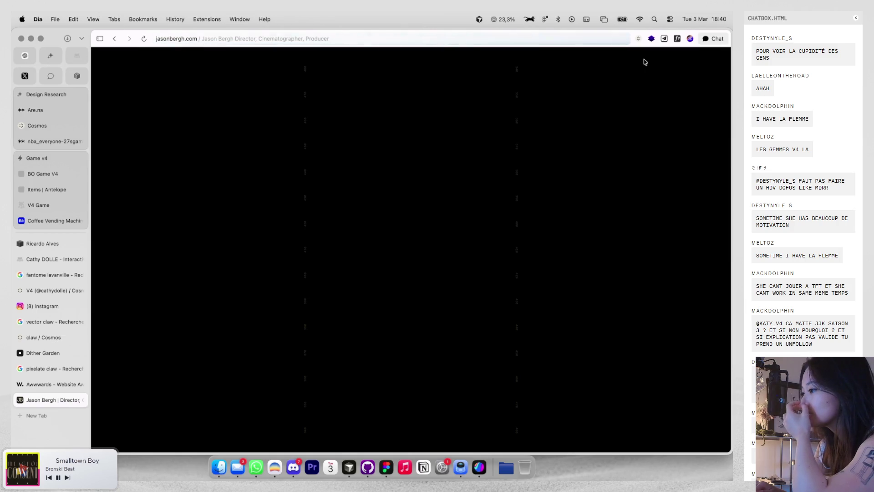
{"action": "scroll", "coordinate": [556, 150], "scroll_direction": "down", "scroll_amount": 5}
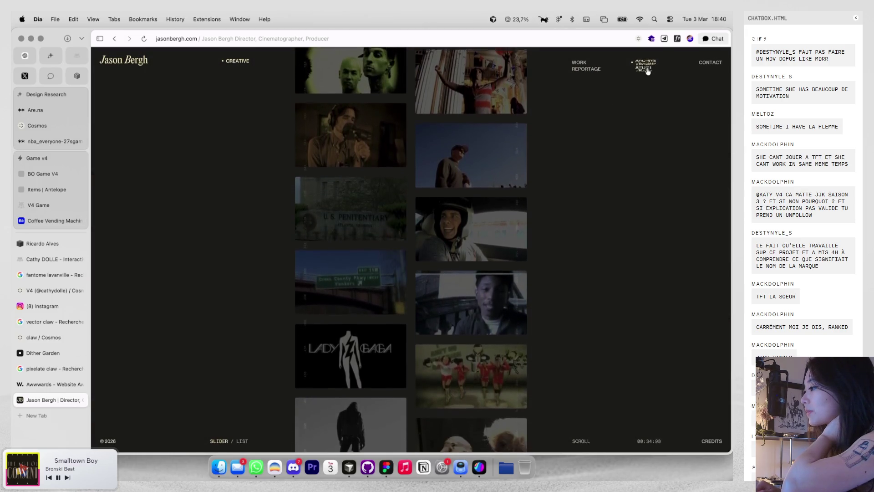
{"action": "left_click", "coordinate": [652, 67]}
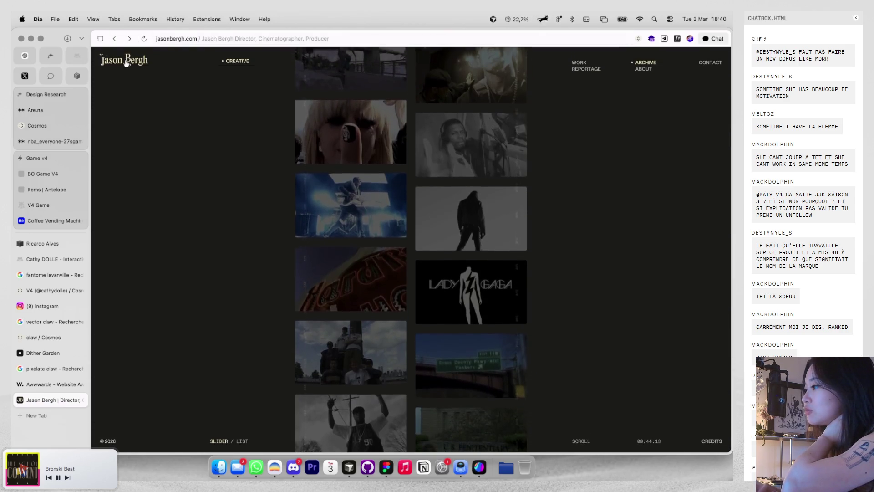
{"action": "left_click", "coordinate": [126, 63]}
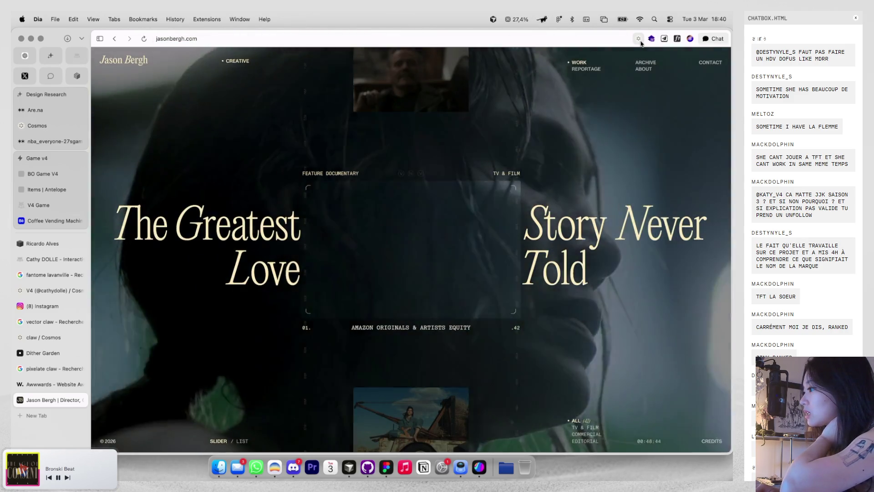
Save the Jason Bergh site to Notion with the Portfolios form and open the saved page
{"action": "left_click", "coordinate": [664, 39]}
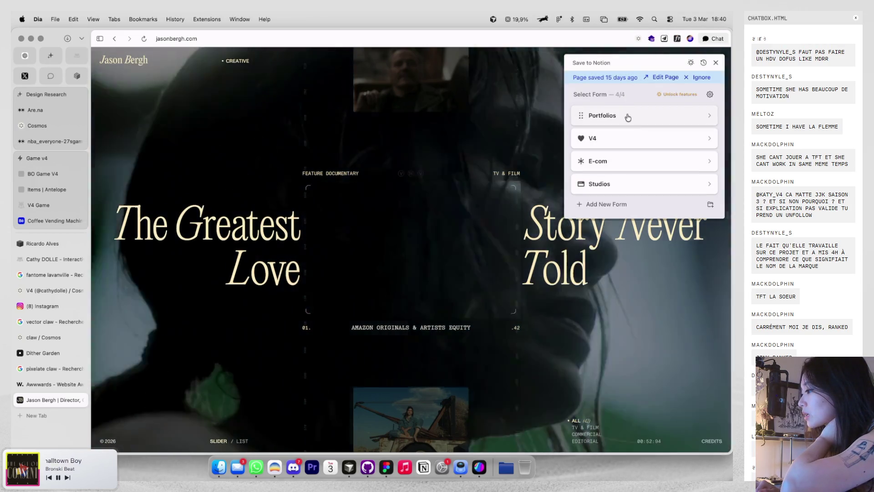
{"action": "left_click", "coordinate": [628, 117]}
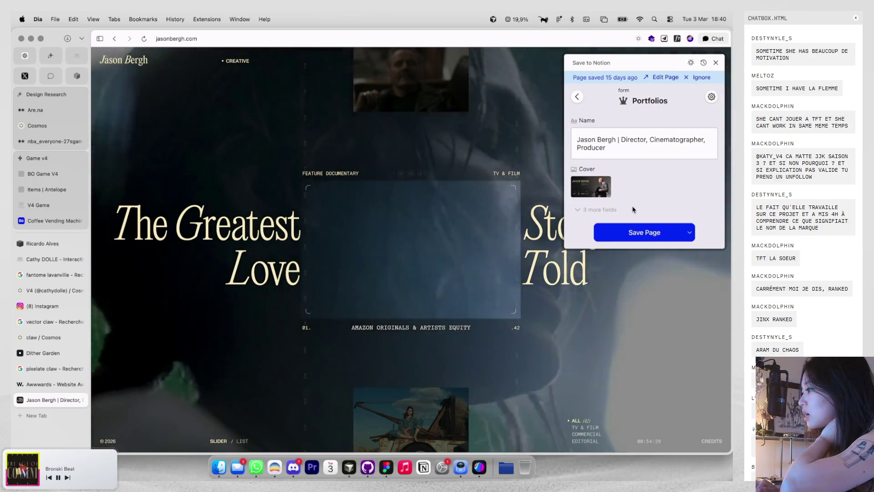
{"action": "left_click", "coordinate": [631, 231]}
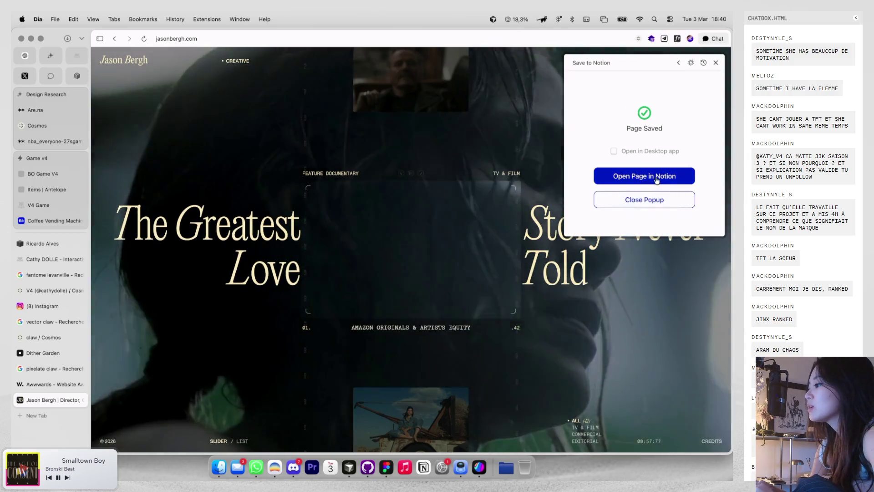
{"action": "left_click", "coordinate": [655, 177]}
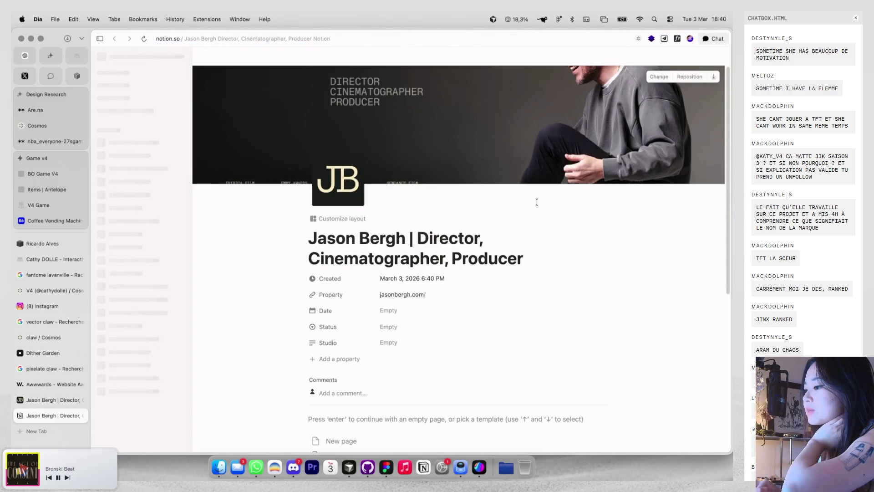
{"action": "left_click", "coordinate": [272, 58]}
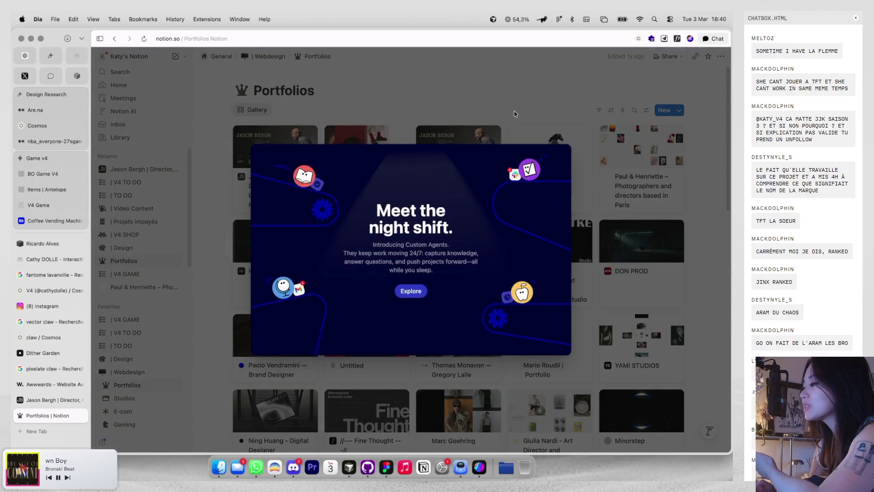
{"action": "left_click", "coordinate": [515, 113]}
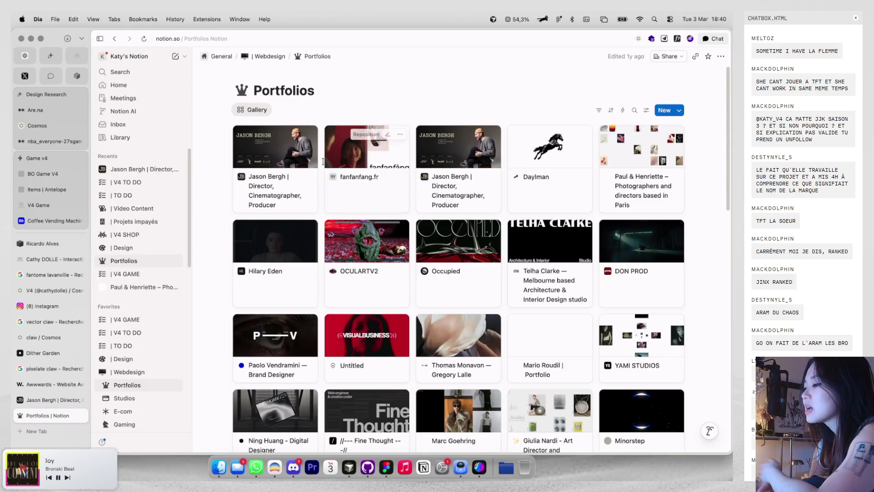
{"action": "left_click", "coordinate": [308, 134]}
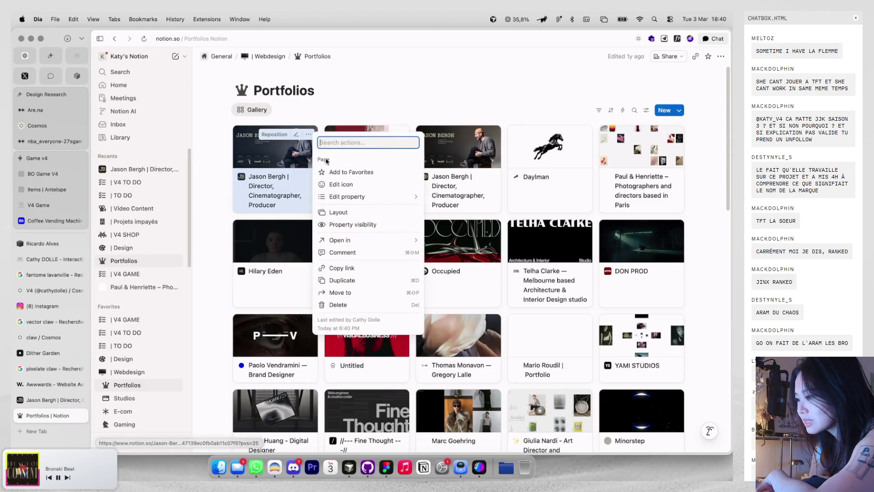
{"action": "left_click", "coordinate": [340, 304]}
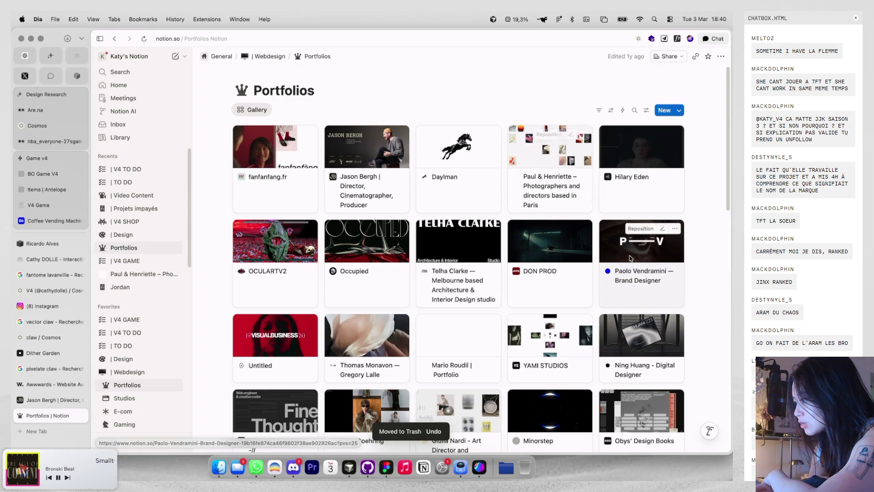
Open the Paolo Vendramini entry and visit his website
{"action": "left_click", "coordinate": [642, 274]}
{"action": "left_click", "coordinate": [378, 267]}
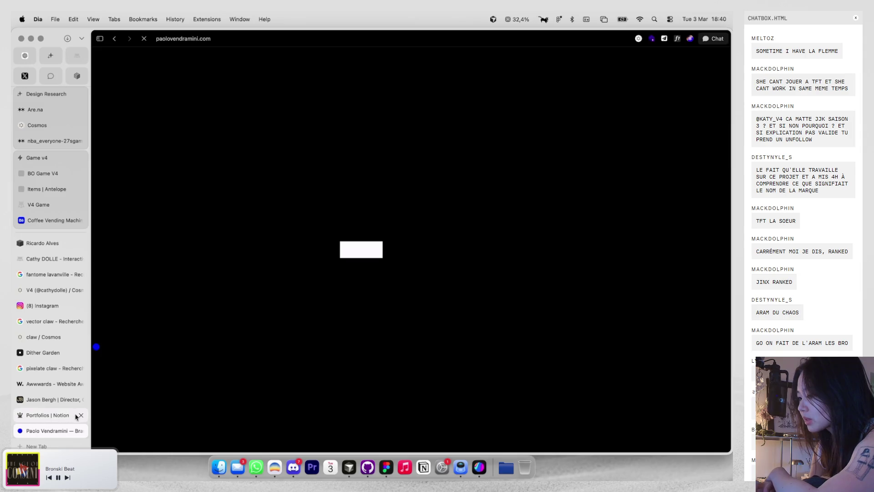
Switch via the Jason Bergh tab to the Paolo Vendramini site tab
{"action": "left_click", "coordinate": [62, 405]}
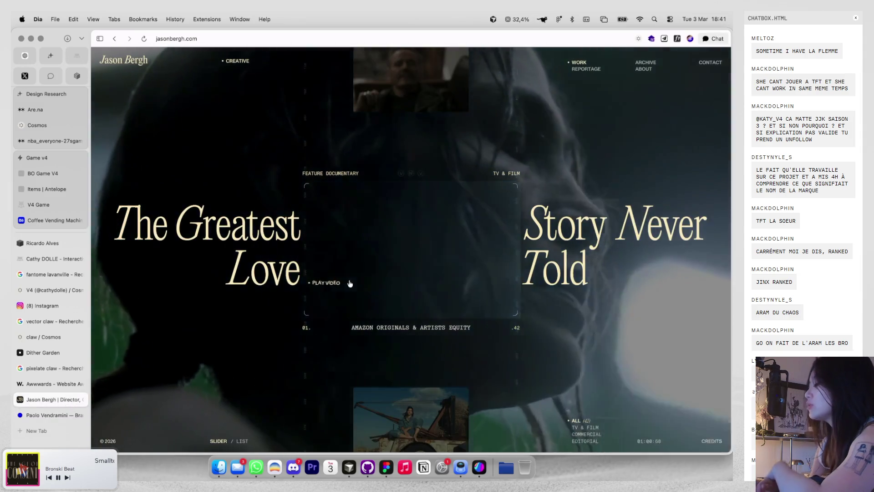
{"action": "scroll", "coordinate": [349, 283], "scroll_direction": "down", "scroll_amount": 2}
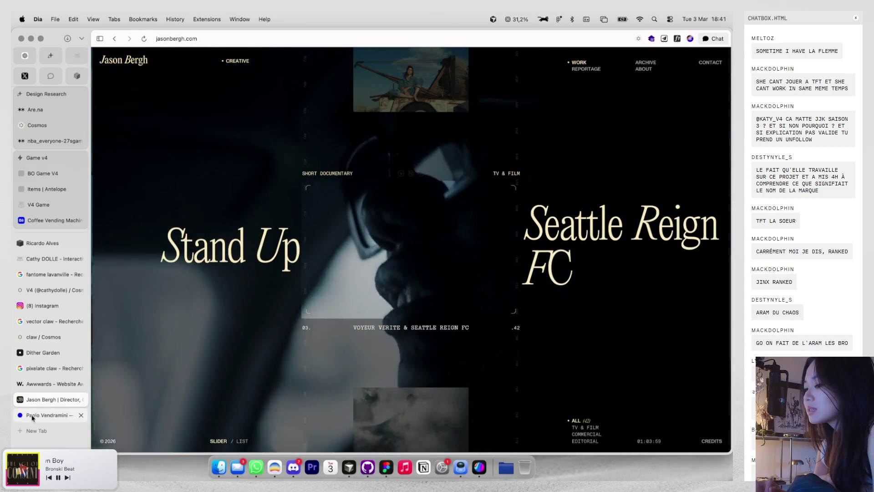
{"action": "left_click", "coordinate": [33, 416]}
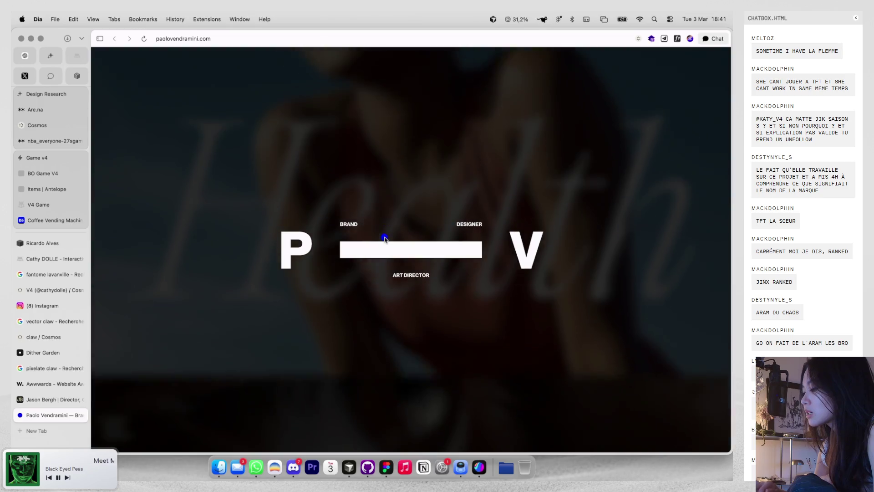
{"action": "scroll", "coordinate": [385, 237], "scroll_direction": "down", "scroll_amount": 3}
{"action": "scroll", "coordinate": [389, 239], "scroll_direction": "down", "scroll_amount": 3}
{"action": "scroll", "coordinate": [403, 287], "scroll_direction": "down", "scroll_amount": 3}
{"action": "scroll", "coordinate": [408, 302], "scroll_direction": "down", "scroll_amount": 3}
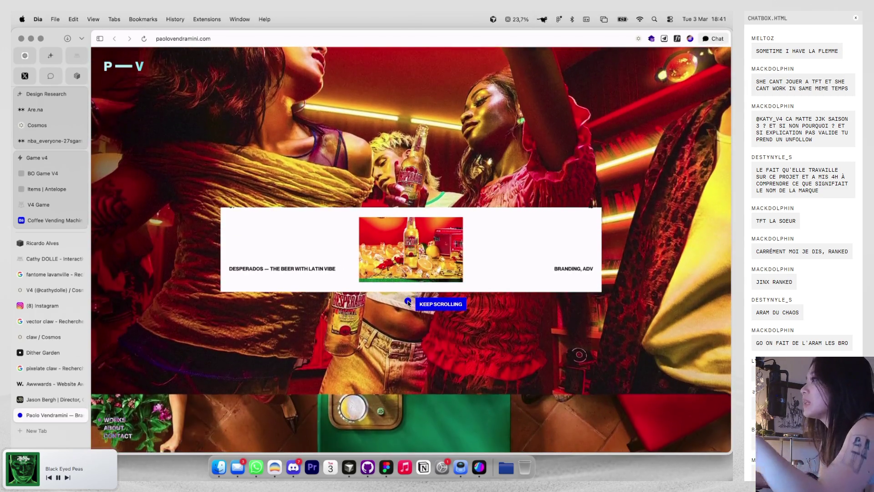
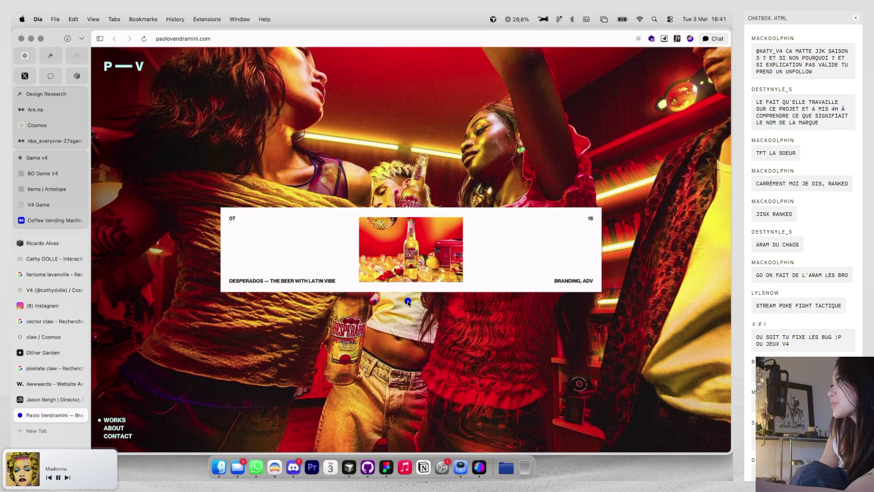
{"action": "scroll", "coordinate": [440, 269], "scroll_direction": "down", "scroll_amount": 5}
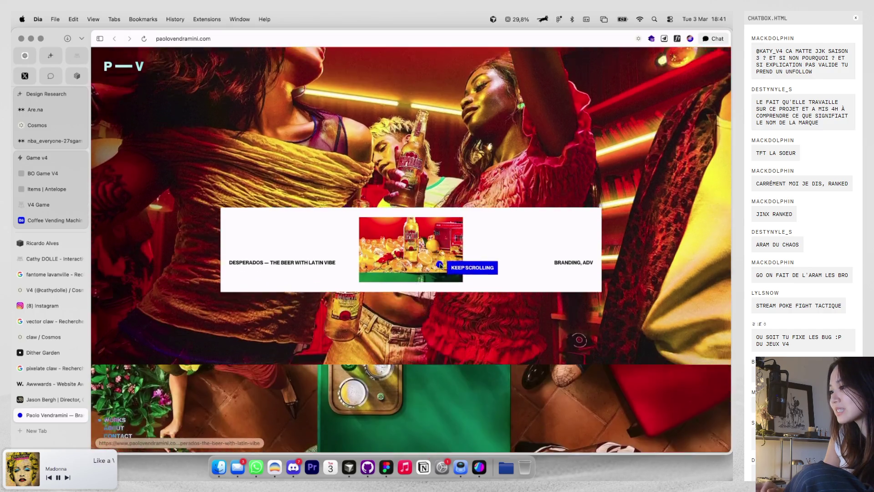
{"action": "scroll", "coordinate": [441, 268], "scroll_direction": "down", "scroll_amount": 5}
{"action": "scroll", "coordinate": [441, 266], "scroll_direction": "down", "scroll_amount": 5}
{"action": "scroll", "coordinate": [441, 265], "scroll_direction": "down", "scroll_amount": 5}
{"action": "scroll", "coordinate": [441, 265], "scroll_direction": "down", "scroll_amount": 5}
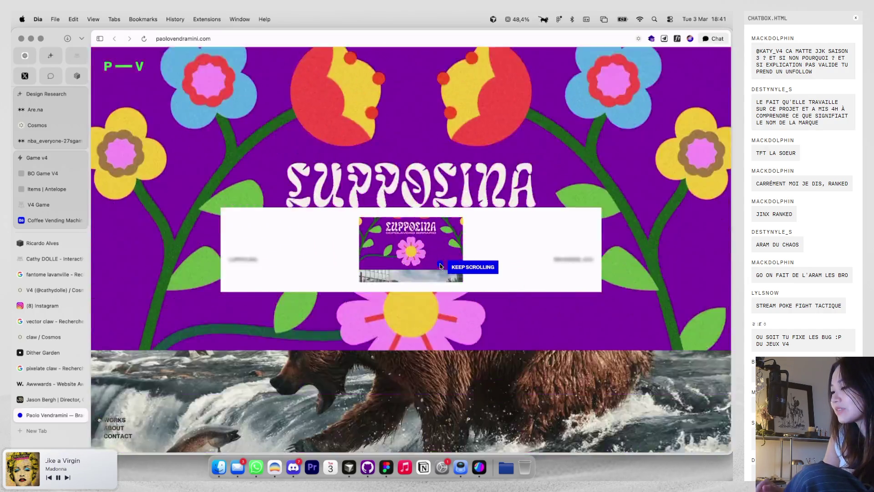
{"action": "scroll", "coordinate": [440, 266], "scroll_direction": "down", "scroll_amount": 5}
{"action": "scroll", "coordinate": [440, 265], "scroll_direction": "down", "scroll_amount": 5}
{"action": "scroll", "coordinate": [440, 266], "scroll_direction": "down", "scroll_amount": 5}
{"action": "scroll", "coordinate": [440, 265], "scroll_direction": "up", "scroll_amount": 5}
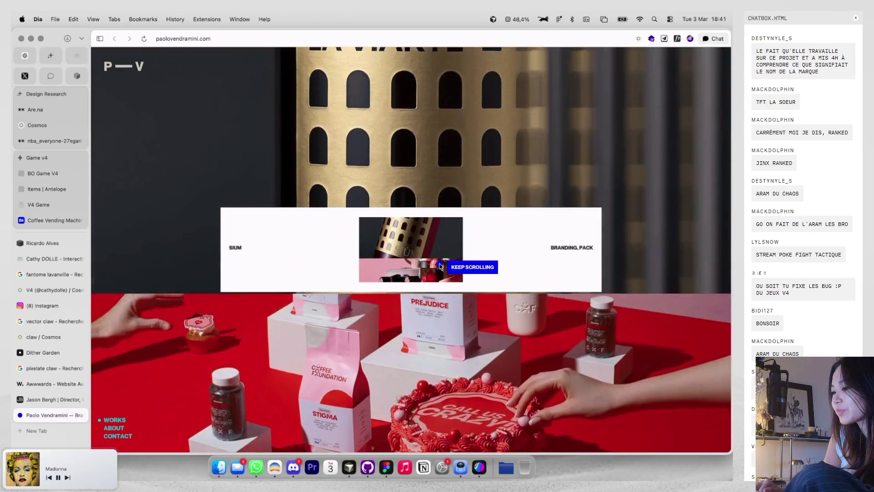
{"action": "scroll", "coordinate": [440, 266], "scroll_direction": "up", "scroll_amount": 3}
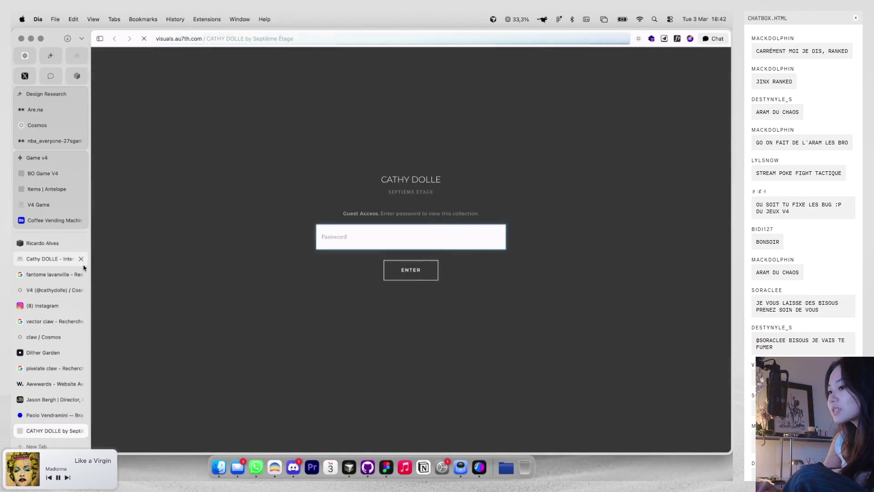
Close several old sidebar tabs and decline saving the gallery password
{"action": "left_click", "coordinate": [82, 273]}
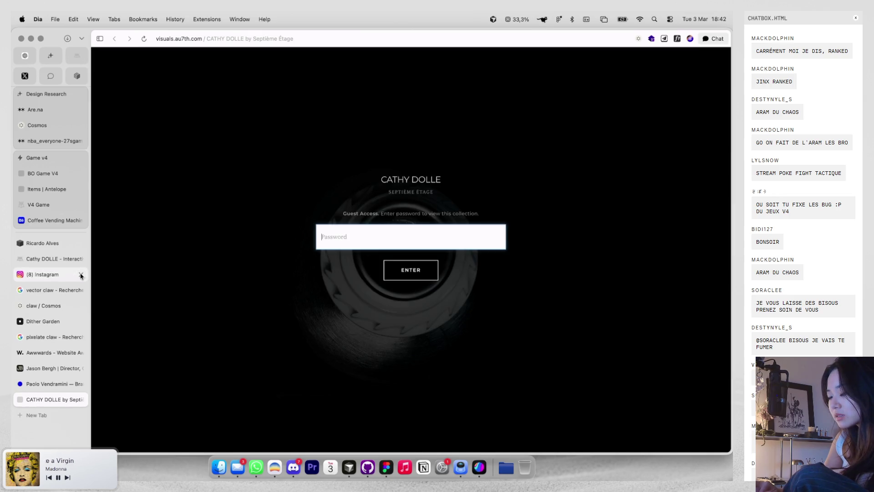
{"action": "left_click", "coordinate": [81, 274]}
{"action": "left_click", "coordinate": [81, 274]}
{"action": "left_click", "coordinate": [80, 274]}
{"action": "left_click", "coordinate": [80, 274]}
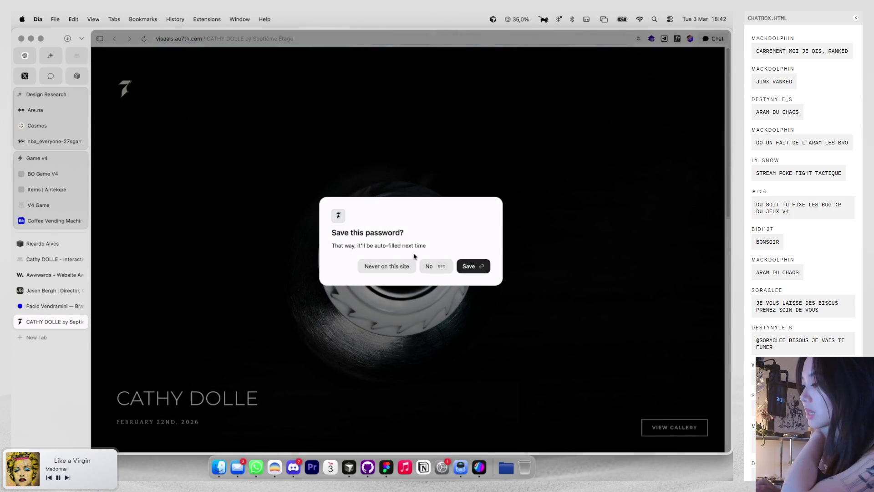
{"action": "left_click", "coordinate": [437, 267]}
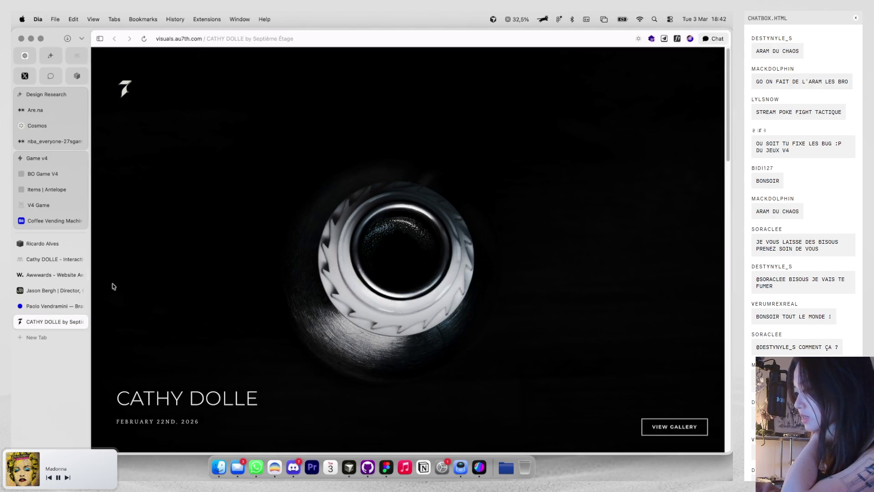
{"action": "left_click", "coordinate": [80, 290]}
{"action": "scroll", "coordinate": [346, 274], "scroll_direction": "down", "scroll_amount": 5}
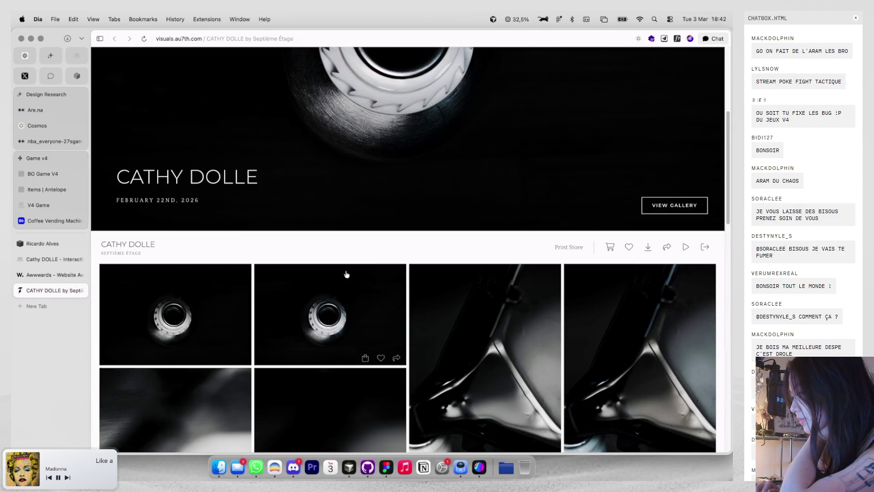
{"action": "scroll", "coordinate": [346, 274], "scroll_direction": "down", "scroll_amount": 5}
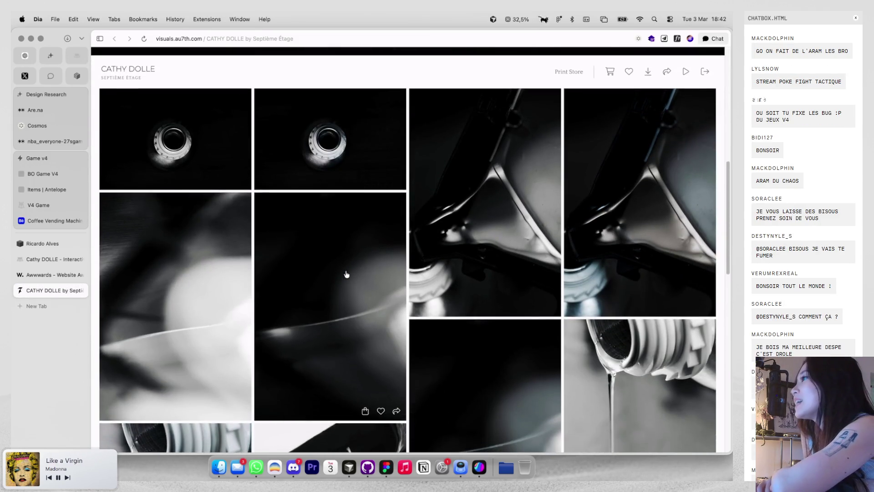
{"action": "scroll", "coordinate": [346, 274], "scroll_direction": "down", "scroll_amount": 3}
View one gallery photo full size, then move to the cathydolle.com portfolio tab
{"action": "left_click", "coordinate": [626, 254]}
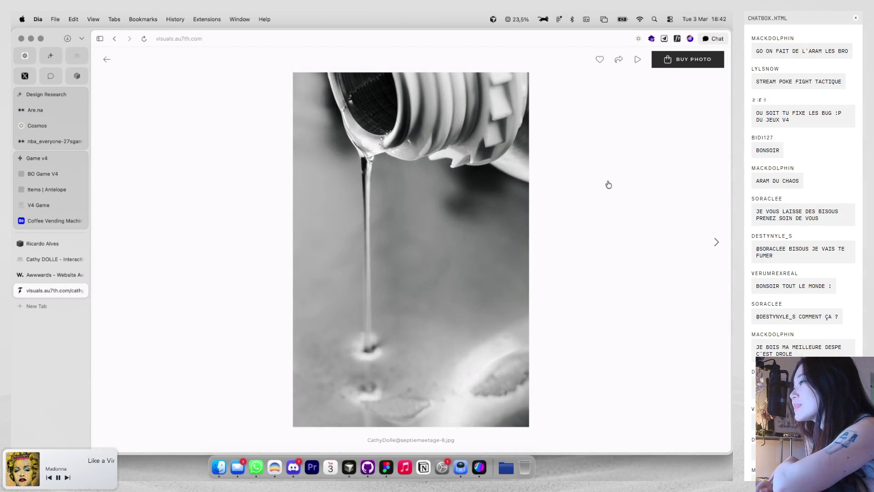
{"action": "left_click", "coordinate": [107, 60]}
{"action": "scroll", "coordinate": [228, 206], "scroll_direction": "down", "scroll_amount": 5}
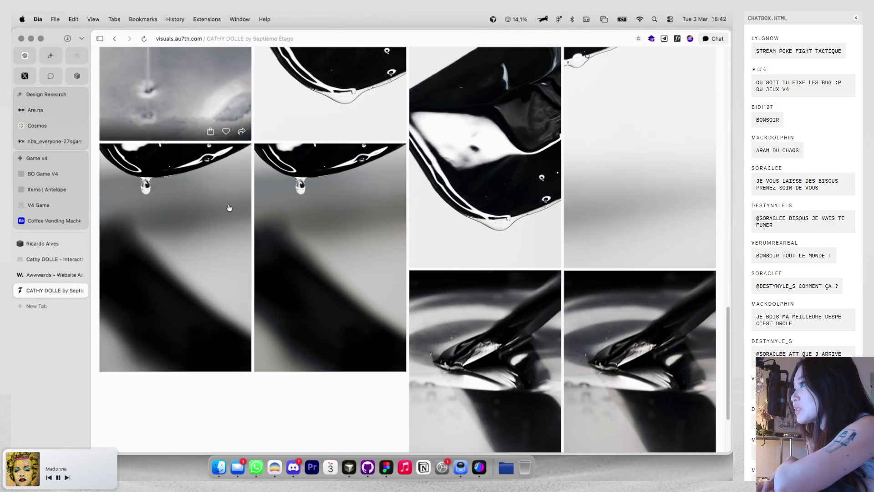
{"action": "scroll", "coordinate": [228, 207], "scroll_direction": "up", "scroll_amount": 5}
{"action": "key", "text": "ctrl+Tab"}
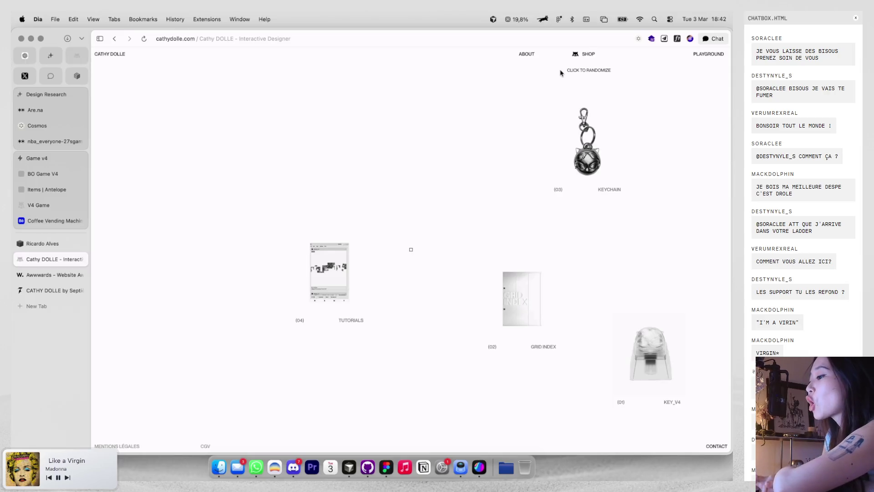
{"action": "scroll", "coordinate": [480, 123], "scroll_direction": "down", "scroll_amount": 5}
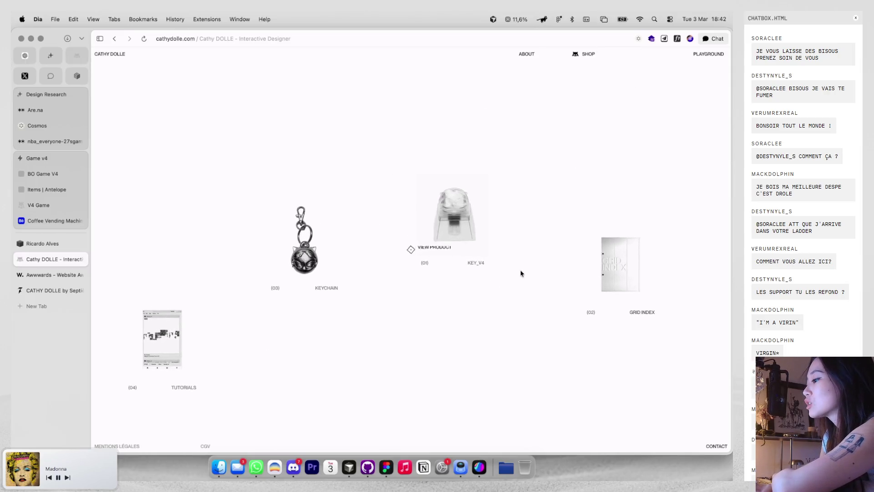
Open KEY_V4 from the carousel and unlock it with the password
{"action": "left_click", "coordinate": [457, 200]}
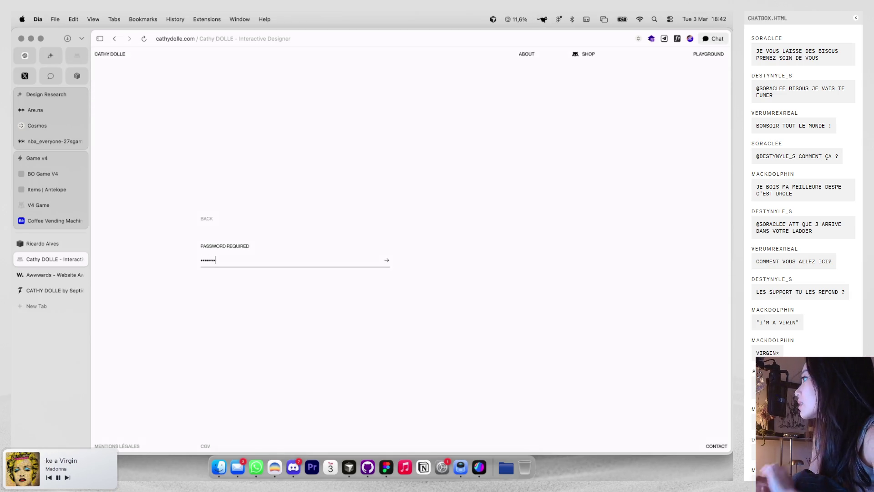
{"action": "key", "text": "Return"}
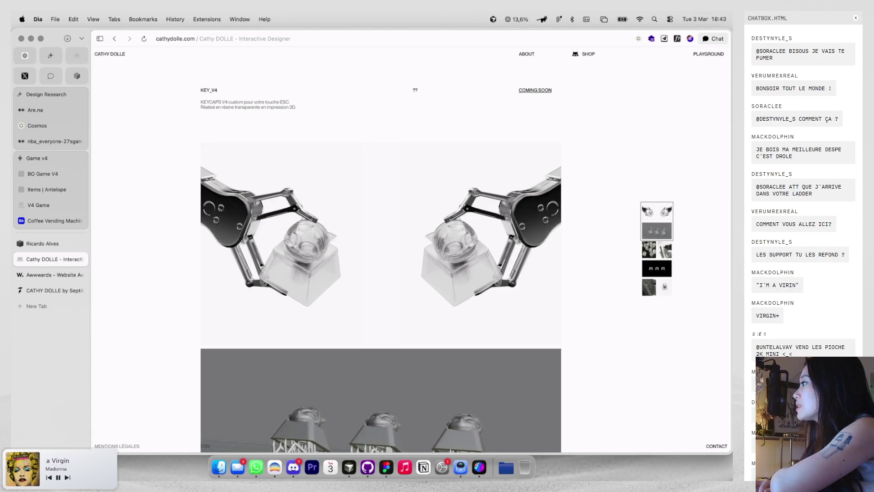
{"action": "scroll", "coordinate": [368, 239], "scroll_direction": "down", "scroll_amount": 2}
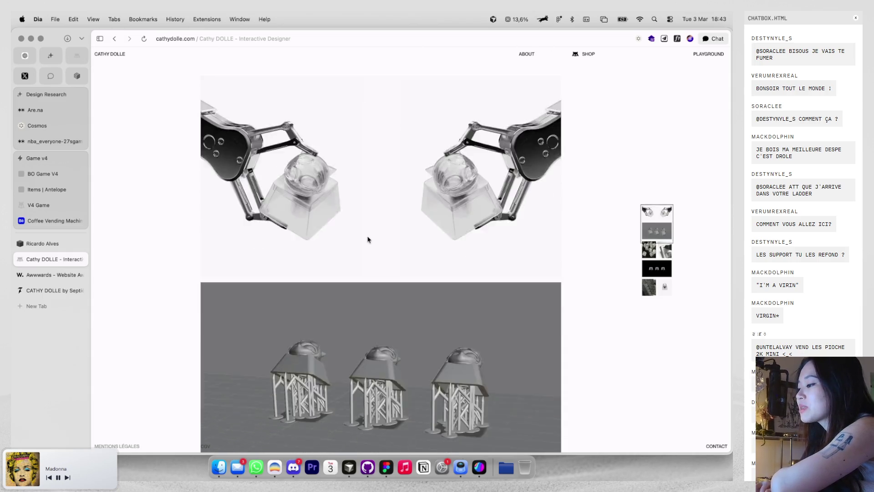
{"action": "scroll", "coordinate": [367, 239], "scroll_direction": "down", "scroll_amount": 3}
{"action": "scroll", "coordinate": [368, 239], "scroll_direction": "down", "scroll_amount": 3}
{"action": "scroll", "coordinate": [368, 239], "scroll_direction": "down", "scroll_amount": 3}
{"action": "scroll", "coordinate": [368, 239], "scroll_direction": "down", "scroll_amount": 3}
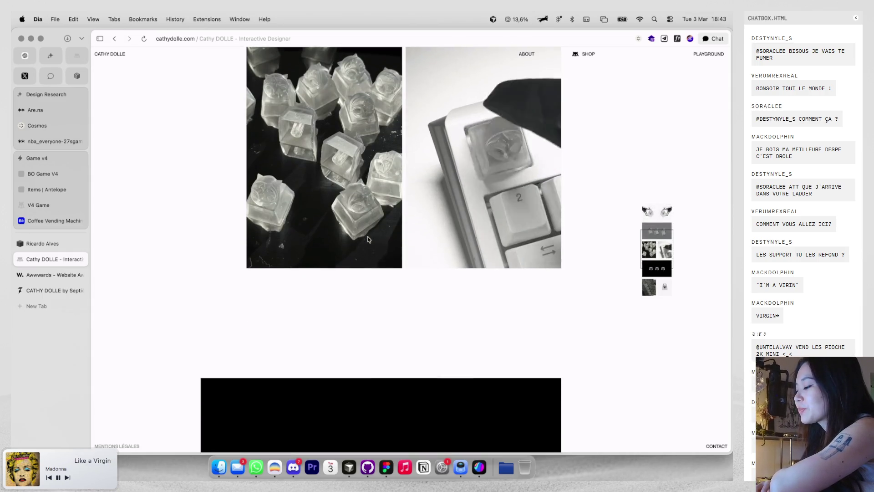
{"action": "scroll", "coordinate": [368, 239], "scroll_direction": "down", "scroll_amount": 1}
{"action": "scroll", "coordinate": [368, 239], "scroll_direction": "up", "scroll_amount": 2}
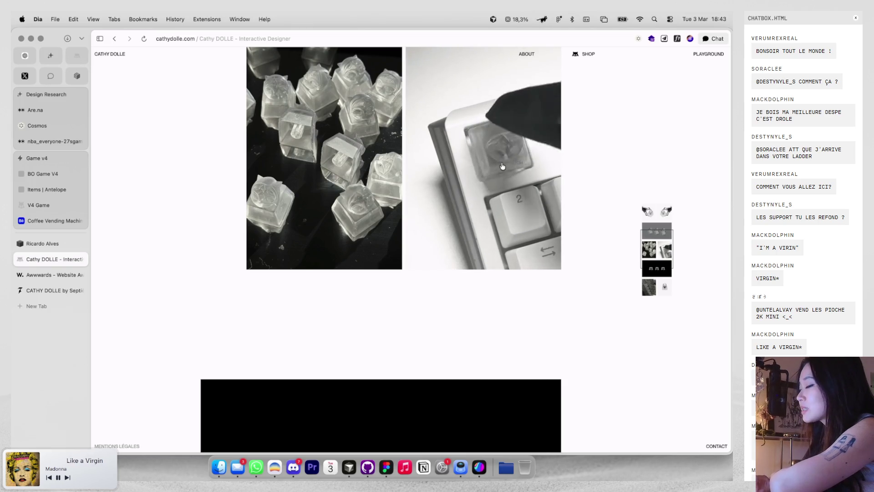
{"action": "scroll", "coordinate": [502, 166], "scroll_direction": "down", "scroll_amount": 5}
{"action": "scroll", "coordinate": [503, 166], "scroll_direction": "down", "scroll_amount": 5}
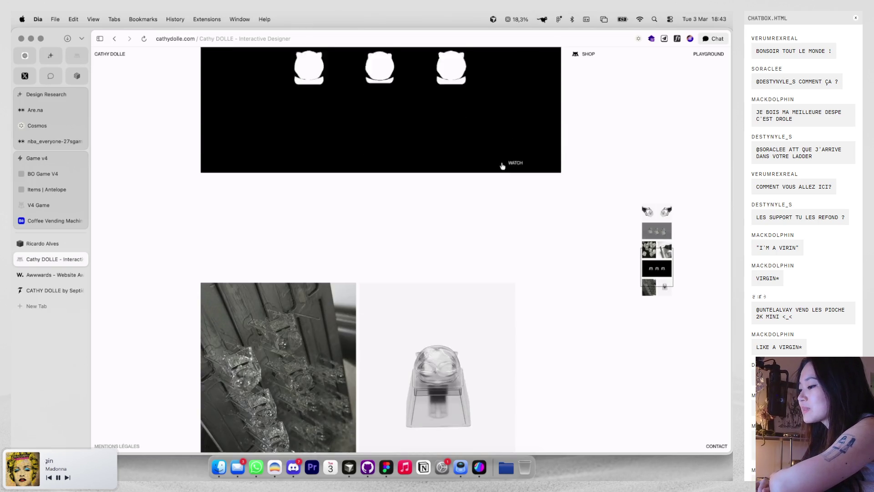
{"action": "scroll", "coordinate": [502, 166], "scroll_direction": "down", "scroll_amount": 4}
{"action": "scroll", "coordinate": [503, 166], "scroll_direction": "down", "scroll_amount": 2}
{"action": "scroll", "coordinate": [502, 166], "scroll_direction": "up", "scroll_amount": 8}
{"action": "scroll", "coordinate": [503, 166], "scroll_direction": "up", "scroll_amount": 5}
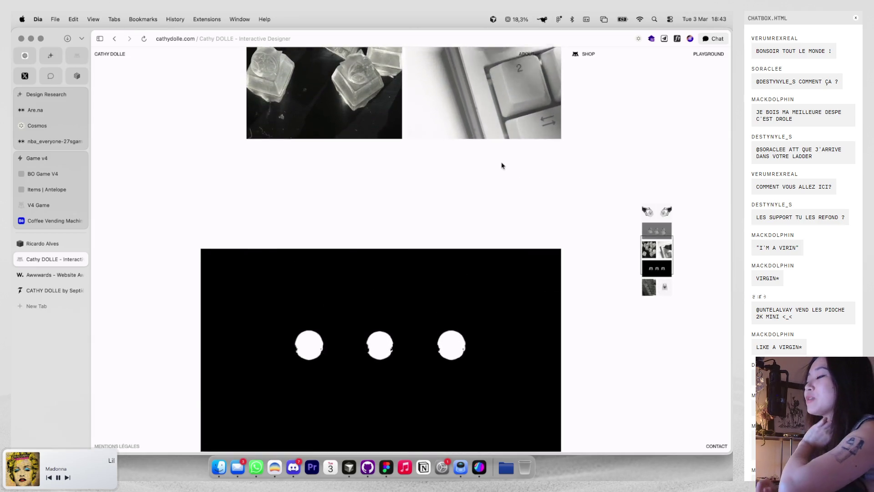
{"action": "scroll", "coordinate": [501, 166], "scroll_direction": "up", "scroll_amount": 3}
{"action": "scroll", "coordinate": [502, 167], "scroll_direction": "up", "scroll_amount": 7}
{"action": "scroll", "coordinate": [502, 166], "scroll_direction": "up", "scroll_amount": 8}
{"action": "scroll", "coordinate": [502, 166], "scroll_direction": "up", "scroll_amount": 2}
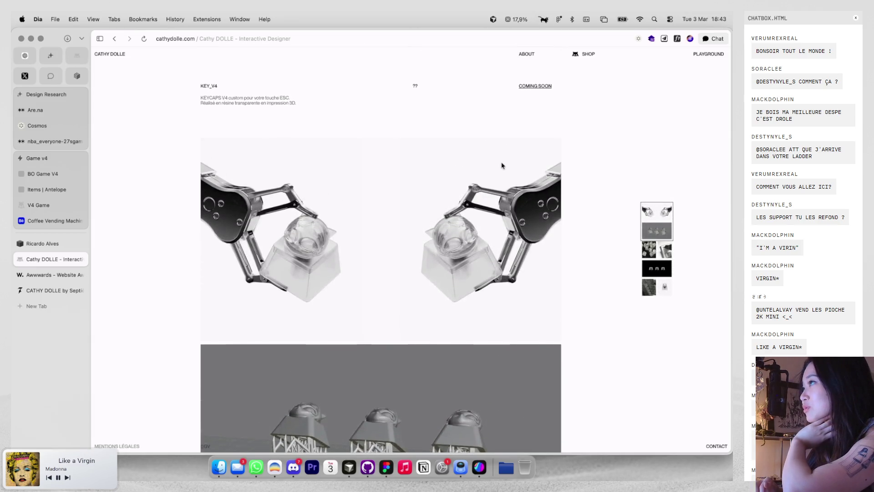
{"action": "scroll", "coordinate": [502, 166], "scroll_direction": "down", "scroll_amount": 9}
{"action": "scroll", "coordinate": [502, 166], "scroll_direction": "down", "scroll_amount": 6}
{"action": "scroll", "coordinate": [503, 166], "scroll_direction": "down", "scroll_amount": 2}
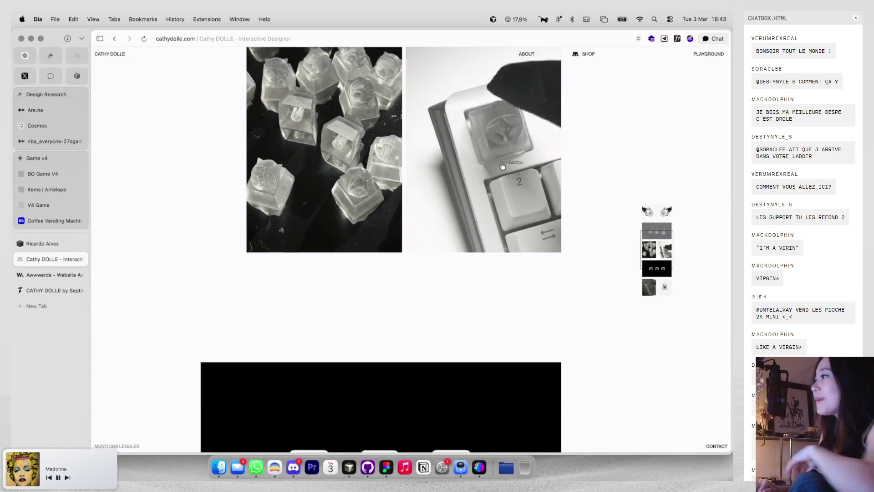
{"action": "scroll", "coordinate": [501, 167], "scroll_direction": "up", "scroll_amount": 8}
{"action": "scroll", "coordinate": [503, 166], "scroll_direction": "up", "scroll_amount": 3}
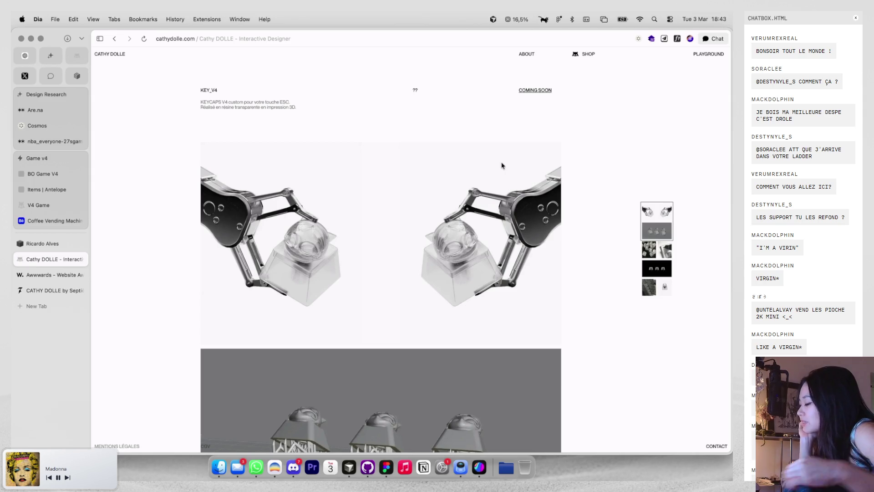
{"action": "scroll", "coordinate": [502, 164], "scroll_direction": "down", "scroll_amount": 5}
{"action": "scroll", "coordinate": [502, 164], "scroll_direction": "down", "scroll_amount": 2}
{"action": "scroll", "coordinate": [502, 164], "scroll_direction": "down", "scroll_amount": 2}
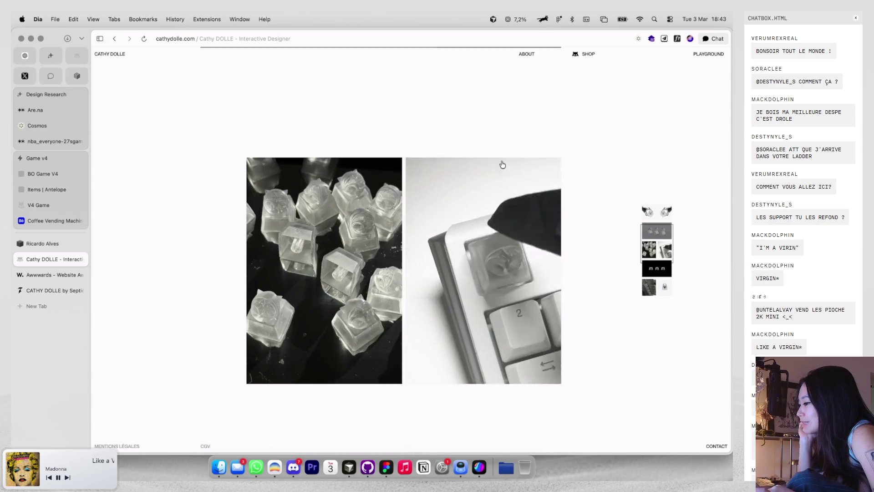
{"action": "scroll", "coordinate": [502, 164], "scroll_direction": "down", "scroll_amount": 3}
{"action": "scroll", "coordinate": [502, 164], "scroll_direction": "down", "scroll_amount": 2}
{"action": "scroll", "coordinate": [502, 164], "scroll_direction": "down", "scroll_amount": 2}
{"action": "scroll", "coordinate": [502, 164], "scroll_direction": "down", "scroll_amount": 4}
{"action": "scroll", "coordinate": [502, 165], "scroll_direction": "down", "scroll_amount": 1}
{"action": "scroll", "coordinate": [502, 164], "scroll_direction": "up", "scroll_amount": 3}
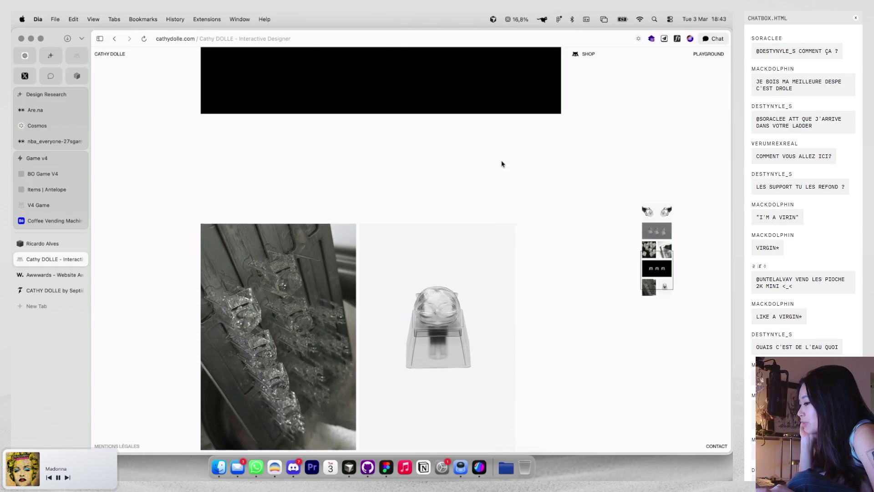
{"action": "scroll", "coordinate": [502, 164], "scroll_direction": "up", "scroll_amount": 1}
{"action": "scroll", "coordinate": [502, 164], "scroll_direction": "down", "scroll_amount": 3}
{"action": "scroll", "coordinate": [502, 164], "scroll_direction": "down", "scroll_amount": 1}
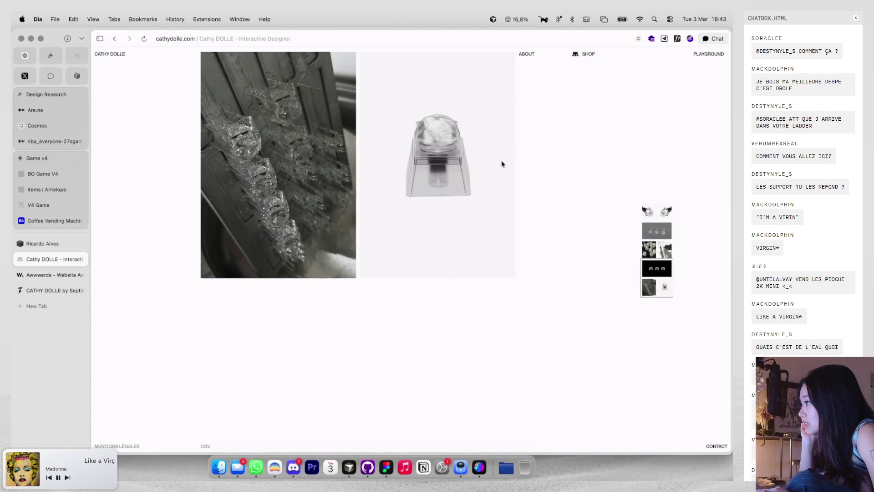
{"action": "scroll", "coordinate": [503, 164], "scroll_direction": "up", "scroll_amount": 2}
{"action": "scroll", "coordinate": [502, 164], "scroll_direction": "up", "scroll_amount": 1}
{"action": "scroll", "coordinate": [501, 164], "scroll_direction": "up", "scroll_amount": 5}
{"action": "scroll", "coordinate": [503, 164], "scroll_direction": "up", "scroll_amount": 5}
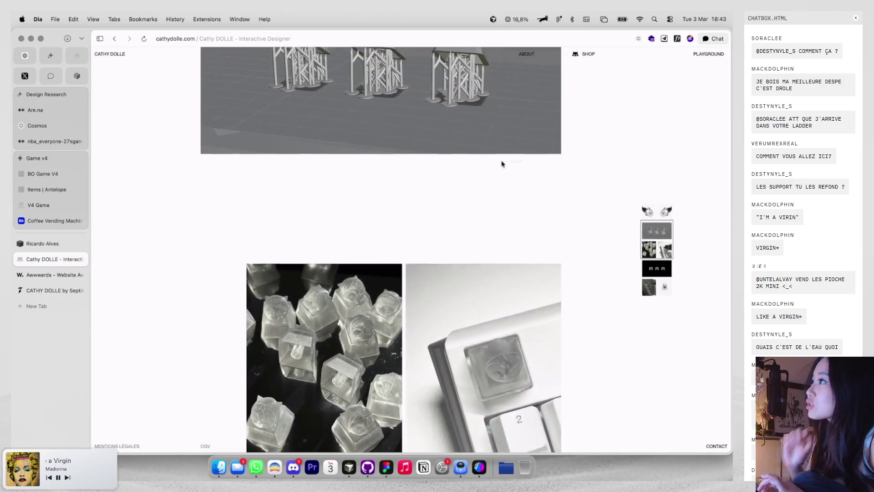
{"action": "scroll", "coordinate": [503, 164], "scroll_direction": "up", "scroll_amount": 1}
{"action": "scroll", "coordinate": [502, 165], "scroll_direction": "down", "scroll_amount": 4}
{"action": "scroll", "coordinate": [503, 164], "scroll_direction": "down", "scroll_amount": 1}
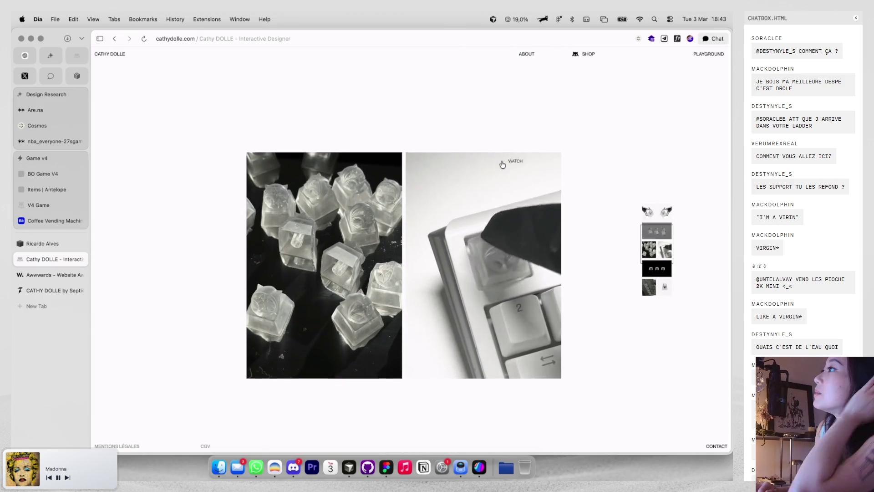
{"action": "scroll", "coordinate": [502, 164], "scroll_direction": "up", "scroll_amount": 3}
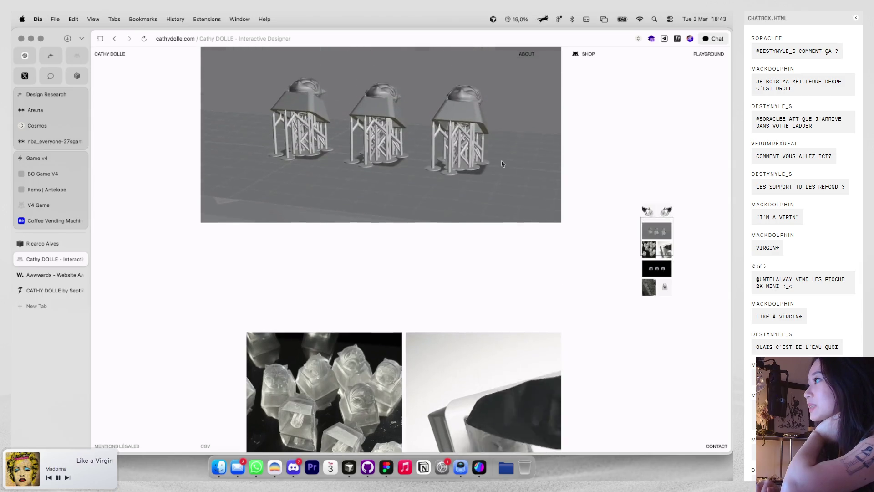
{"action": "scroll", "coordinate": [485, 165], "scroll_direction": "up", "scroll_amount": 2}
{"action": "scroll", "coordinate": [481, 165], "scroll_direction": "up", "scroll_amount": 2}
{"action": "scroll", "coordinate": [421, 215], "scroll_direction": "up", "scroll_amount": 3}
{"action": "scroll", "coordinate": [437, 222], "scroll_direction": "up", "scroll_amount": 2}
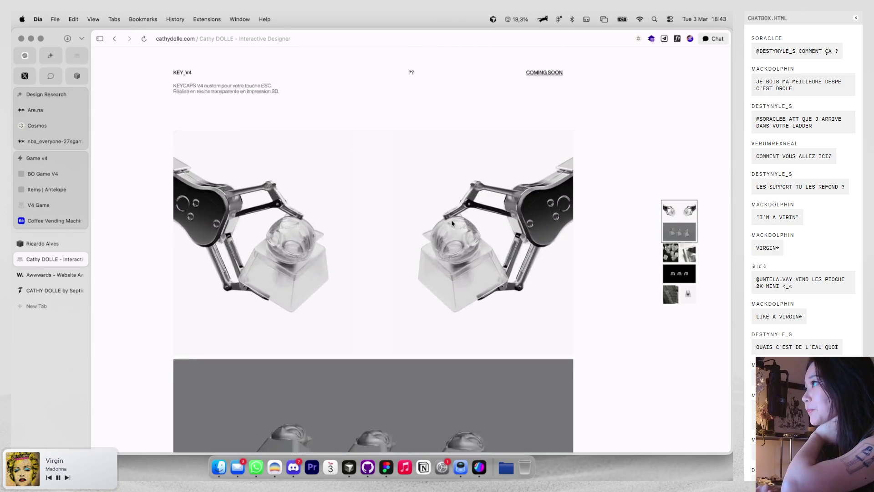
{"action": "scroll", "coordinate": [448, 226], "scroll_direction": "up", "scroll_amount": 2}
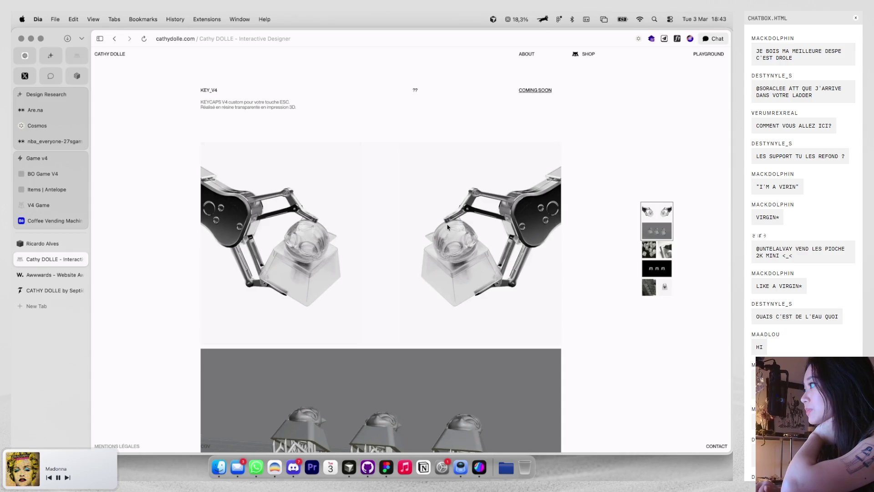
{"action": "scroll", "coordinate": [447, 223], "scroll_direction": "down", "scroll_amount": 3}
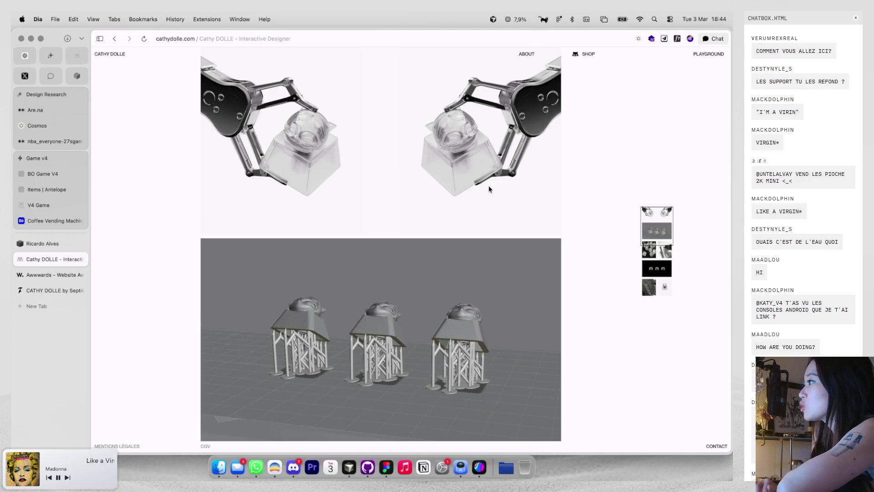
{"action": "scroll", "coordinate": [488, 186], "scroll_direction": "down", "scroll_amount": 5}
{"action": "scroll", "coordinate": [489, 186], "scroll_direction": "down", "scroll_amount": 5}
{"action": "scroll", "coordinate": [489, 185], "scroll_direction": "down", "scroll_amount": 5}
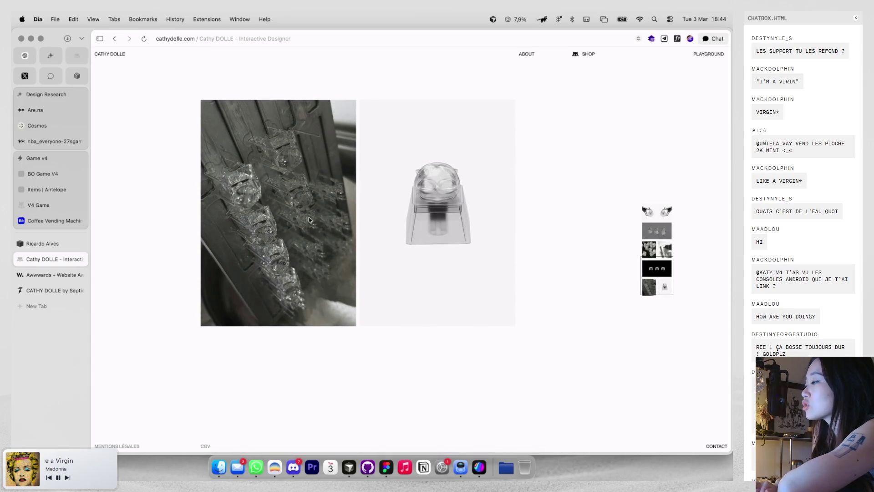
{"action": "scroll", "coordinate": [314, 236], "scroll_direction": "down", "scroll_amount": 2}
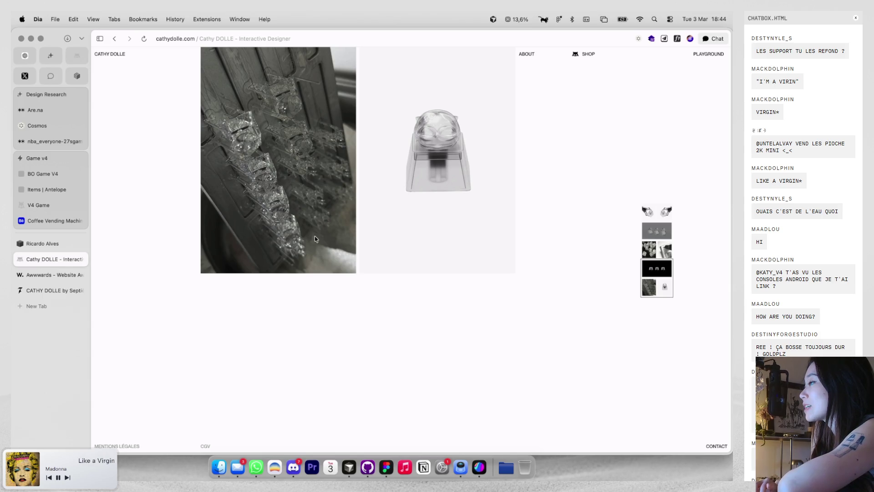
{"action": "scroll", "coordinate": [315, 236], "scroll_direction": "up", "scroll_amount": 1}
{"action": "scroll", "coordinate": [315, 235], "scroll_direction": "up", "scroll_amount": 2}
{"action": "scroll", "coordinate": [315, 236], "scroll_direction": "up", "scroll_amount": 2}
{"action": "scroll", "coordinate": [314, 236], "scroll_direction": "up", "scroll_amount": 3}
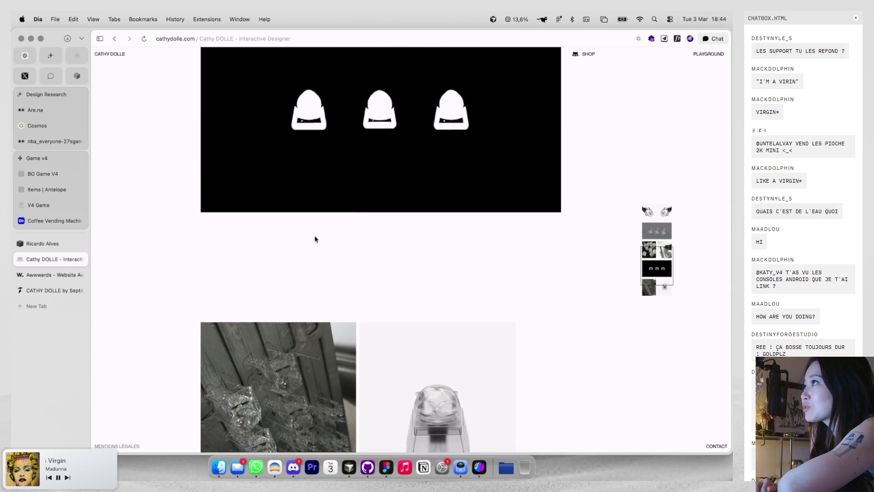
{"action": "scroll", "coordinate": [315, 239], "scroll_direction": "up", "scroll_amount": 3}
{"action": "scroll", "coordinate": [315, 239], "scroll_direction": "up", "scroll_amount": 3}
{"action": "scroll", "coordinate": [315, 238], "scroll_direction": "up", "scroll_amount": 3}
{"action": "scroll", "coordinate": [315, 239], "scroll_direction": "up", "scroll_amount": 2}
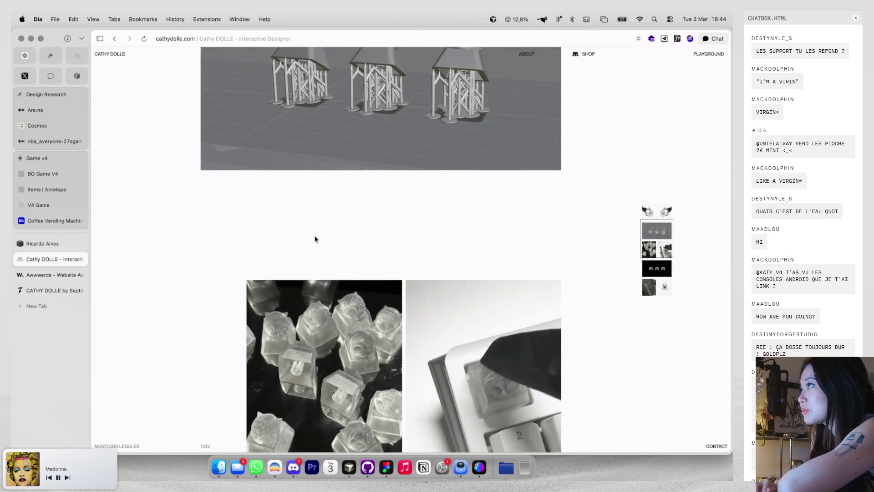
{"action": "scroll", "coordinate": [314, 238], "scroll_direction": "up", "scroll_amount": 2}
{"action": "scroll", "coordinate": [315, 239], "scroll_direction": "up", "scroll_amount": 3}
{"action": "scroll", "coordinate": [315, 238], "scroll_direction": "up", "scroll_amount": 2}
{"action": "scroll", "coordinate": [315, 239], "scroll_direction": "up", "scroll_amount": 1}
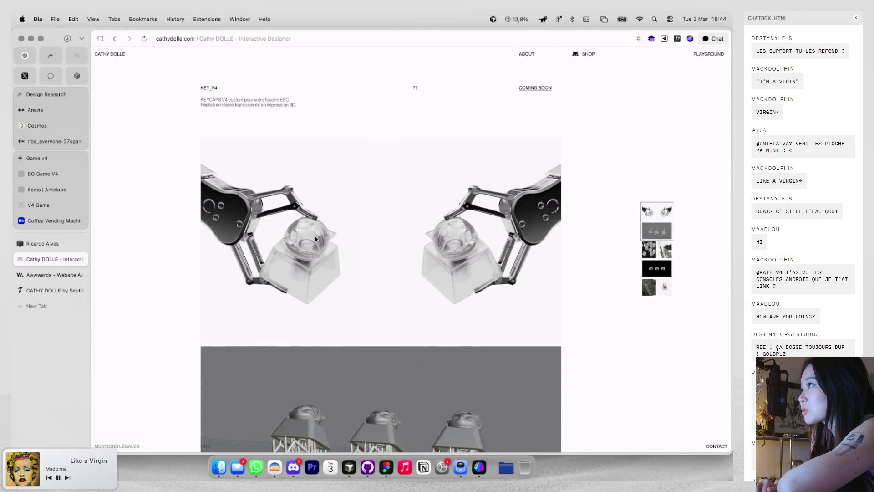
{"action": "scroll", "coordinate": [316, 238], "scroll_direction": "down", "scroll_amount": 3}
{"action": "scroll", "coordinate": [315, 236], "scroll_direction": "down", "scroll_amount": 1}
{"action": "scroll", "coordinate": [316, 236], "scroll_direction": "down", "scroll_amount": 3}
{"action": "scroll", "coordinate": [315, 239], "scroll_direction": "down", "scroll_amount": 2}
{"action": "scroll", "coordinate": [315, 239], "scroll_direction": "down", "scroll_amount": 1}
{"action": "scroll", "coordinate": [315, 238], "scroll_direction": "down", "scroll_amount": 3}
{"action": "scroll", "coordinate": [315, 238], "scroll_direction": "down", "scroll_amount": 1}
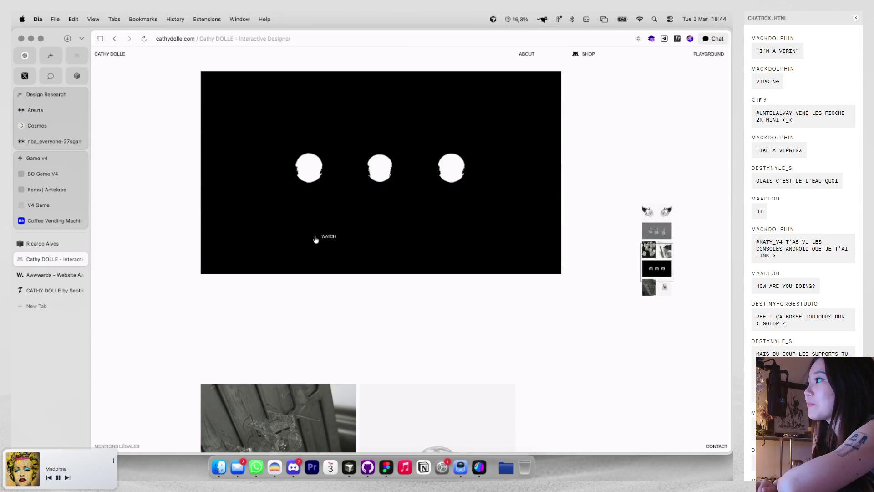
{"action": "scroll", "coordinate": [316, 238], "scroll_direction": "down", "scroll_amount": 3}
{"action": "scroll", "coordinate": [314, 239], "scroll_direction": "down", "scroll_amount": 2}
{"action": "scroll", "coordinate": [301, 249], "scroll_direction": "down", "scroll_amount": 2}
{"action": "scroll", "coordinate": [292, 261], "scroll_direction": "down", "scroll_amount": 2}
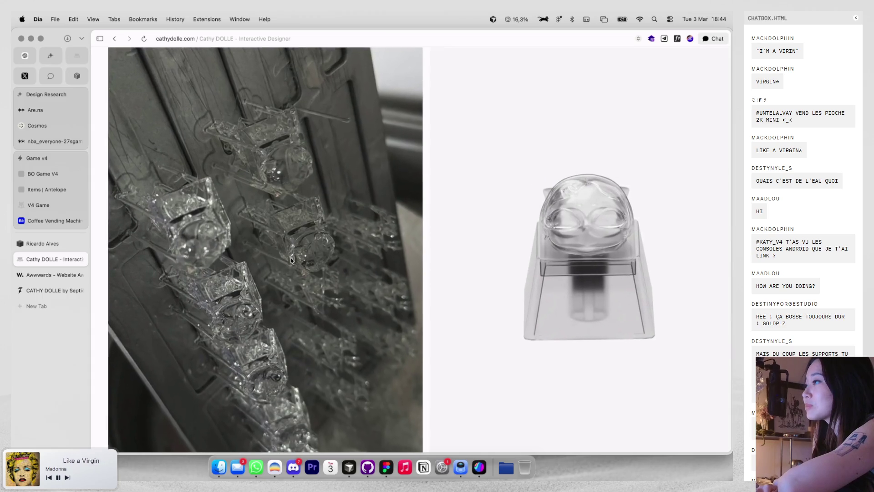
{"action": "scroll", "coordinate": [291, 260], "scroll_direction": "down", "scroll_amount": 2}
{"action": "scroll", "coordinate": [292, 260], "scroll_direction": "down", "scroll_amount": 1}
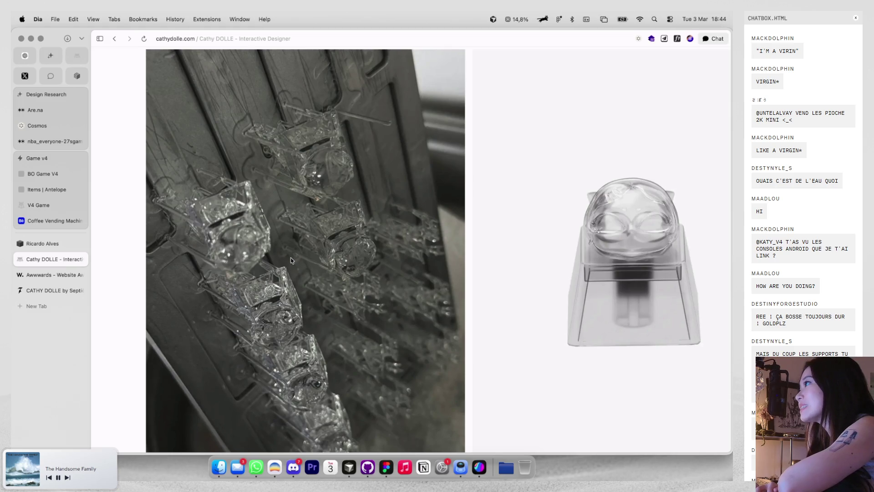
Restore the enlarged keycap images to normal layout and close the Awwwards tab
{"action": "left_click", "coordinate": [291, 260]}
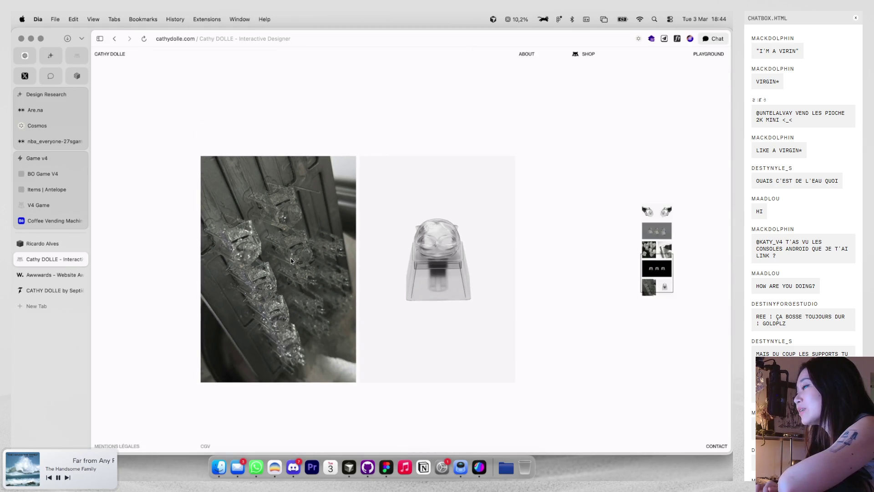
{"action": "scroll", "coordinate": [334, 226], "scroll_direction": "up", "scroll_amount": 5}
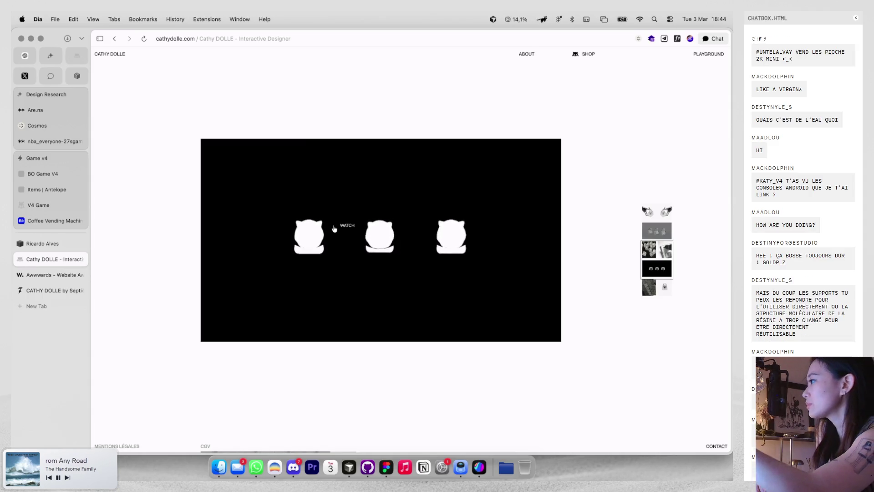
{"action": "scroll", "coordinate": [334, 228], "scroll_direction": "down", "scroll_amount": 5}
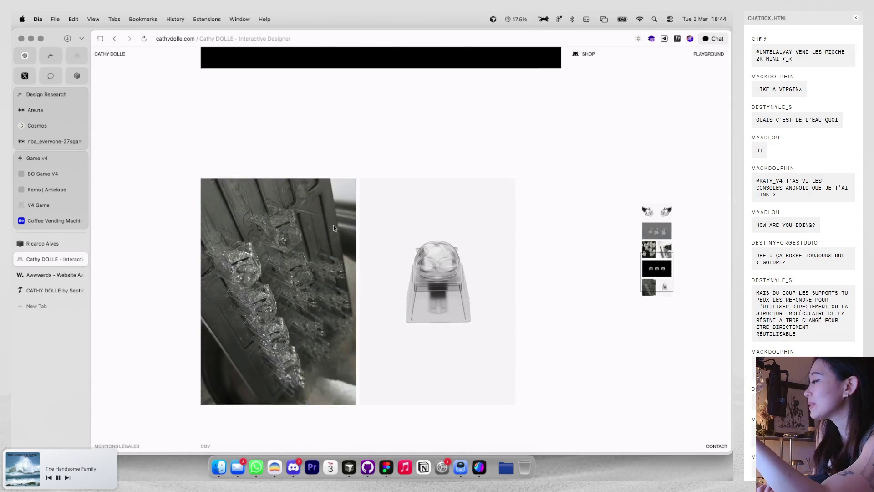
{"action": "scroll", "coordinate": [333, 224], "scroll_direction": "up", "scroll_amount": 1}
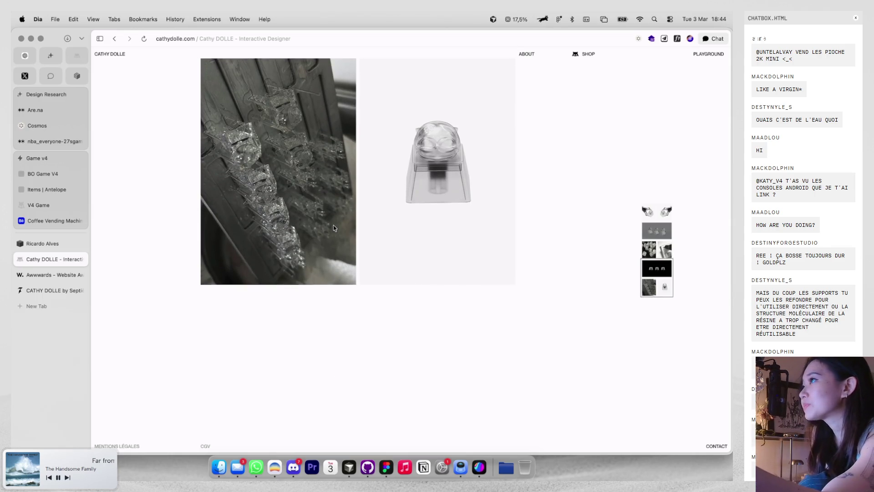
{"action": "scroll", "coordinate": [334, 225], "scroll_direction": "up", "scroll_amount": 2}
{"action": "scroll", "coordinate": [333, 225], "scroll_direction": "up", "scroll_amount": 1}
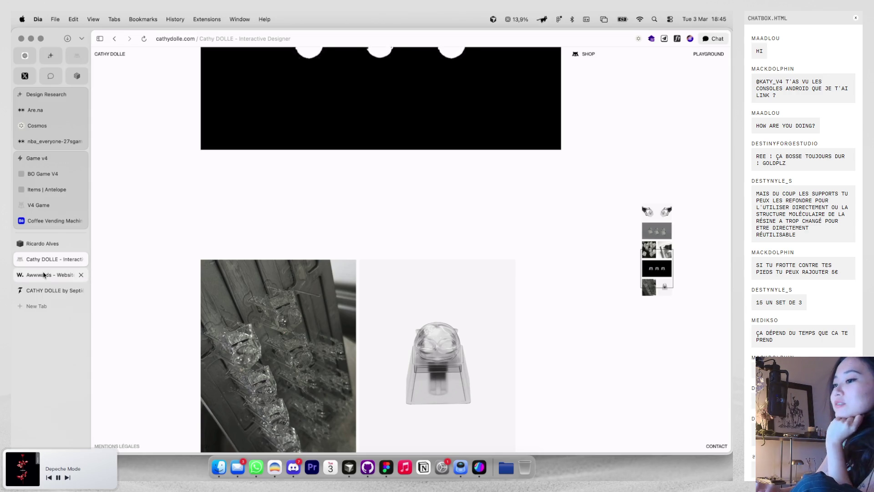
{"action": "mouse_move", "coordinate": [50, 274]}
{"action": "left_click", "coordinate": [82, 276]}
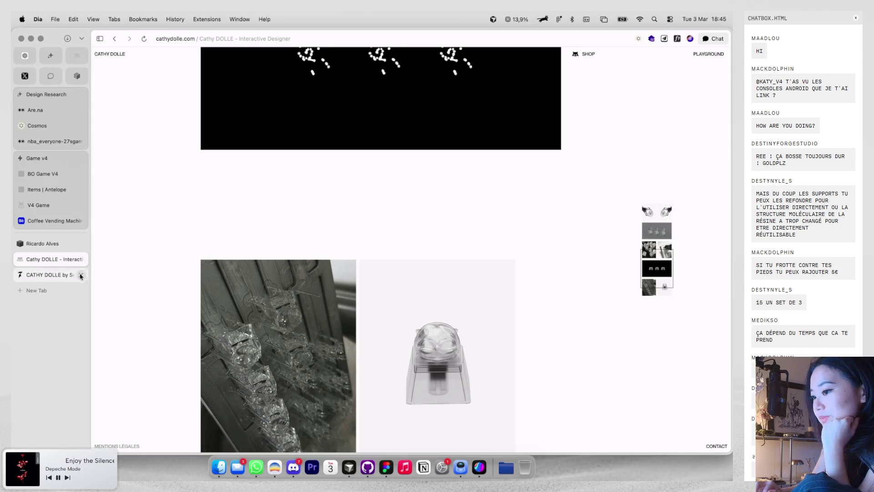
Go to the site's PLAYGROUND page, then move over to the Figma window
{"action": "left_click", "coordinate": [53, 261]}
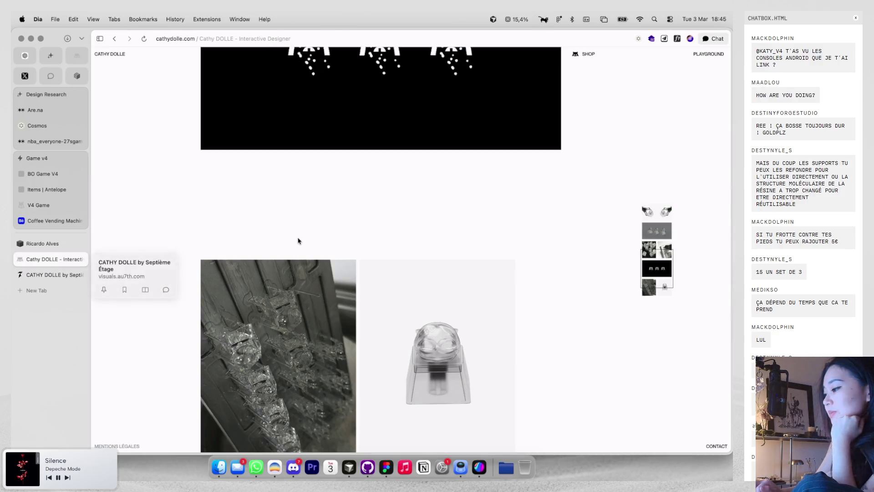
{"action": "scroll", "coordinate": [300, 238], "scroll_direction": "down", "scroll_amount": 5}
{"action": "scroll", "coordinate": [299, 239], "scroll_direction": "up", "scroll_amount": 3}
{"action": "scroll", "coordinate": [299, 242], "scroll_direction": "up", "scroll_amount": 5}
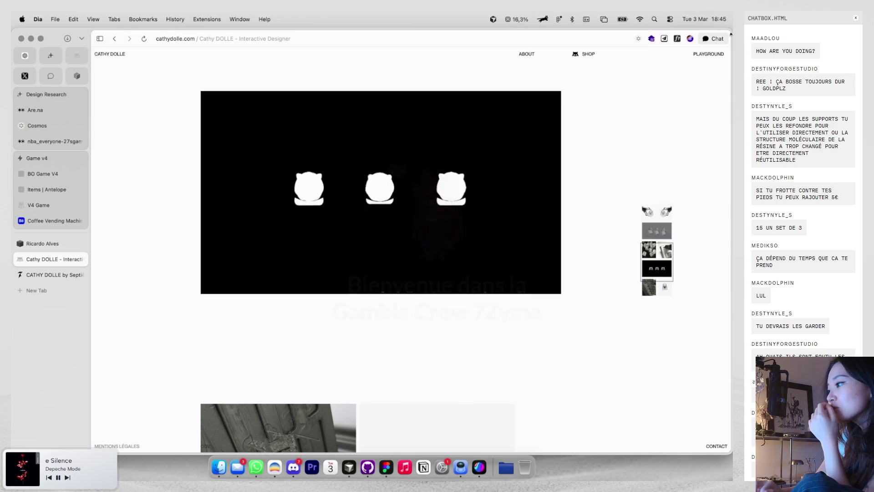
{"action": "left_click", "coordinate": [711, 54]}
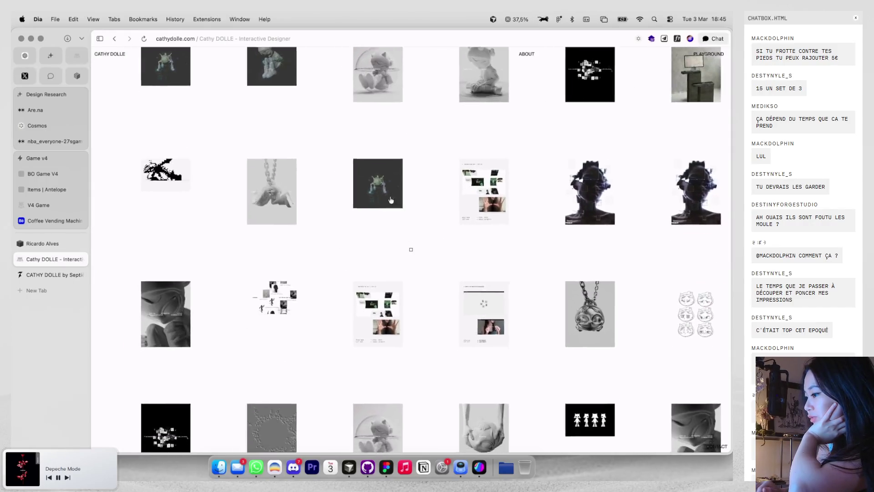
{"action": "key", "text": "super+Tab"}
Browse the TUTORIALS pages VIDEO WINDOW, CHATBOX and ERASING EFFECT, then return to the browser
{"action": "left_click", "coordinate": [88, 36]}
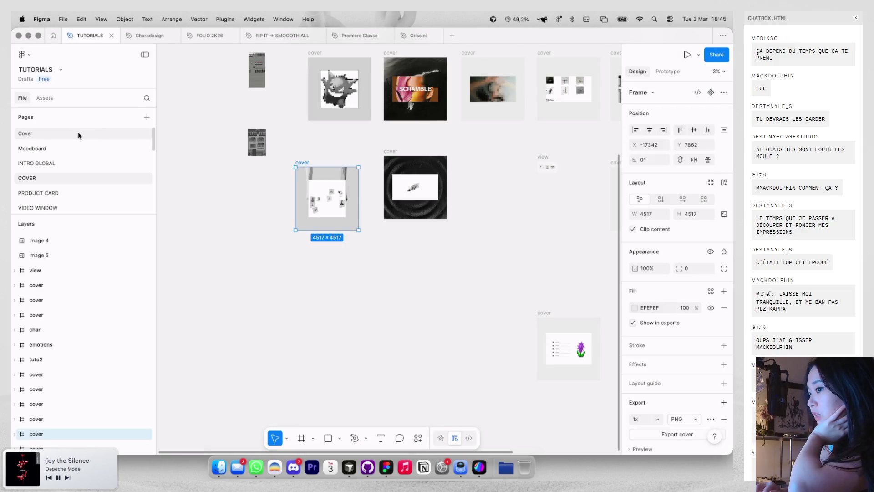
{"action": "scroll", "coordinate": [59, 191], "scroll_direction": "down", "scroll_amount": 3}
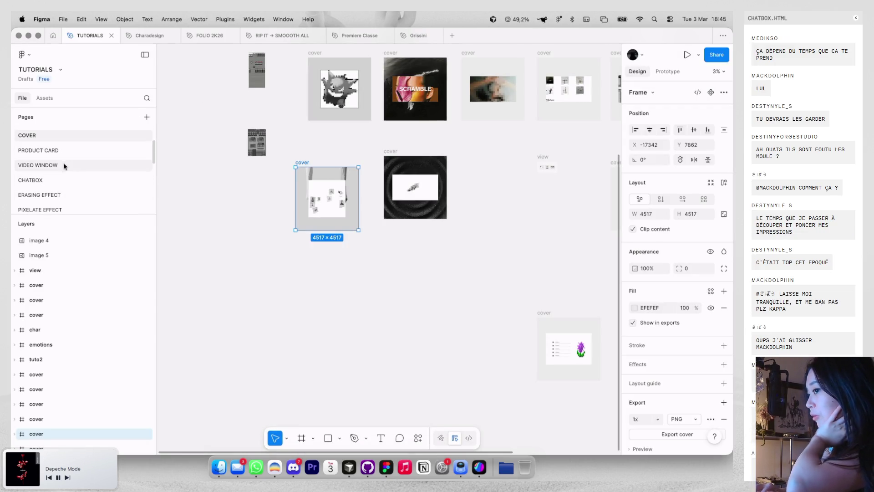
{"action": "left_click", "coordinate": [67, 164]}
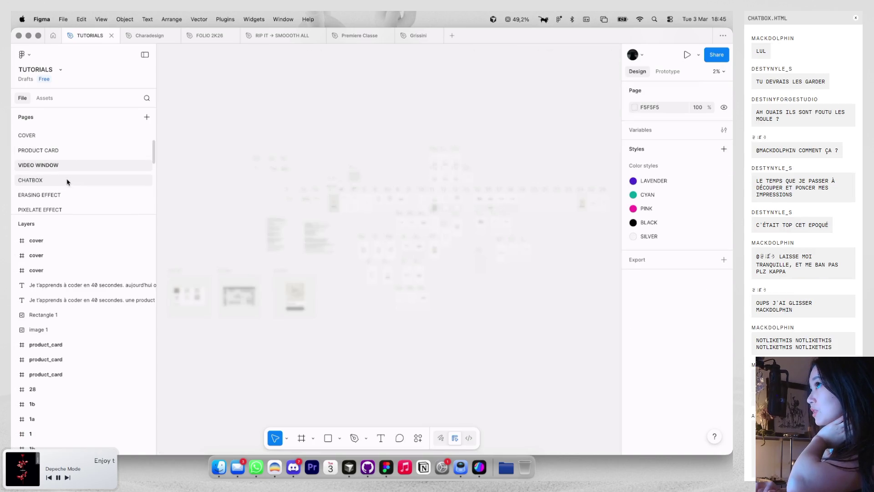
{"action": "left_click", "coordinate": [67, 182]}
{"action": "left_click", "coordinate": [68, 196]}
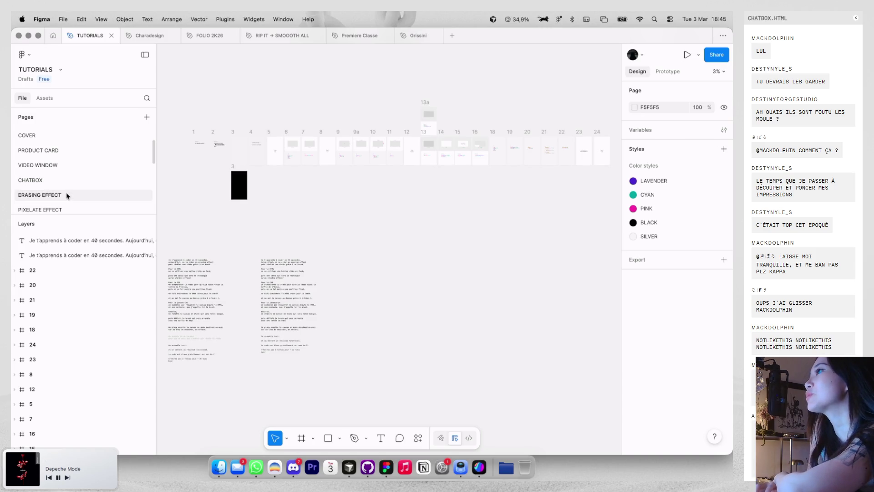
{"action": "scroll", "coordinate": [70, 195], "scroll_direction": "down", "scroll_amount": 1}
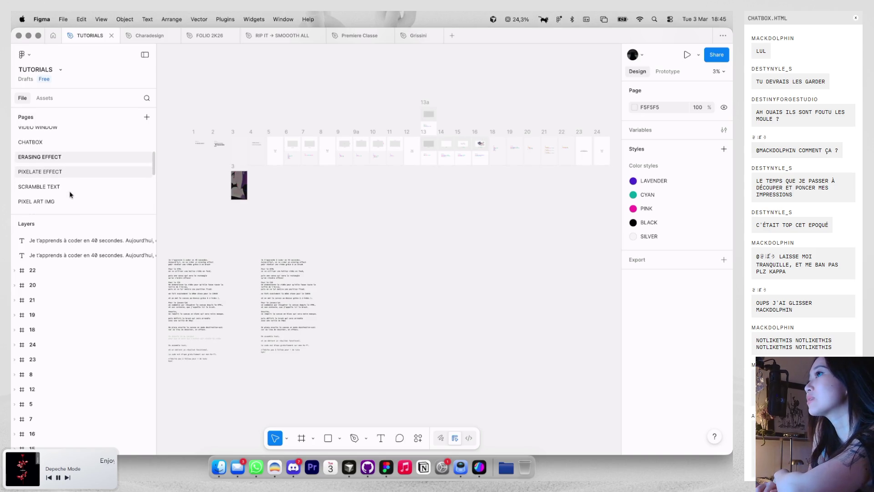
{"action": "scroll", "coordinate": [70, 195], "scroll_direction": "down", "scroll_amount": 1}
{"action": "key", "text": "ctrl+Left"}
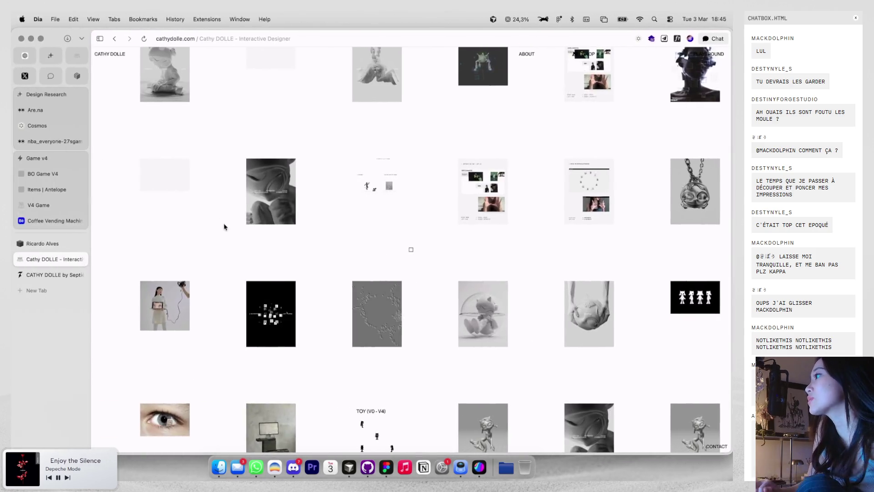
Clear the 'kofi' query and open the pinned Ko-fi creator dashboard
{"action": "key", "text": "super+t"}
{"action": "type", "text": "kofi"}
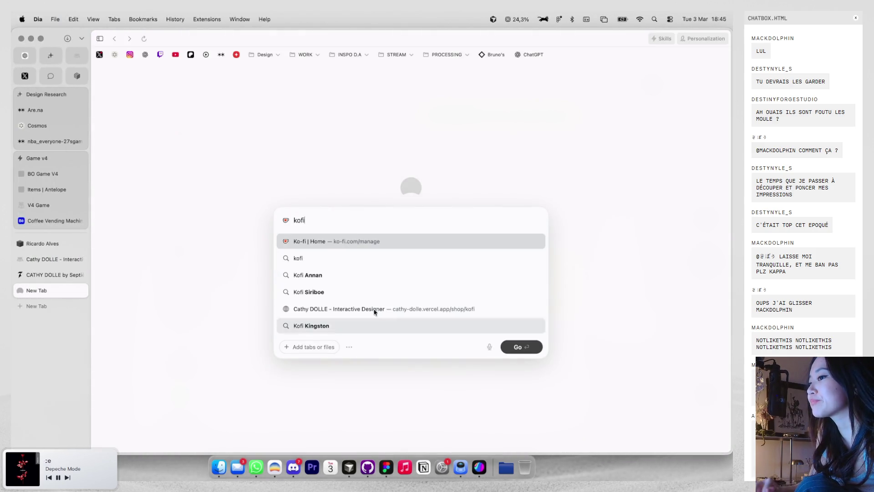
{"action": "key", "text": "super+BackSpace"}
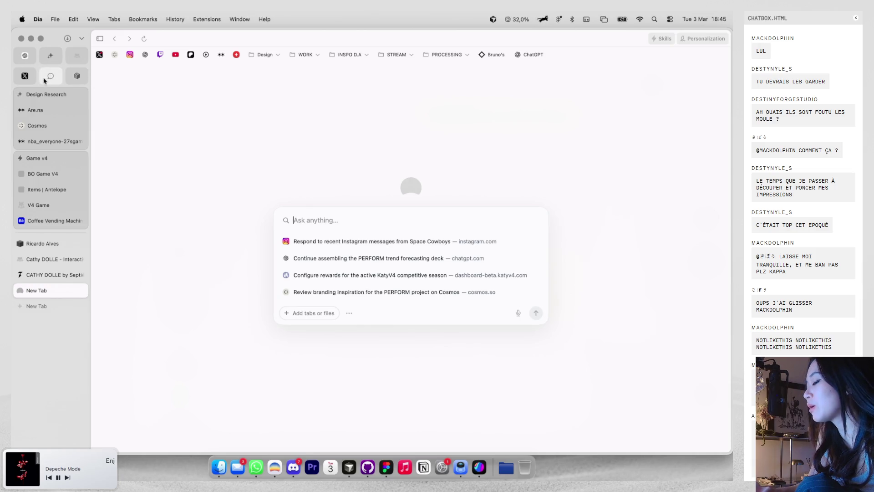
{"action": "left_click", "coordinate": [53, 62]}
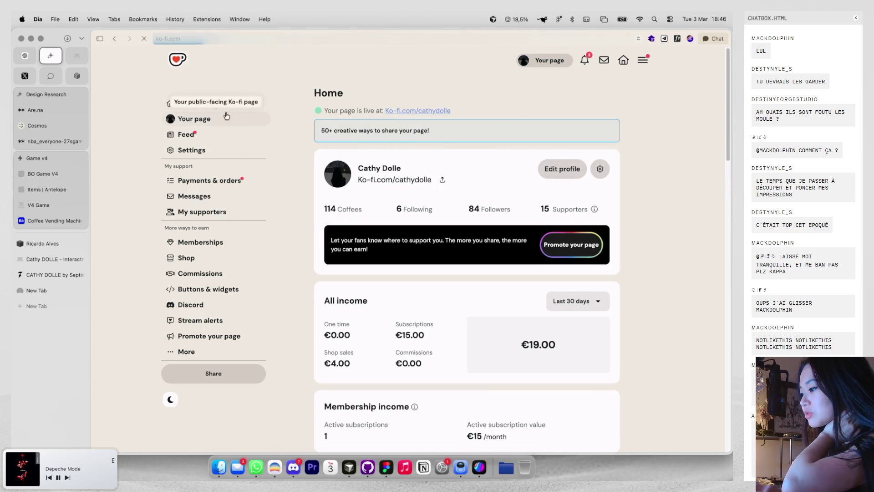
{"action": "scroll", "coordinate": [307, 185], "scroll_direction": "down", "scroll_amount": 2}
{"action": "scroll", "coordinate": [307, 185], "scroll_direction": "down", "scroll_amount": 3}
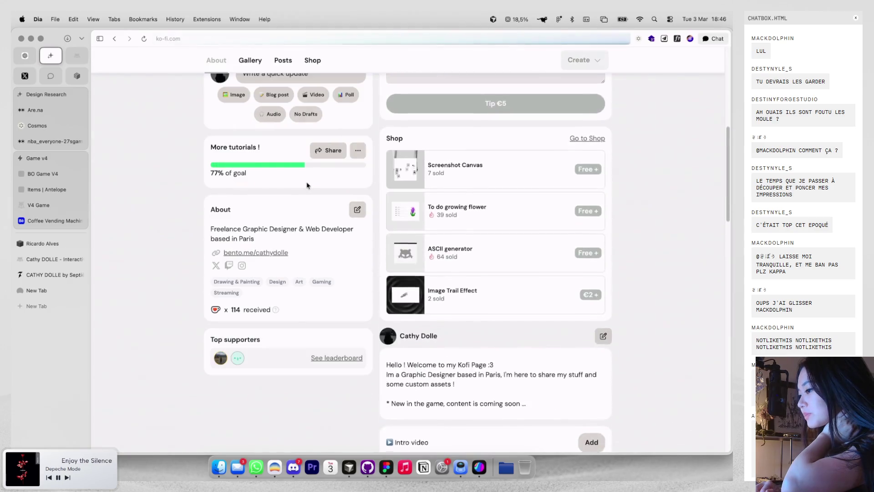
{"action": "scroll", "coordinate": [307, 185], "scroll_direction": "up", "scroll_amount": 2}
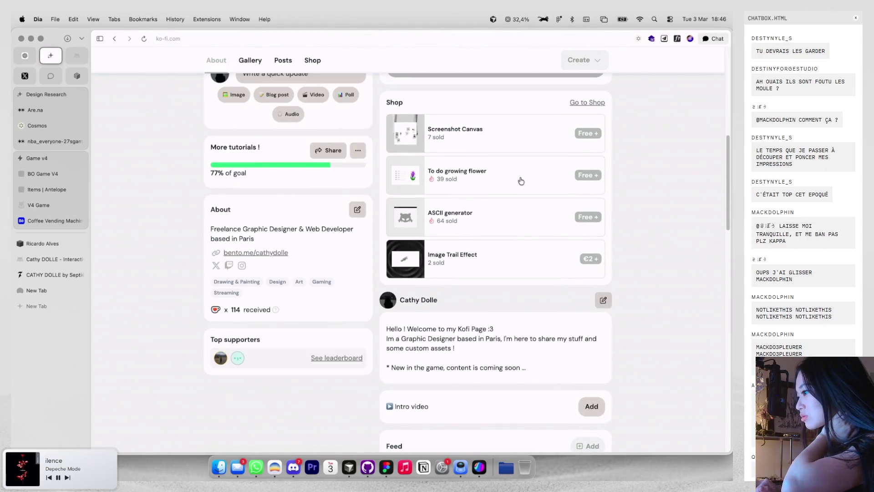
Browse the Ko-fi Shop products, leave for an empty new tab, and bring up GitHub Desktop
{"action": "left_click", "coordinate": [591, 106]}
{"action": "scroll", "coordinate": [562, 125], "scroll_direction": "down", "scroll_amount": 3}
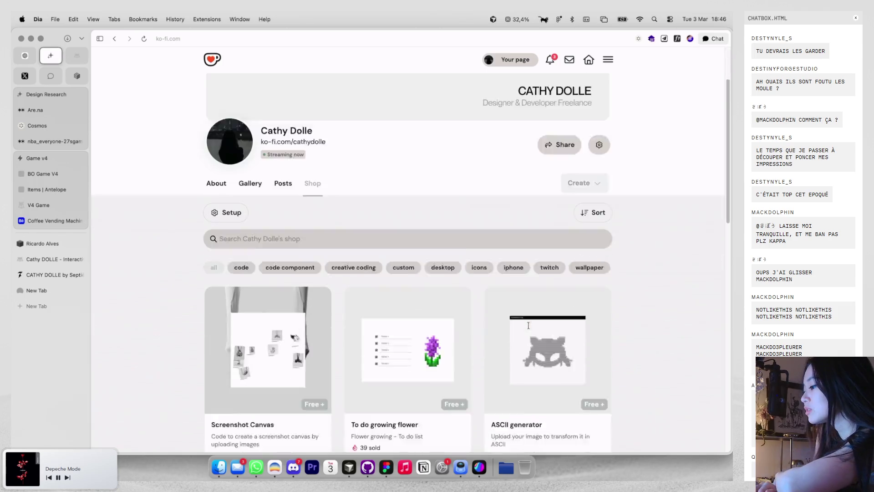
{"action": "scroll", "coordinate": [546, 171], "scroll_direction": "down", "scroll_amount": 2}
{"action": "scroll", "coordinate": [533, 226], "scroll_direction": "down", "scroll_amount": 3}
{"action": "scroll", "coordinate": [519, 271], "scroll_direction": "down", "scroll_amount": 2}
{"action": "scroll", "coordinate": [518, 271], "scroll_direction": "down", "scroll_amount": 3}
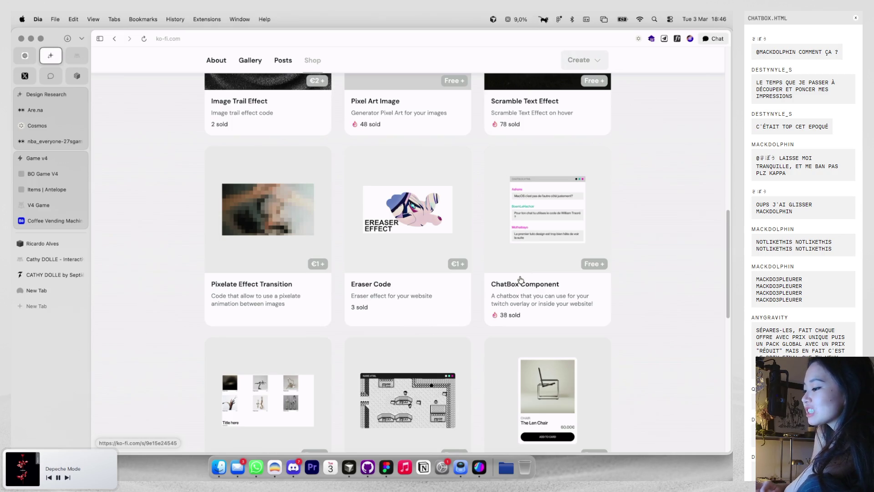
{"action": "scroll", "coordinate": [520, 281], "scroll_direction": "down", "scroll_amount": 5}
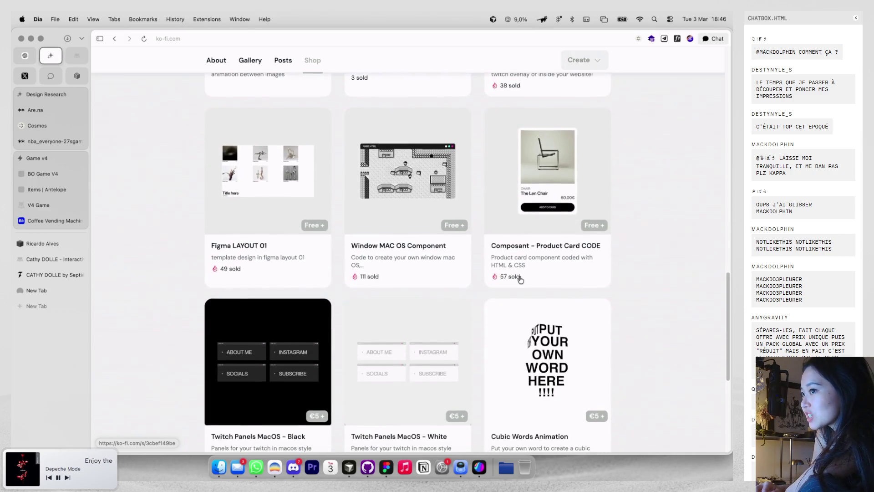
{"action": "scroll", "coordinate": [520, 280], "scroll_direction": "down", "scroll_amount": 1}
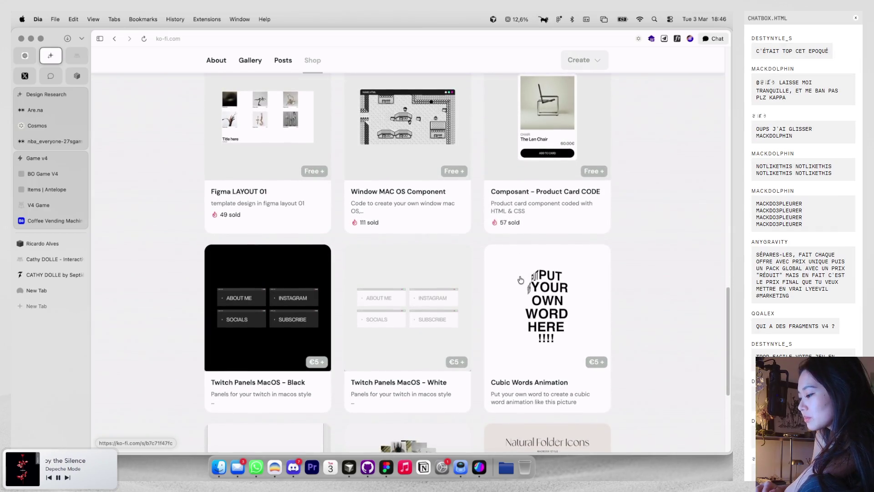
{"action": "scroll", "coordinate": [520, 280], "scroll_direction": "down", "scroll_amount": 3}
{"action": "key", "text": "super+t"}
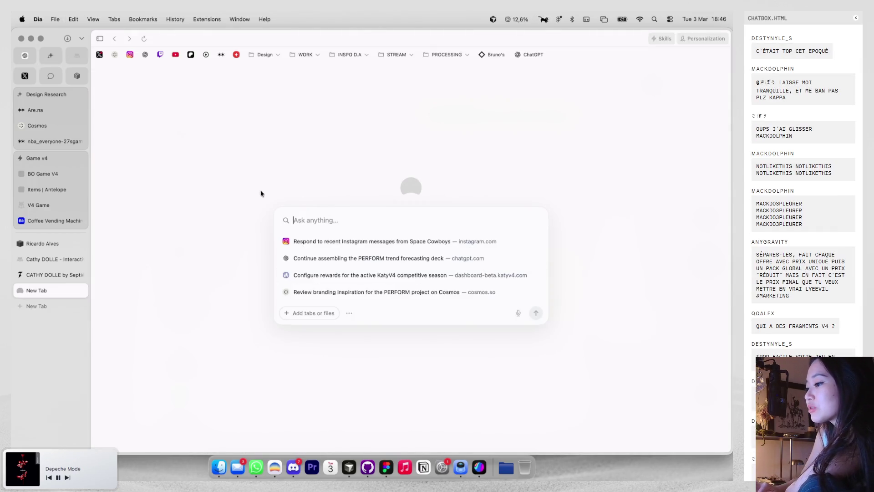
{"action": "key", "text": "ctrl+Right"}
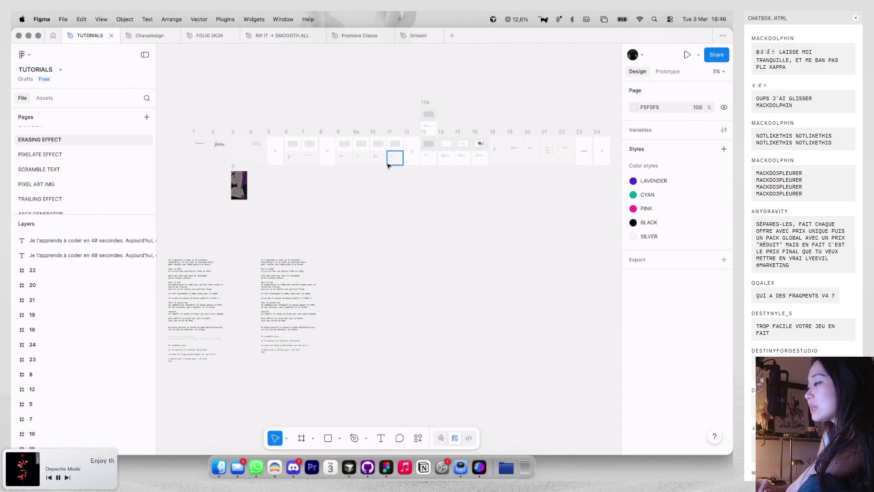
{"action": "key", "text": "ctrl+Left"}
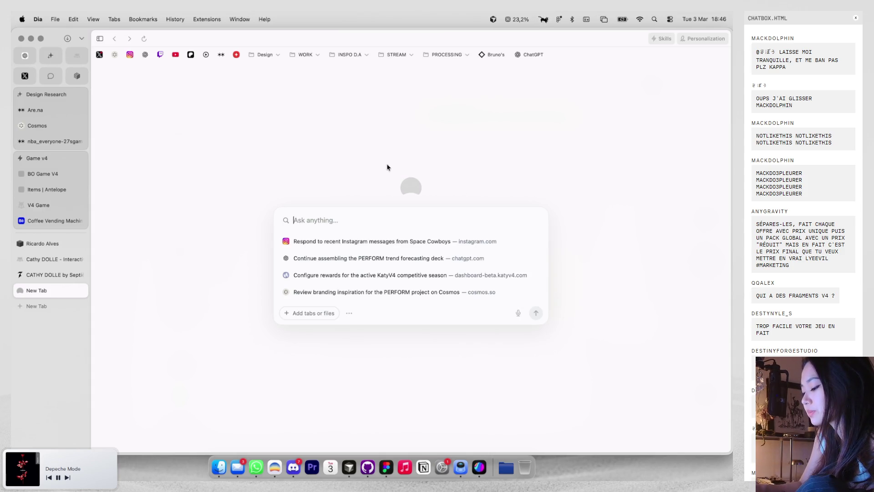
{"action": "left_click", "coordinate": [368, 468]}
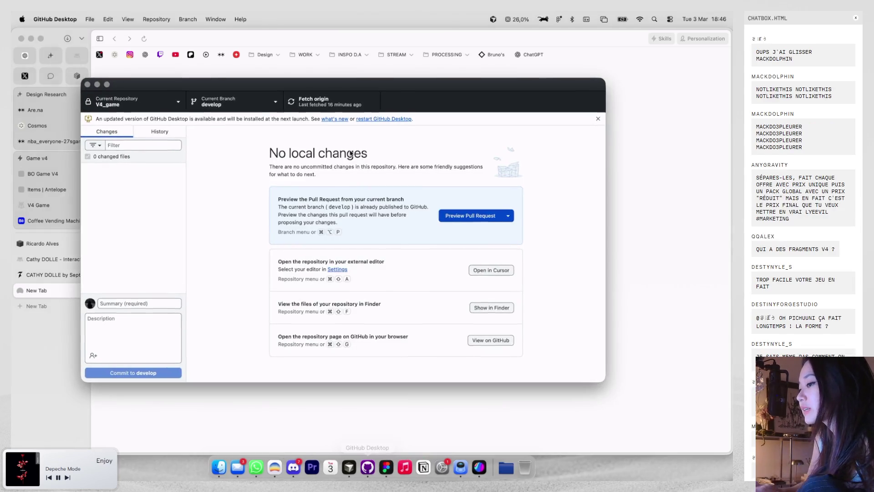
Switch to the SpiraleImg repository, open it in Cursor, and return to the Spirale IMG page
{"action": "left_click", "coordinate": [163, 107]}
{"action": "left_click", "coordinate": [146, 161]}
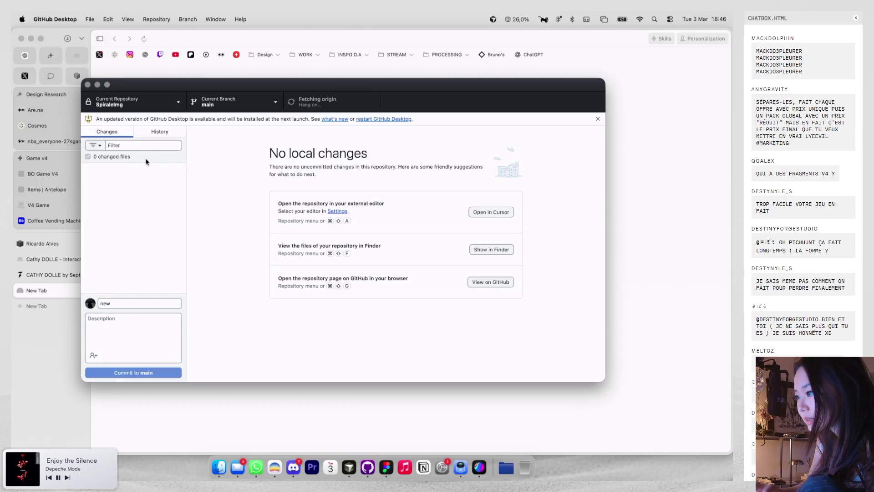
{"action": "left_click", "coordinate": [482, 213]}
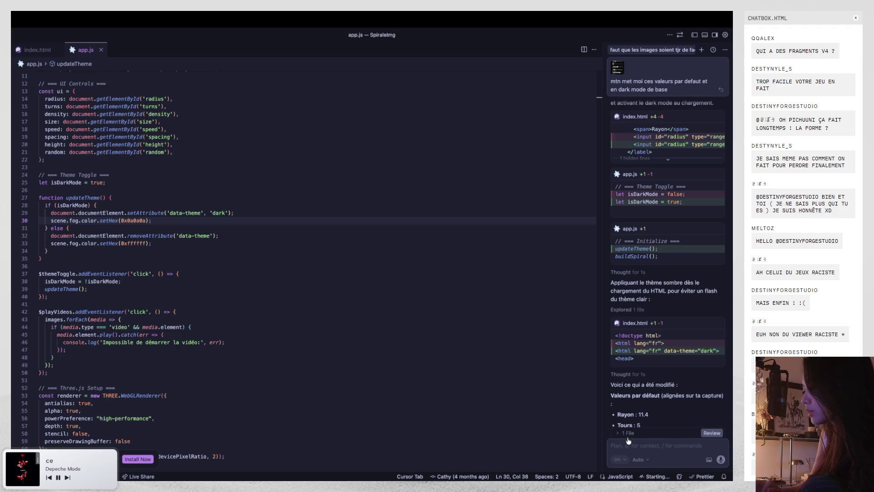
{"action": "key", "text": "ctrl+Left"}
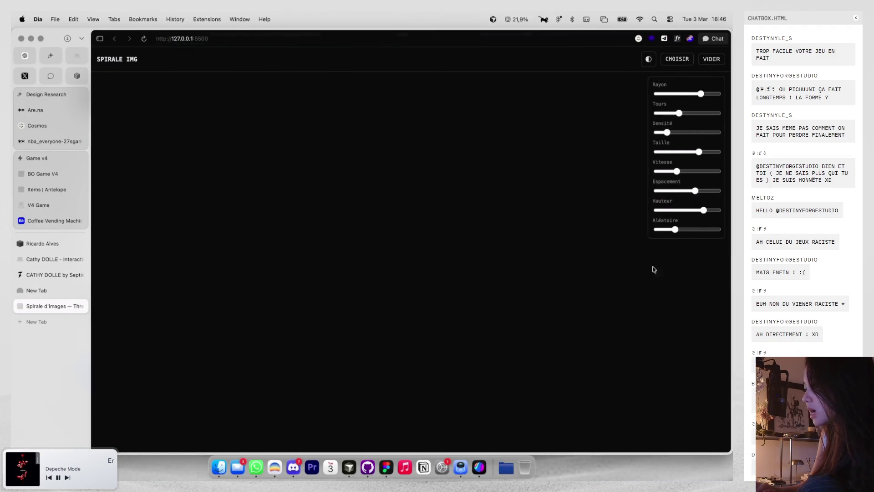
Via CHOISIR, select all eight VISUALS_BY_ABEL images for the spiral and widen its radius
{"action": "left_click", "coordinate": [678, 59]}
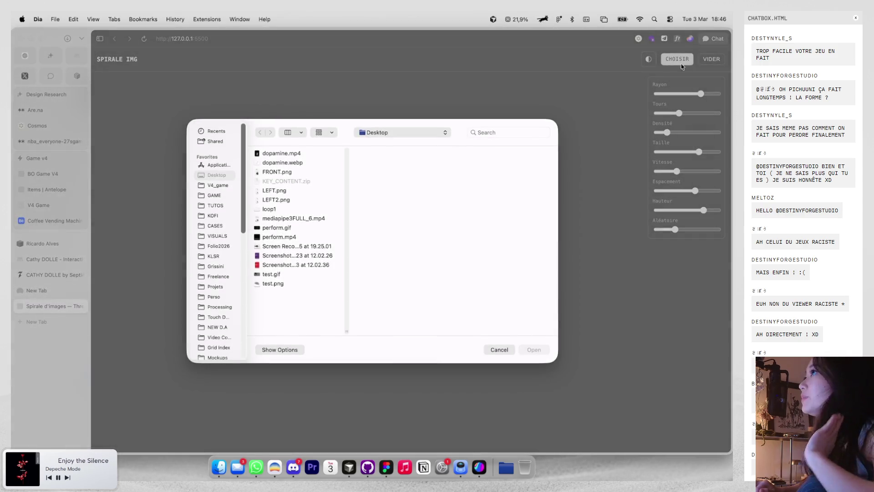
{"action": "left_click", "coordinate": [216, 206]}
{"action": "left_click", "coordinate": [217, 235]}
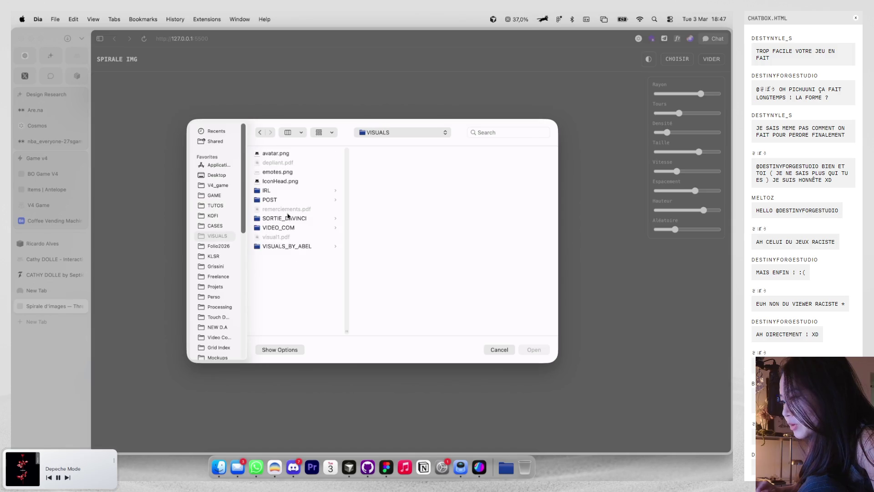
{"action": "left_click", "coordinate": [414, 179]}
{"action": "key", "text": "super+a"}
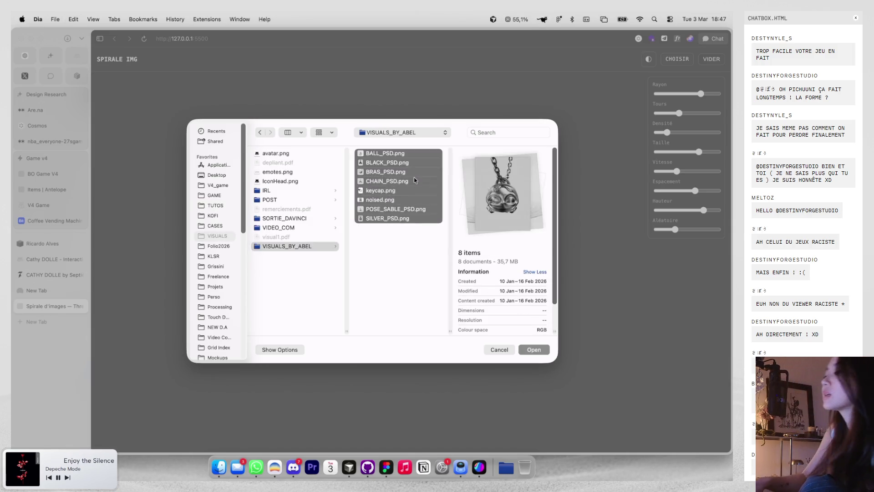
{"action": "key", "text": "Return"}
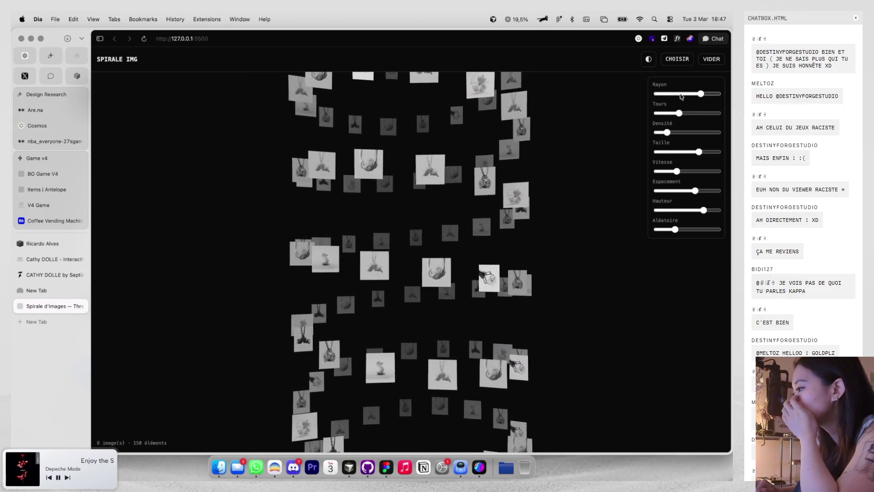
{"action": "mouse_move", "coordinate": [701, 94]}
{"action": "left_mouse_down"}
{"action": "mouse_move", "coordinate": [668, 96]}
{"action": "mouse_move", "coordinate": [707, 95]}
{"action": "left_mouse_up"}
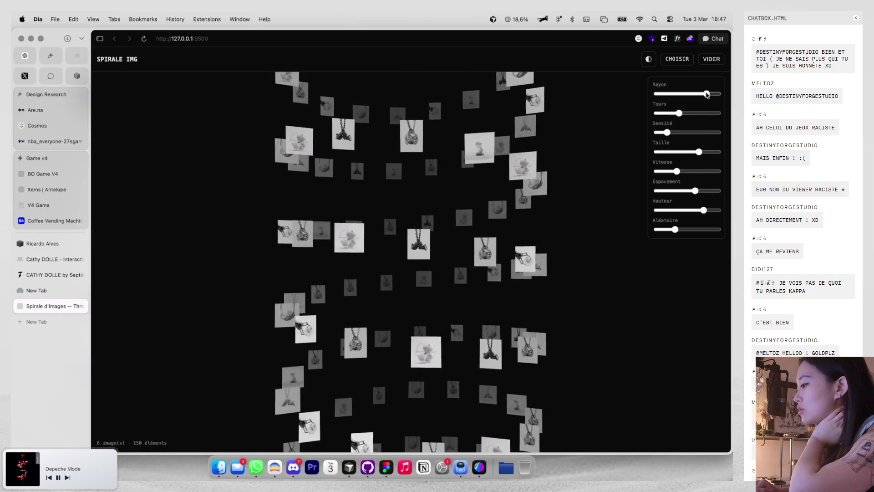
Settle the spiral on more turns and a slightly higher image density
{"action": "left_click", "coordinate": [705, 113]}
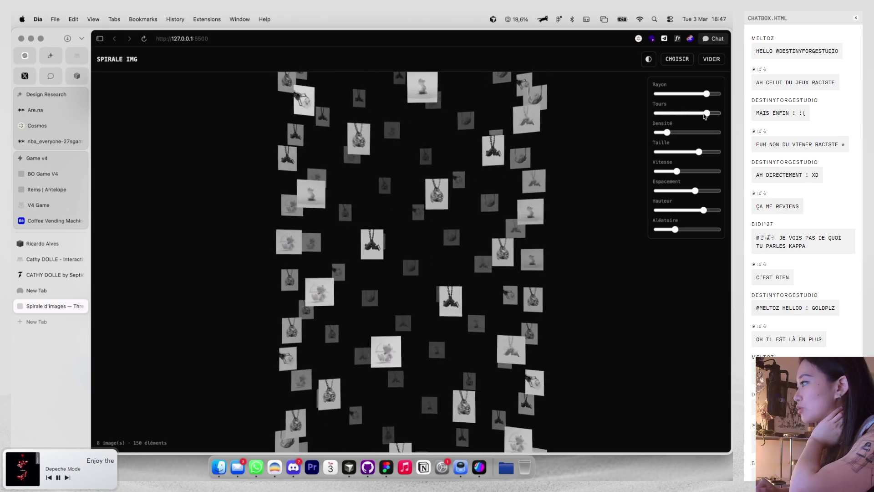
{"action": "left_click", "coordinate": [672, 115]}
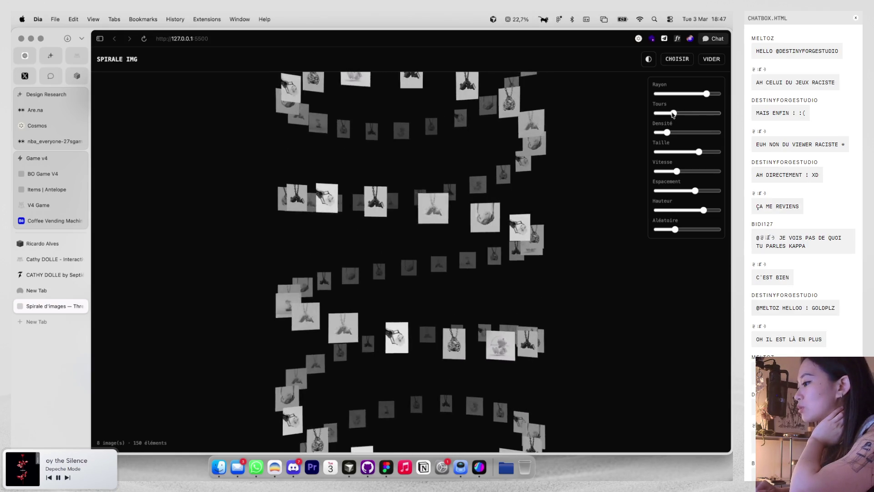
{"action": "left_click", "coordinate": [707, 114]}
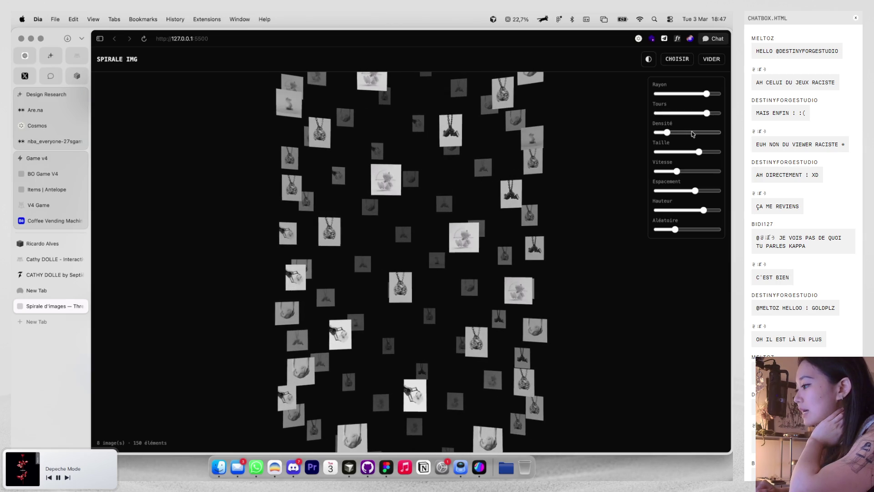
{"action": "left_click", "coordinate": [692, 132]}
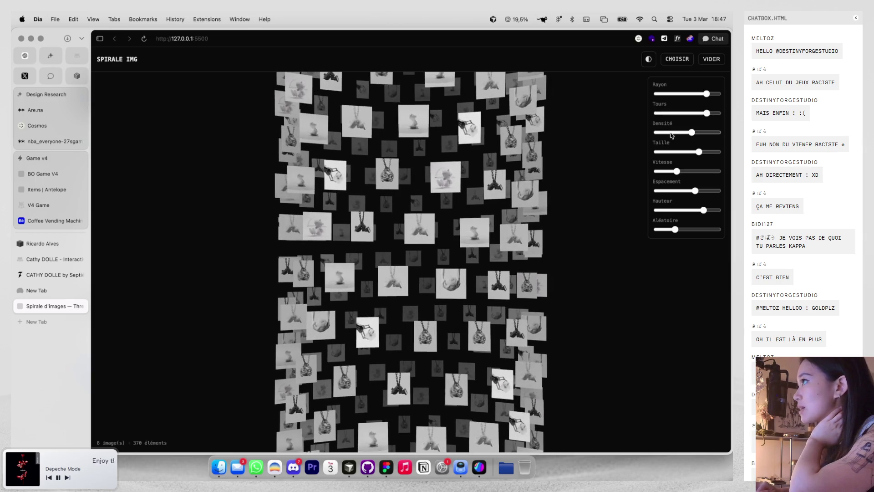
{"action": "left_click", "coordinate": [672, 133]}
{"action": "left_click", "coordinate": [683, 133]}
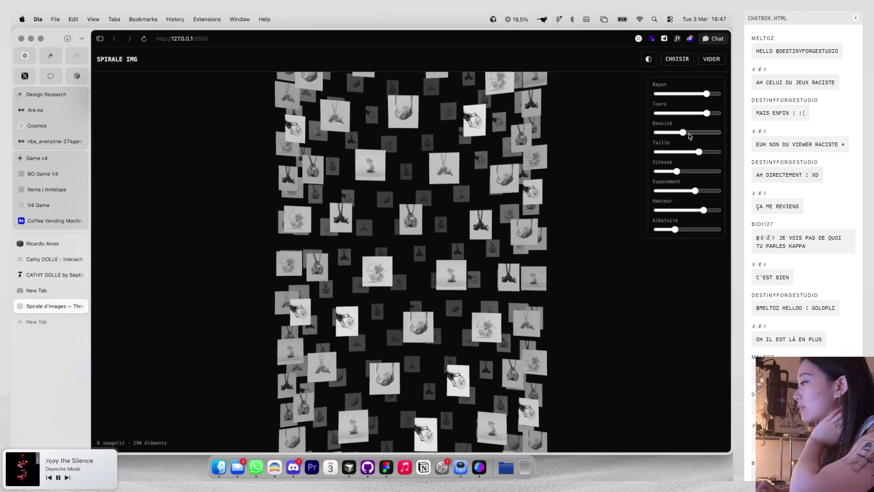
Retune image size and Vitesse, then lower Espacement so images form a continuous helix
{"action": "left_click", "coordinate": [676, 151]}
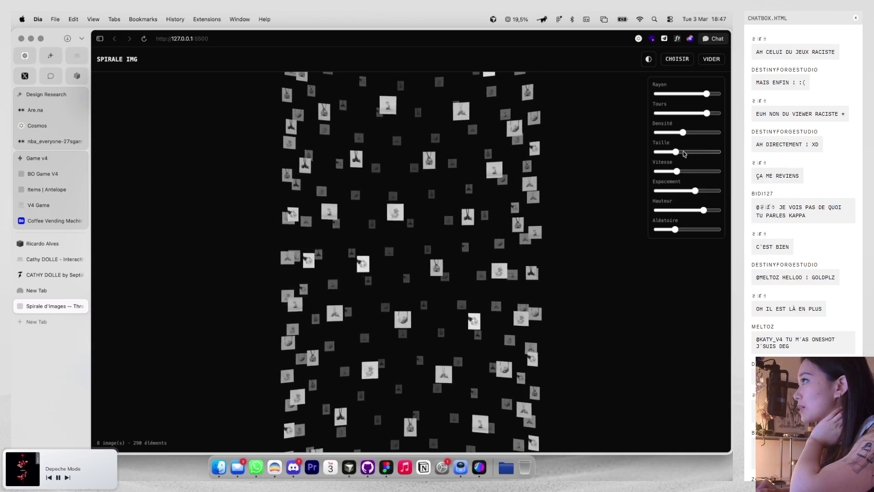
{"action": "left_click", "coordinate": [687, 152]}
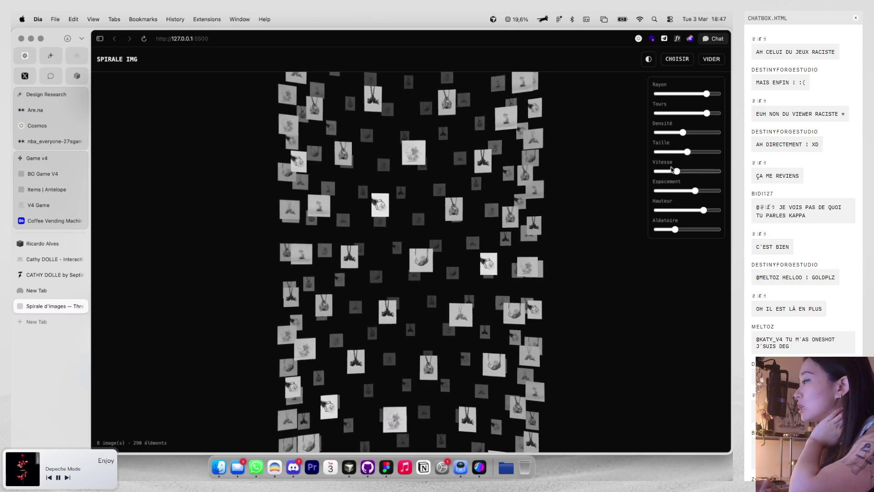
{"action": "left_click", "coordinate": [698, 171]}
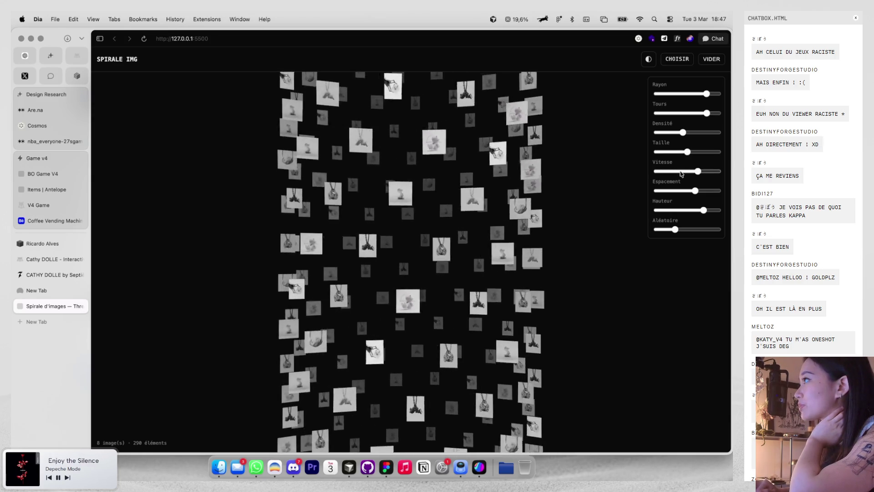
{"action": "key", "text": "Left"}
{"action": "key", "text": "Left"}
{"action": "key", "text": "Left"}
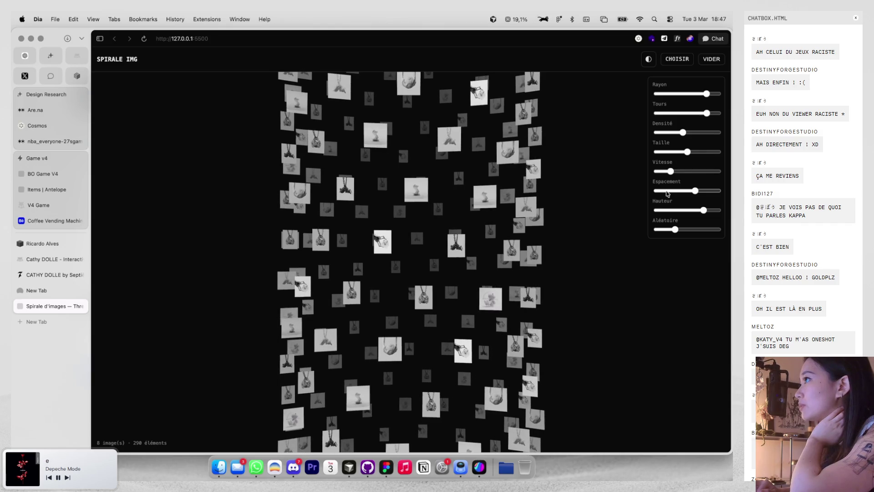
{"action": "left_click", "coordinate": [667, 191]}
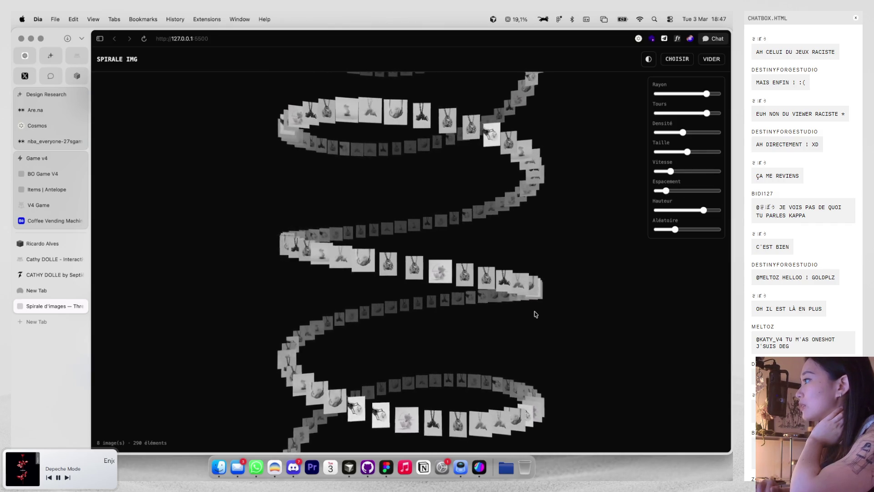
{"action": "scroll", "coordinate": [535, 314], "scroll_direction": "up", "scroll_amount": 5}
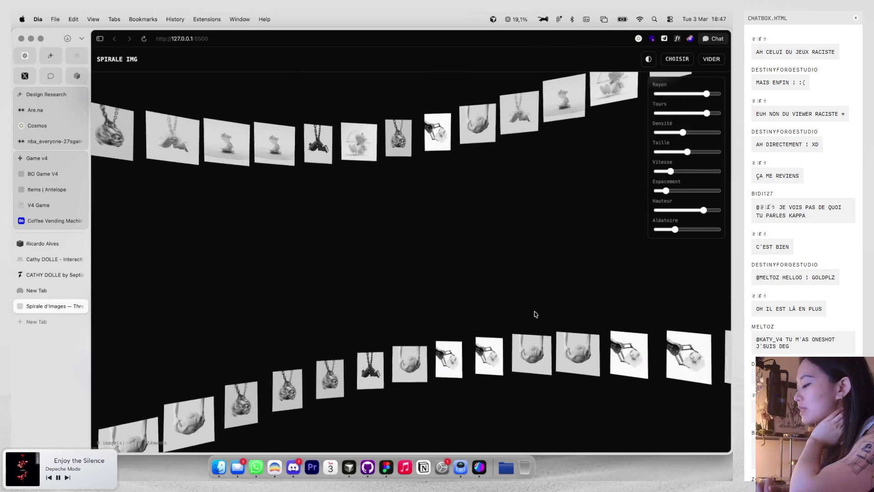
{"action": "scroll", "coordinate": [611, 273], "scroll_direction": "down", "scroll_amount": 3}
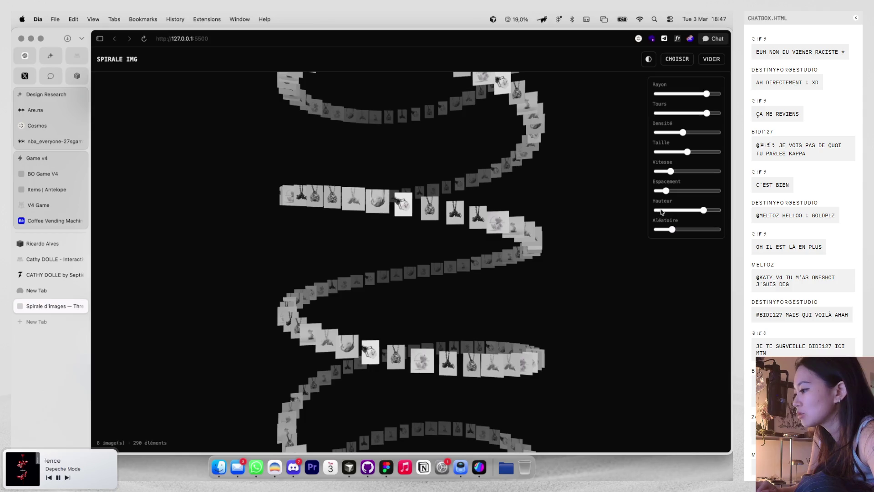
Retune the Hauteur slider to a tall helix, cancel a screenshot, and start a new tab
{"action": "left_click", "coordinate": [661, 211]}
{"action": "left_click_drag", "start_coordinate": [695, 212], "coordinate": [701, 210]}
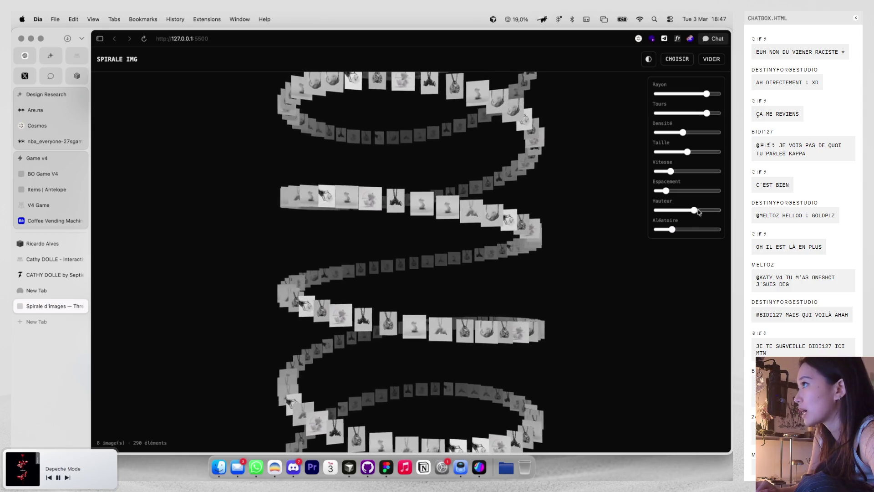
{"action": "scroll", "coordinate": [538, 259], "scroll_direction": "up", "scroll_amount": 5}
{"action": "scroll", "coordinate": [537, 258], "scroll_direction": "down", "scroll_amount": 5}
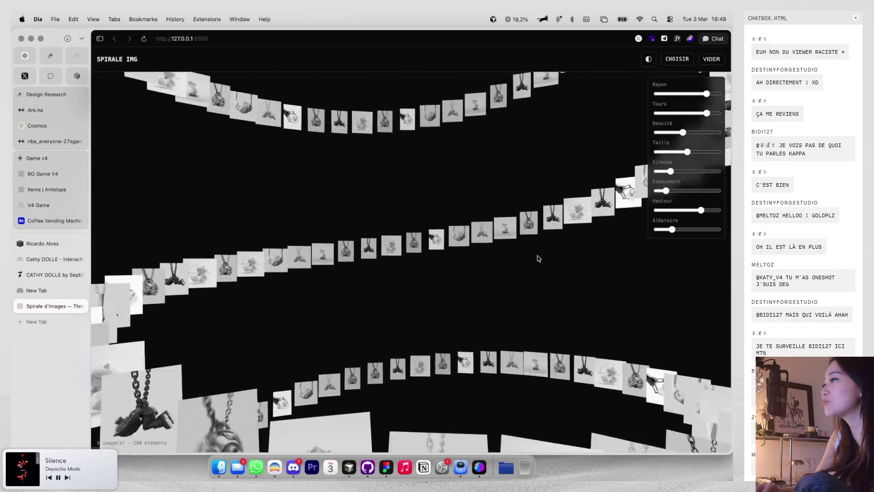
{"action": "key", "text": "super+shift+5"}
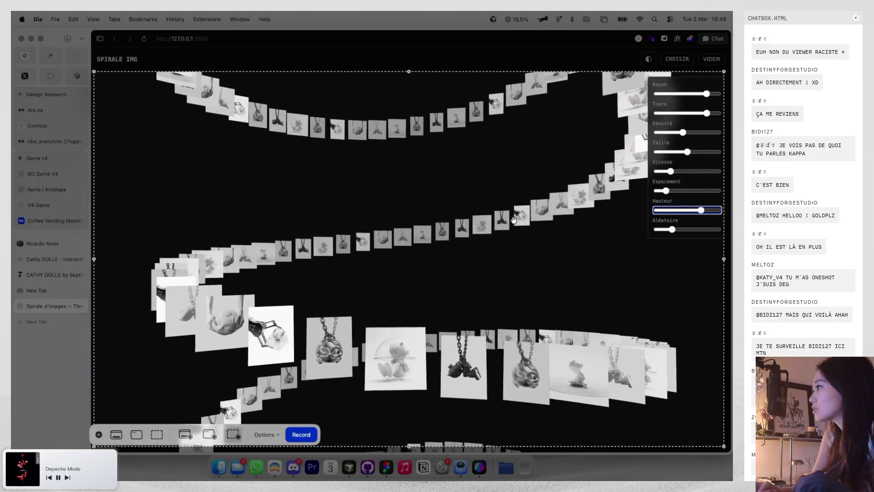
{"action": "key", "text": "Escape"}
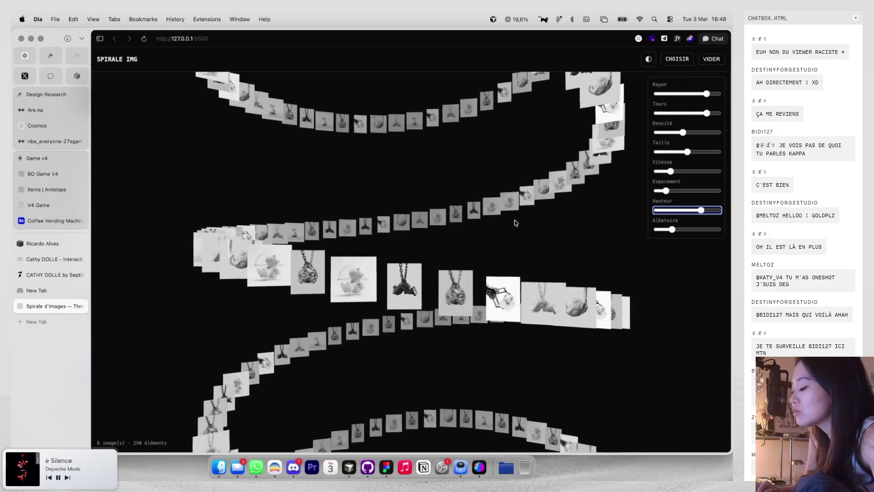
{"action": "key", "text": "super+t"}
{"action": "type", "text": "instagram.com/ka"}
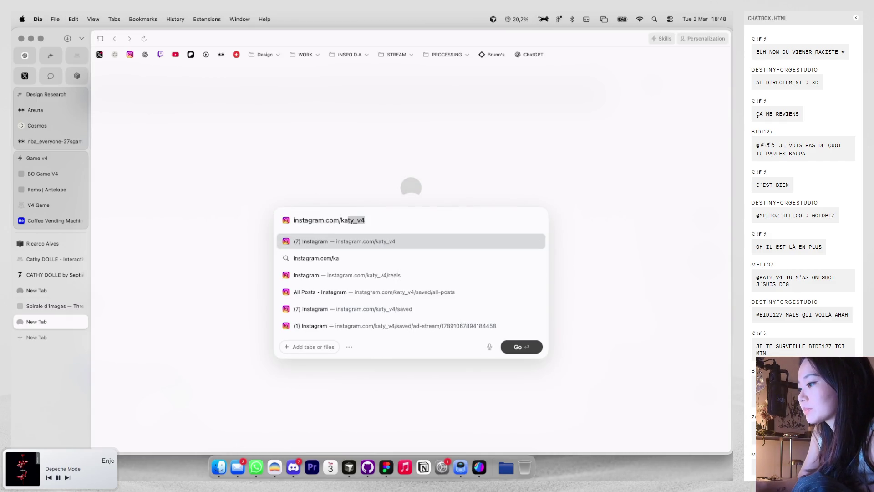
Load instagram.com, view a reel from the grid, close the tab and reload Spirale IMG
{"action": "key", "text": "Return"}
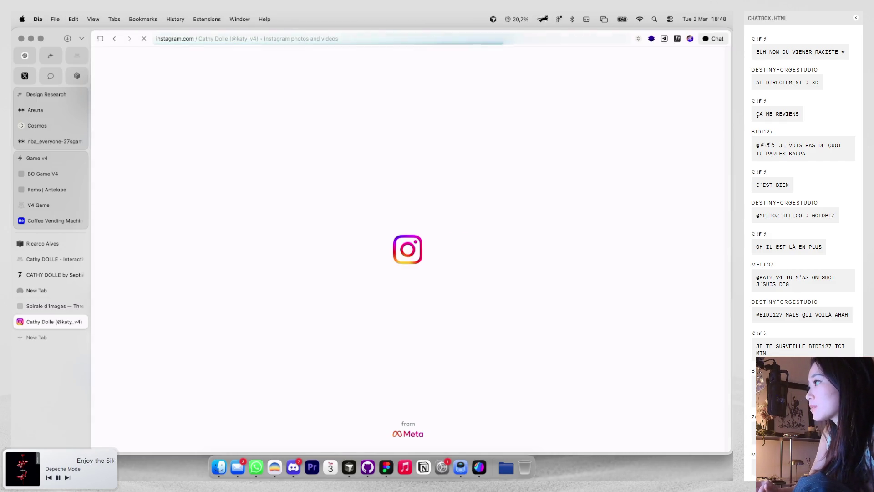
{"action": "scroll", "coordinate": [519, 220], "scroll_direction": "down", "scroll_amount": 5}
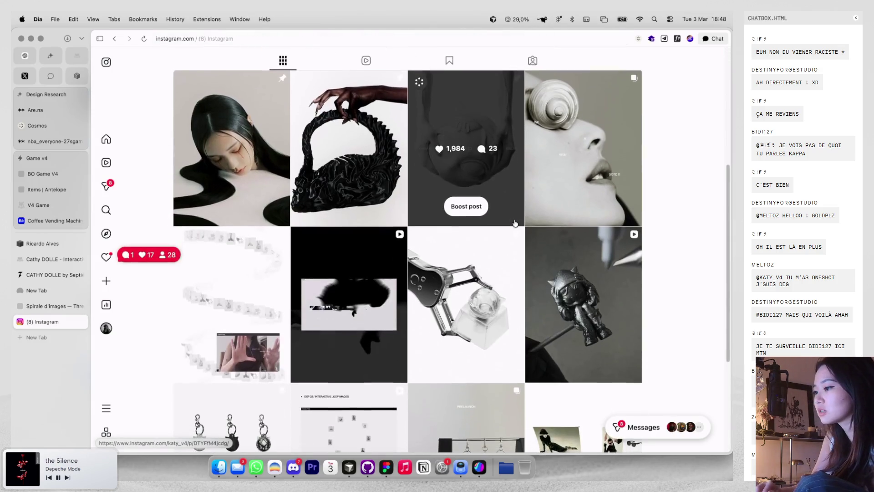
{"action": "left_click", "coordinate": [383, 288]}
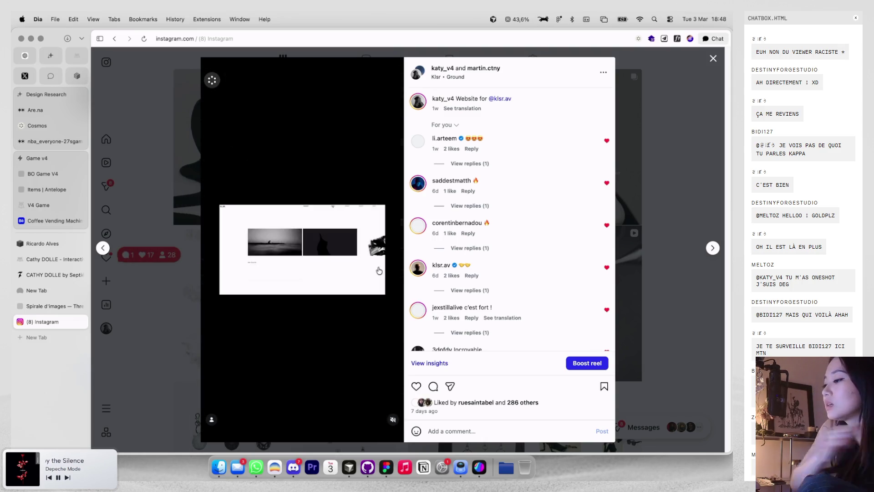
{"action": "key", "text": "Escape"}
{"action": "key", "text": "super+w"}
{"action": "key", "text": "super+r"}
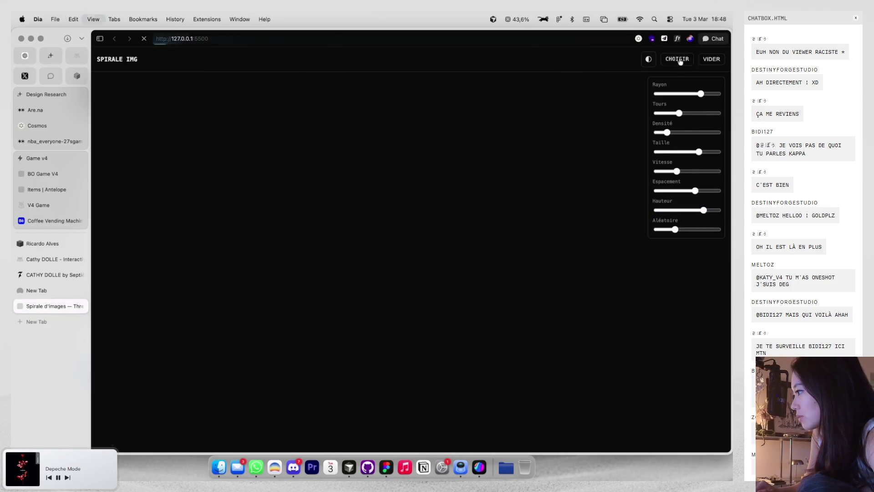
From CHOISIR, browse through CASES and PROJECTS into the Abel project folder
{"action": "left_click", "coordinate": [678, 59]}
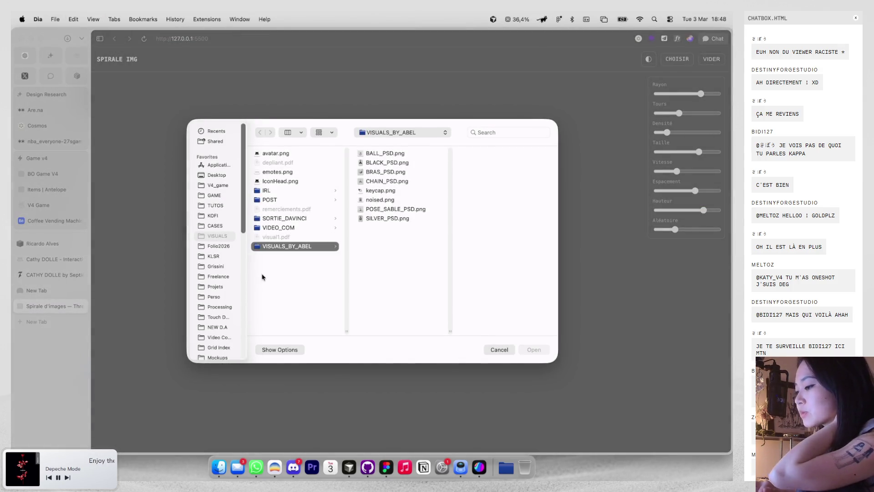
{"action": "left_click", "coordinate": [215, 226]}
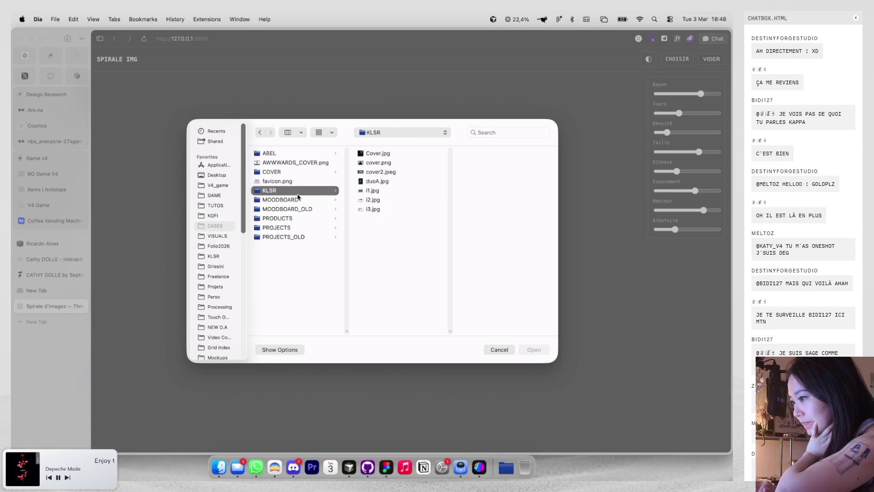
{"action": "left_click", "coordinate": [382, 164]}
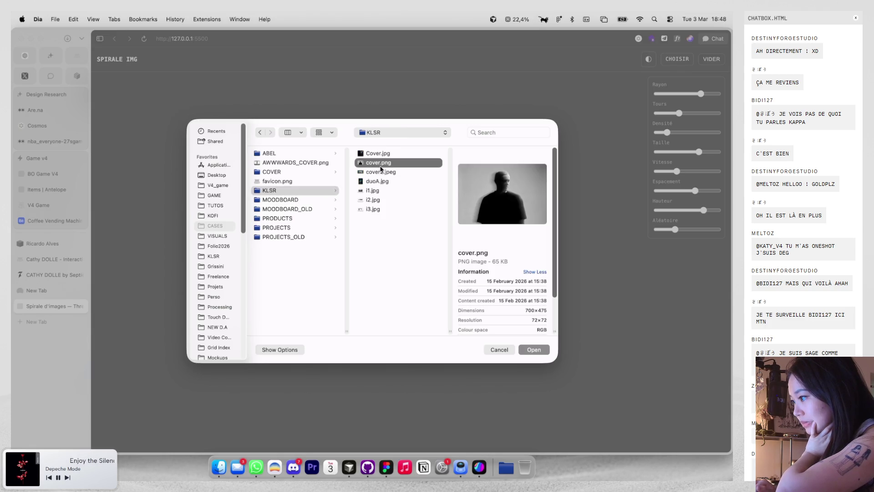
{"action": "left_click", "coordinate": [314, 213]}
{"action": "left_click", "coordinate": [305, 227]}
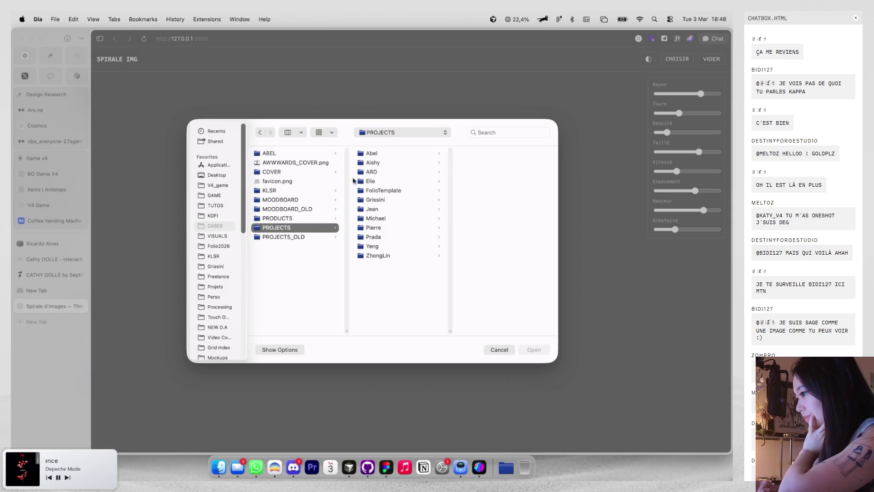
{"action": "left_click", "coordinate": [376, 155]}
Select 1.jpg through 3.jpg plus d1.jpg, d2.jpg and d4.jpg for the spiral
{"action": "left_click", "coordinate": [490, 157]}
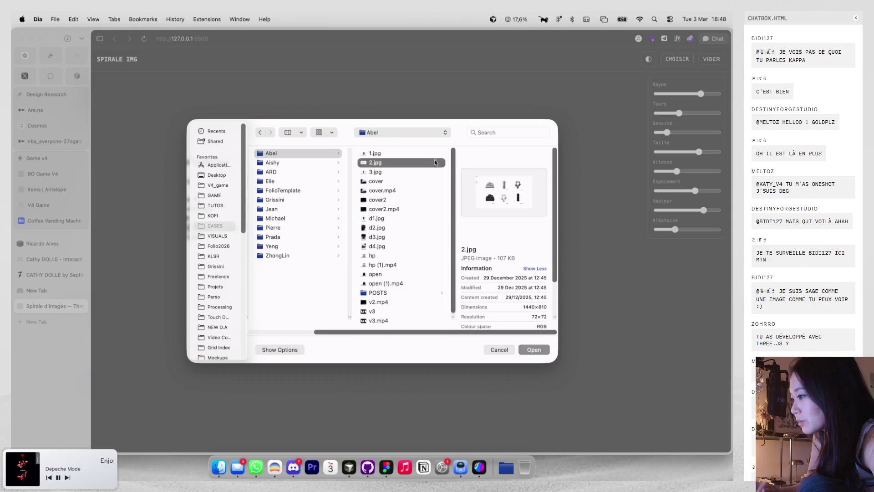
{"action": "left_click", "coordinate": [405, 172], "text": "shift"}
{"action": "left_click", "coordinate": [392, 227], "text": "super"}
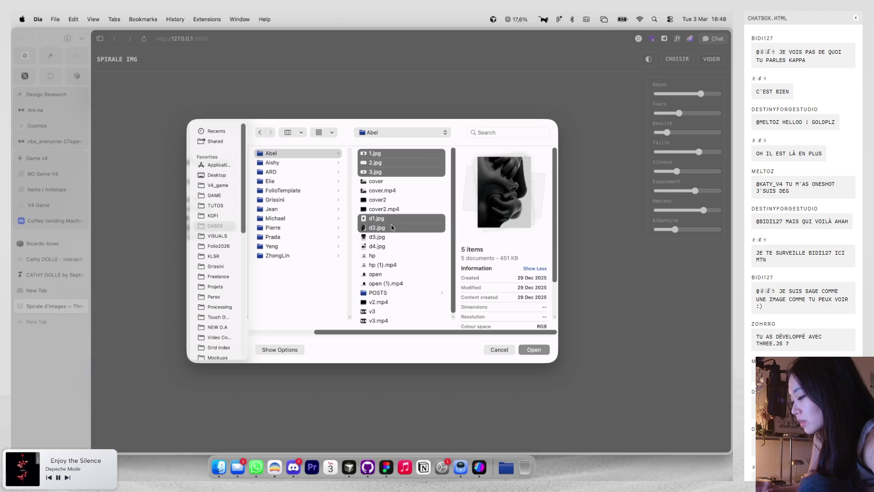
{"action": "left_click", "coordinate": [391, 247], "text": "super"}
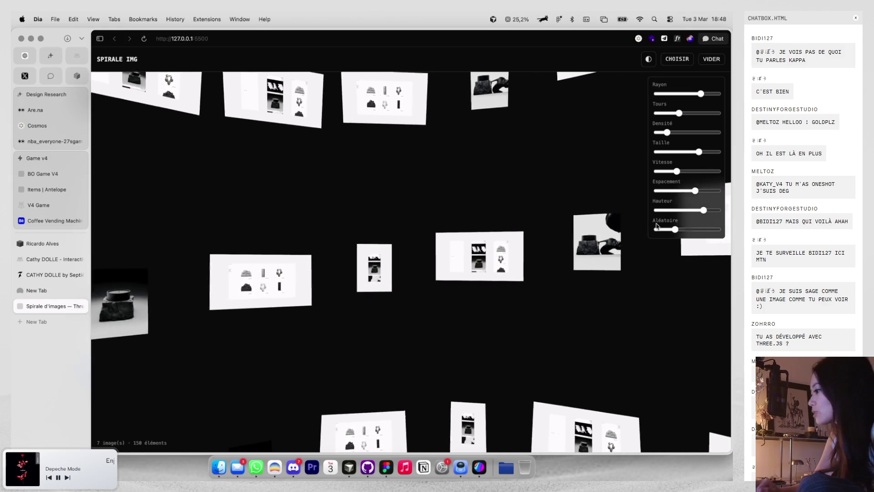
{"action": "left_click", "coordinate": [668, 171]}
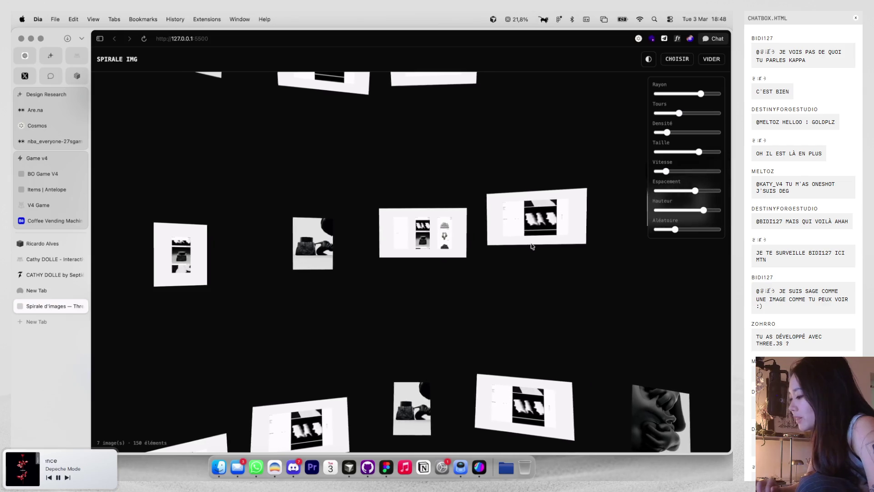
{"action": "scroll", "coordinate": [532, 246], "scroll_direction": "down", "scroll_amount": 5}
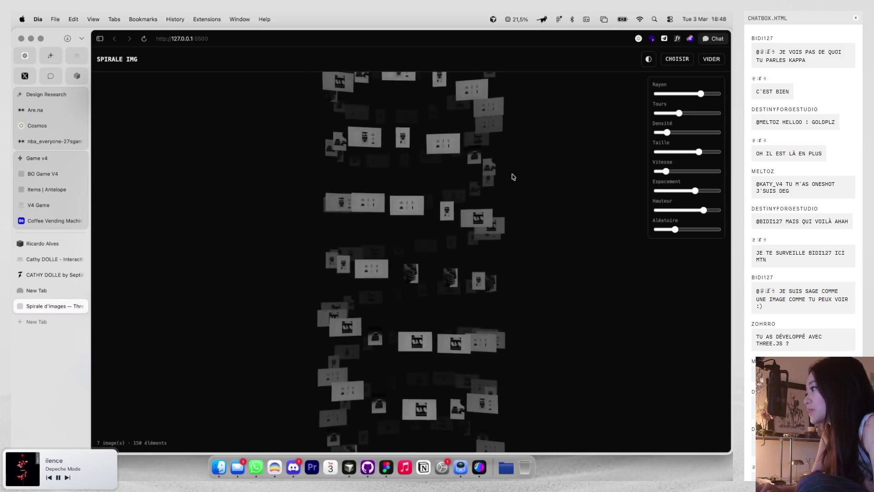
{"action": "scroll", "coordinate": [513, 177], "scroll_direction": "up", "scroll_amount": 5}
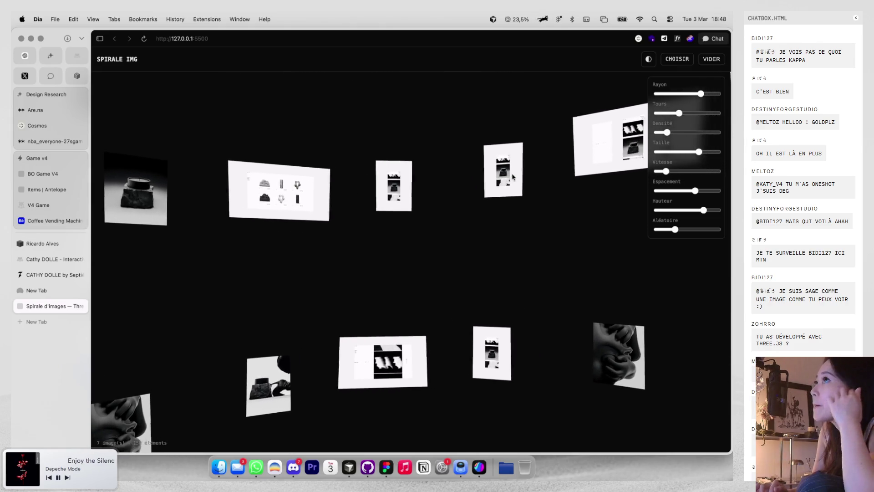
{"action": "scroll", "coordinate": [512, 176], "scroll_direction": "down", "scroll_amount": 5}
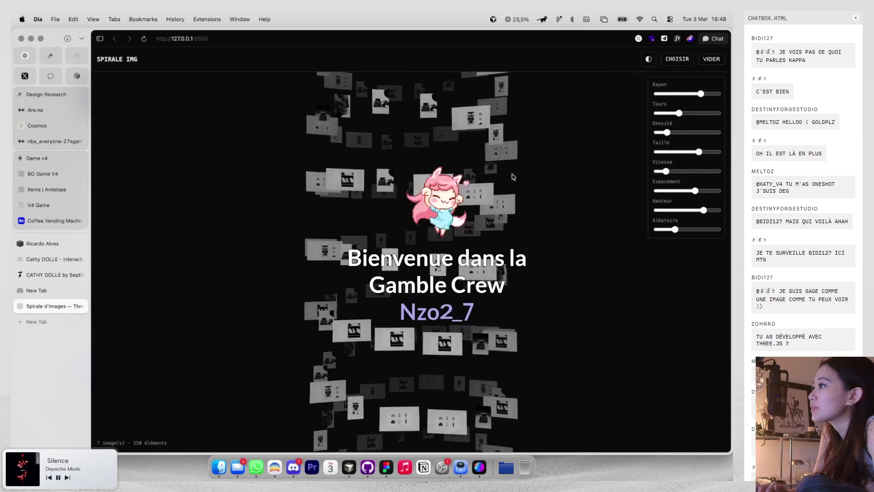
{"action": "scroll", "coordinate": [512, 178], "scroll_direction": "up", "scroll_amount": 5}
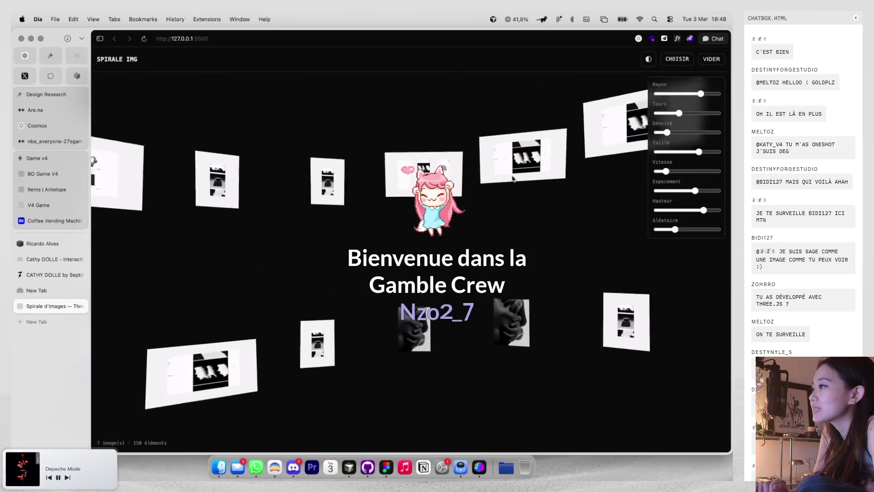
{"action": "scroll", "coordinate": [513, 179], "scroll_direction": "down", "scroll_amount": 5}
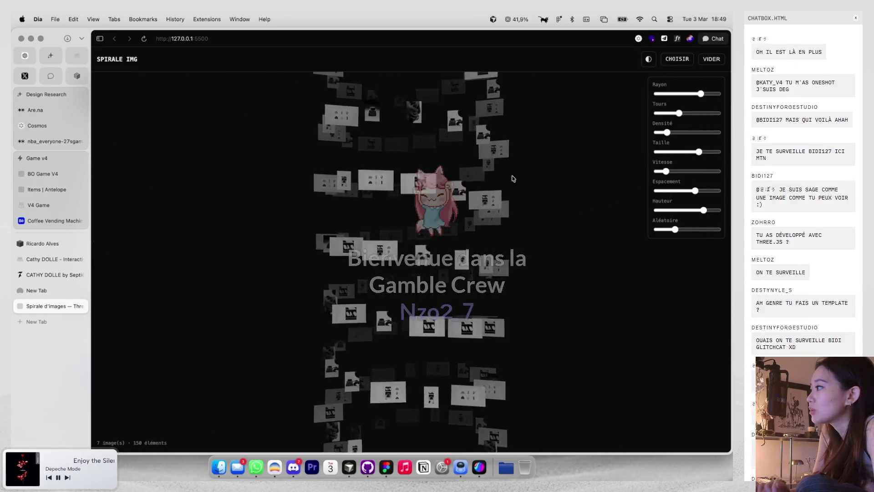
{"action": "scroll", "coordinate": [513, 177], "scroll_direction": "up", "scroll_amount": 5}
{"action": "scroll", "coordinate": [512, 177], "scroll_direction": "down", "scroll_amount": 3}
{"action": "scroll", "coordinate": [512, 177], "scroll_direction": "down", "scroll_amount": 3}
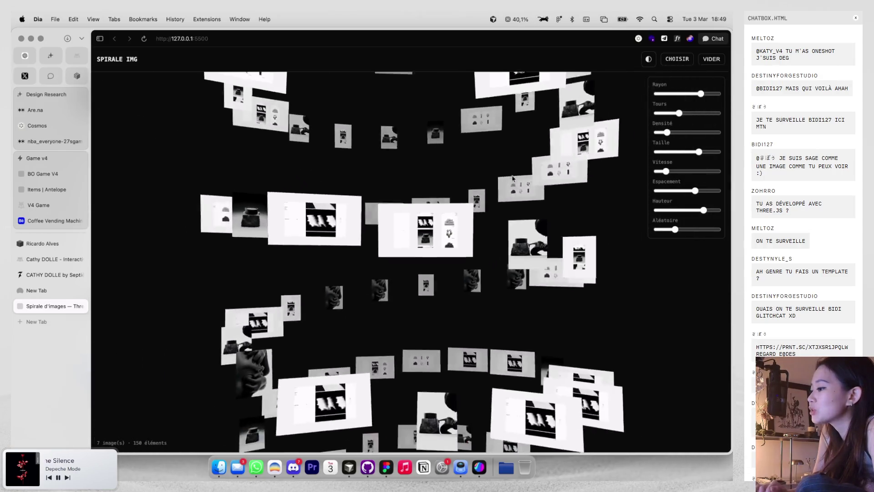
{"action": "scroll", "coordinate": [512, 179], "scroll_direction": "up", "scroll_amount": 5}
{"action": "scroll", "coordinate": [513, 178], "scroll_direction": "down", "scroll_amount": 3}
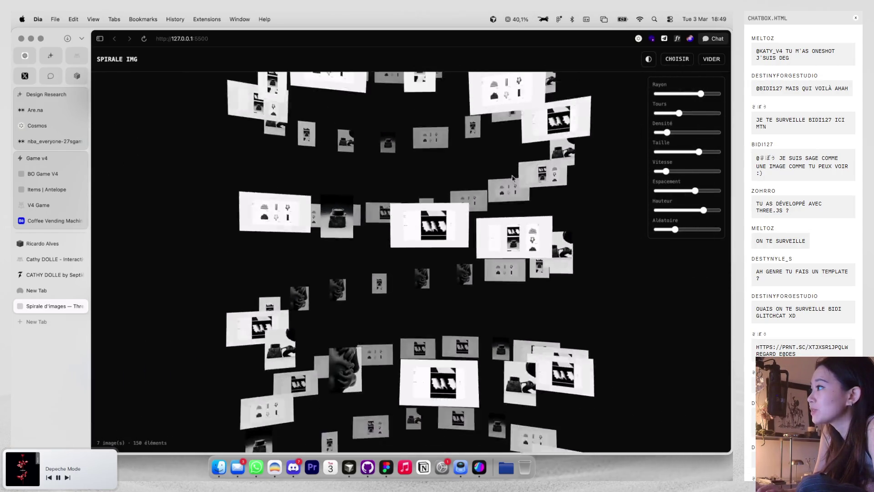
{"action": "scroll", "coordinate": [513, 178], "scroll_direction": "down", "scroll_amount": 3}
{"action": "scroll", "coordinate": [512, 178], "scroll_direction": "up", "scroll_amount": 3}
{"action": "scroll", "coordinate": [513, 179], "scroll_direction": "up", "scroll_amount": 3}
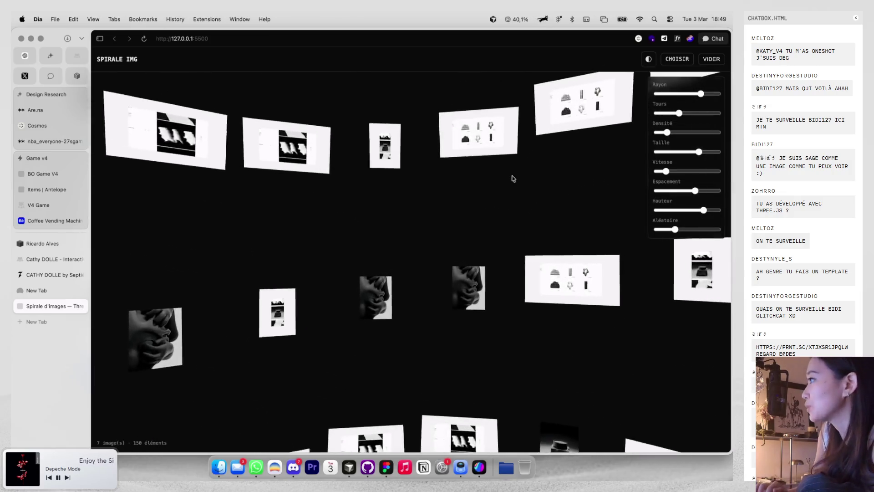
{"action": "scroll", "coordinate": [513, 178], "scroll_direction": "down", "scroll_amount": 3}
{"action": "scroll", "coordinate": [513, 178], "scroll_direction": "down", "scroll_amount": 2}
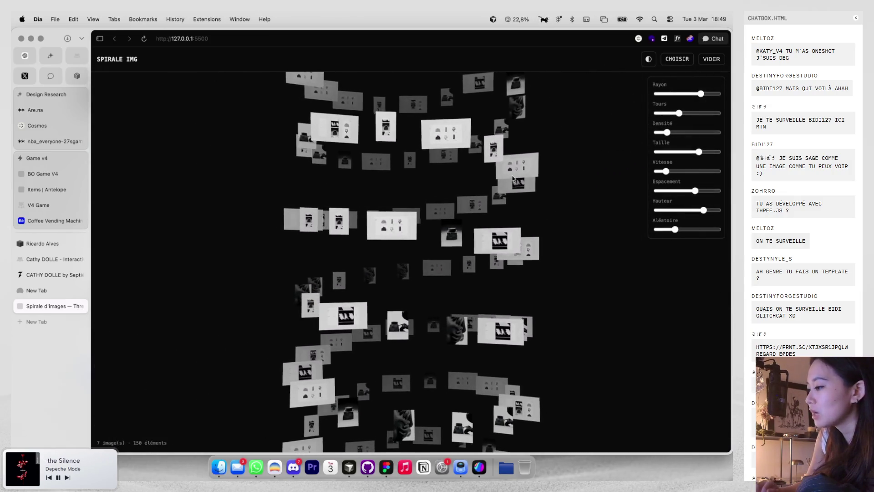
Try the catarina-opal address in a new tab and close the resulting 404 page
{"action": "key", "text": "super+t"}
{"action": "type", "text": "catarina-opal.vercel.app"}
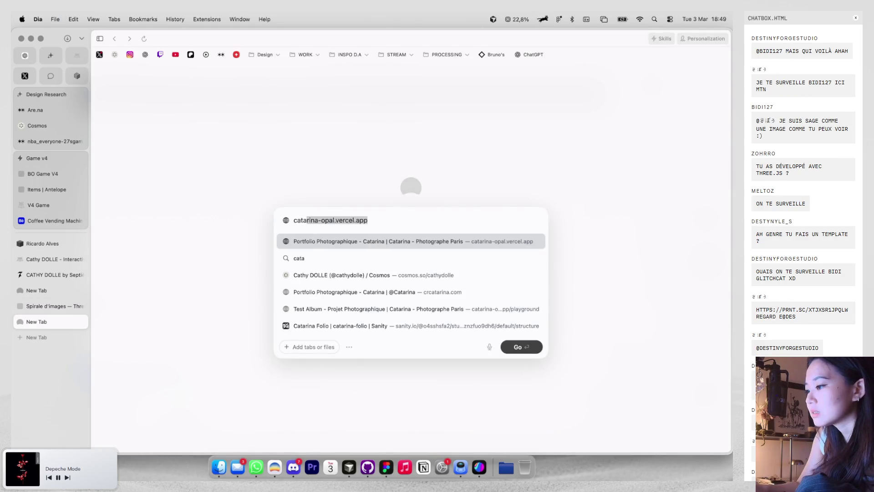
{"action": "key", "text": "Return"}
{"action": "key", "text": "super+w"}
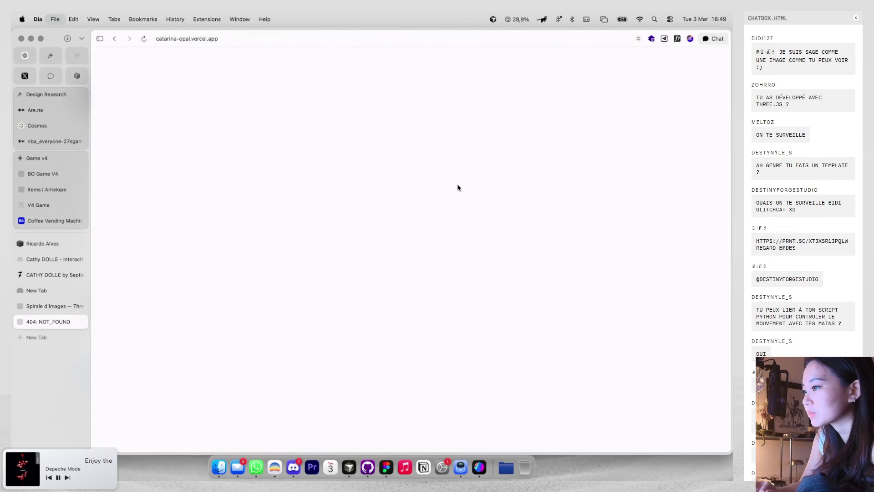
Load crcatarina.com from suggestions in a new tab and enter the Test Album project
{"action": "key", "text": "super+t"}
{"action": "type", "text": "car"}
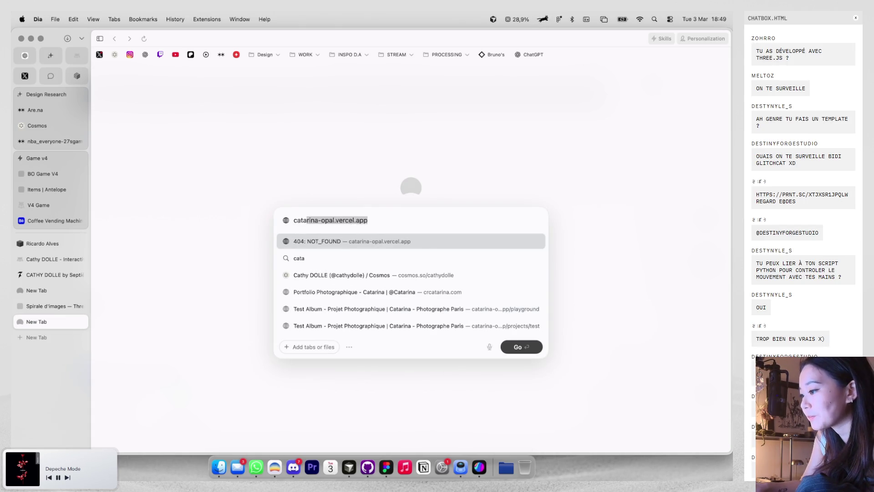
{"action": "key", "text": "Down"}
{"action": "key", "text": "Down"}
{"action": "key", "text": "Down"}
{"action": "key", "text": "Return"}
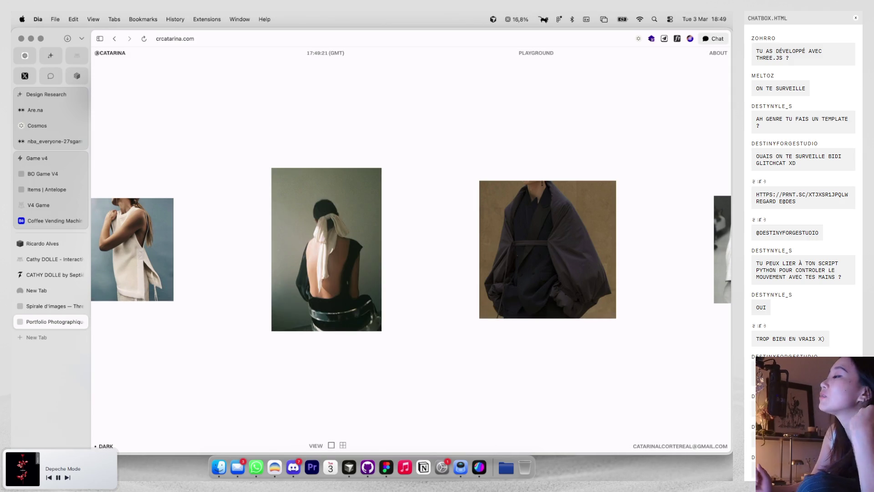
{"action": "scroll", "coordinate": [489, 236], "scroll_direction": "down", "scroll_amount": 10}
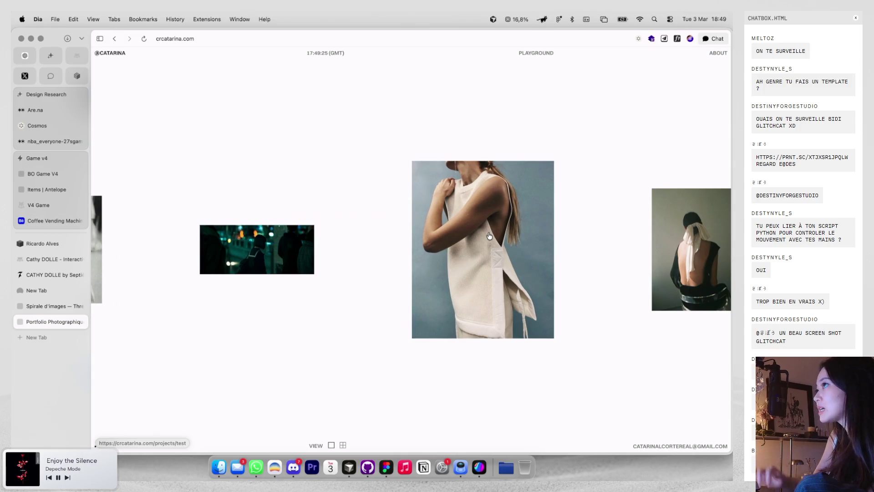
{"action": "scroll", "coordinate": [489, 235], "scroll_direction": "down", "scroll_amount": 10}
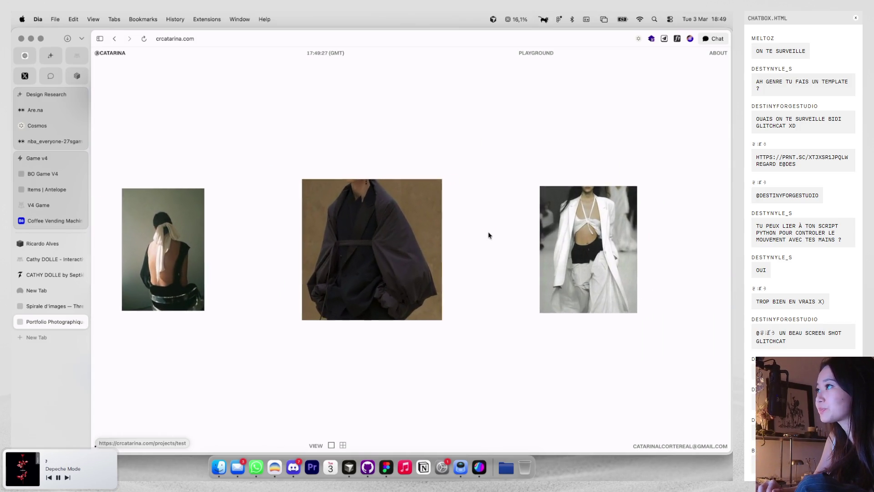
{"action": "left_click", "coordinate": [489, 235]}
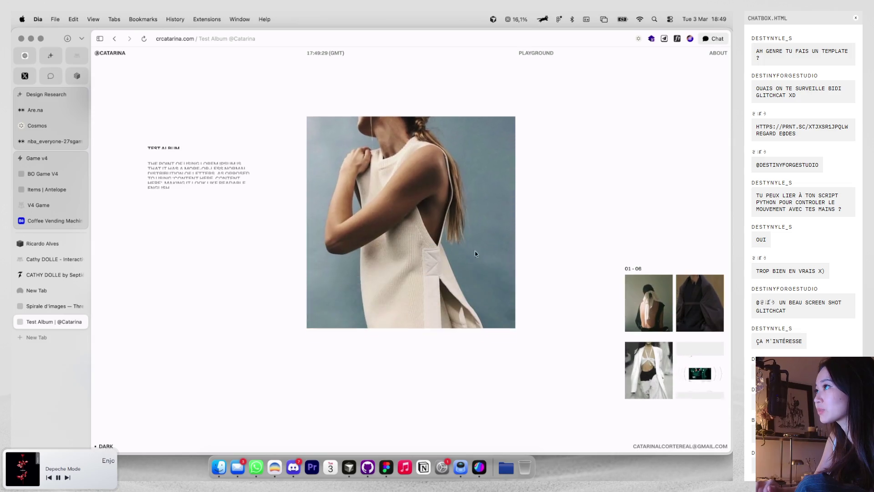
Return to the portfolio home, reopen Test Album and show the dark coat photo
{"action": "left_click", "coordinate": [118, 54]}
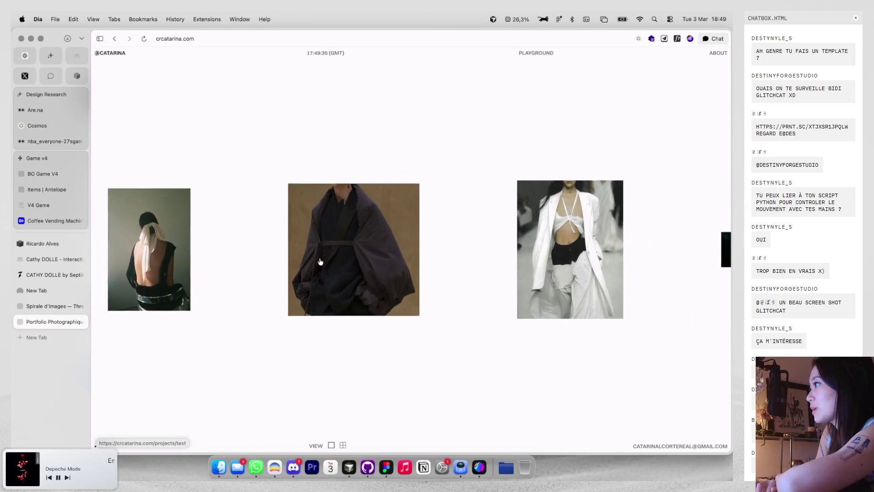
{"action": "left_click", "coordinate": [476, 237]}
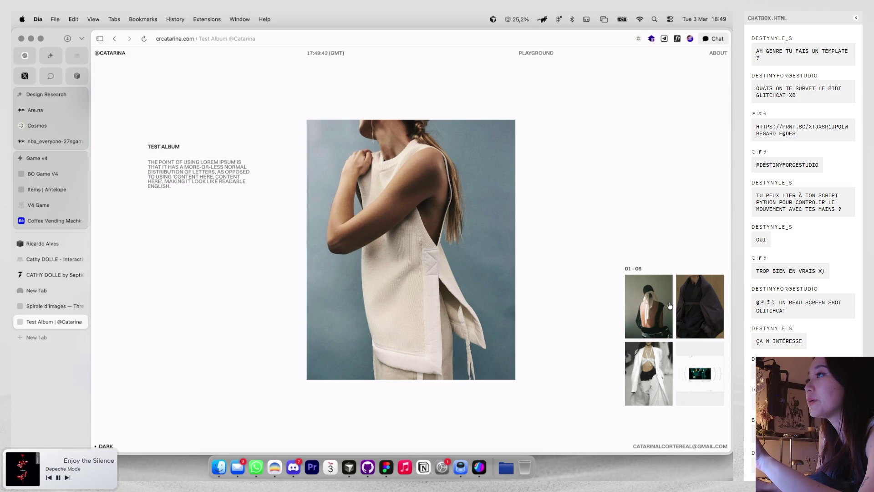
{"action": "left_click", "coordinate": [712, 320]}
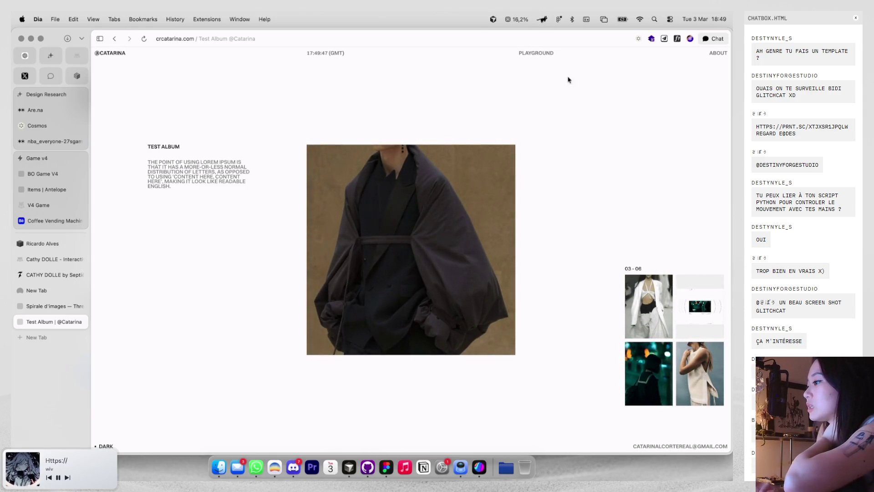
Browse the Playground and floating thumbnails layouts, return home, then close the portfolio tab
{"action": "left_click", "coordinate": [530, 54]}
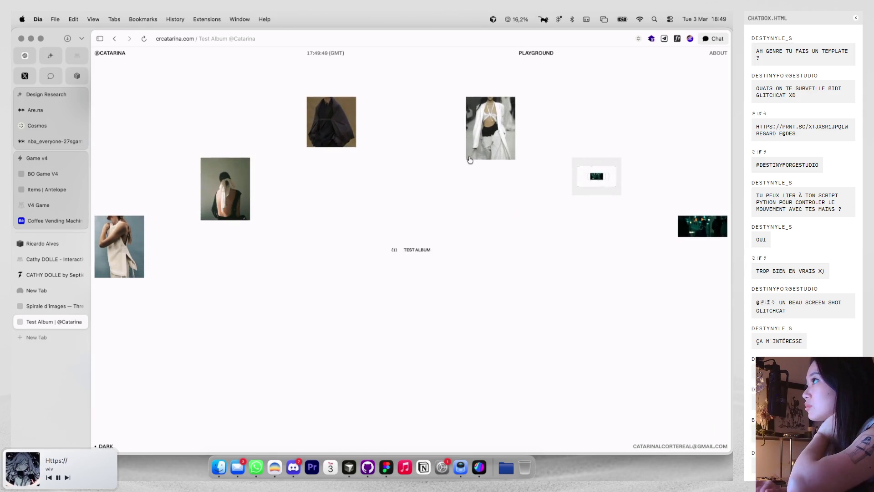
{"action": "left_click", "coordinate": [684, 232]}
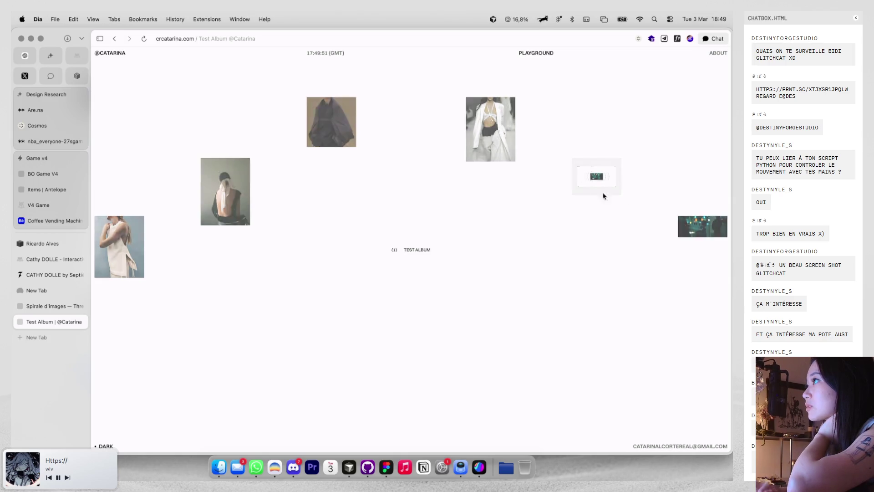
{"action": "left_click", "coordinate": [713, 53]}
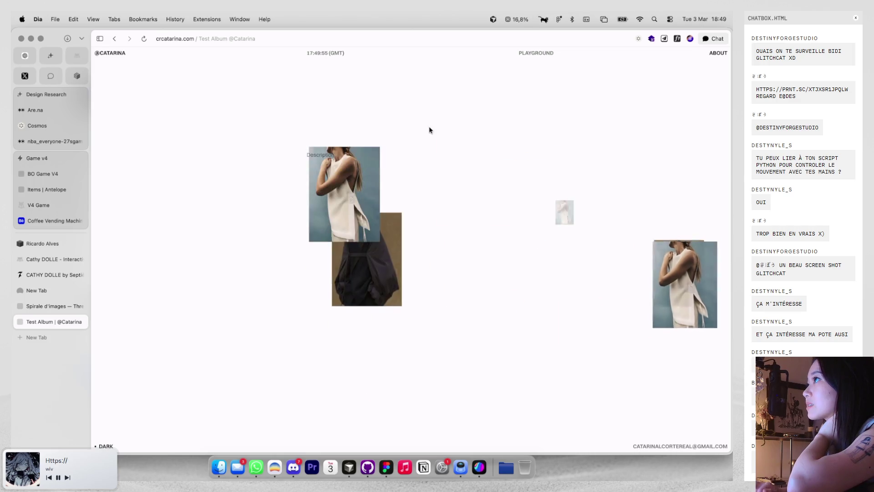
{"action": "left_click", "coordinate": [117, 55]}
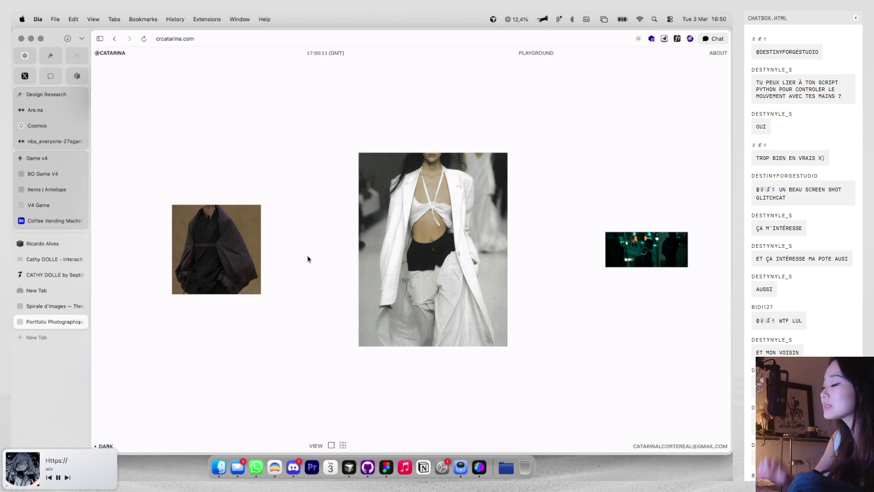
{"action": "scroll", "coordinate": [308, 258], "scroll_direction": "down", "scroll_amount": 5}
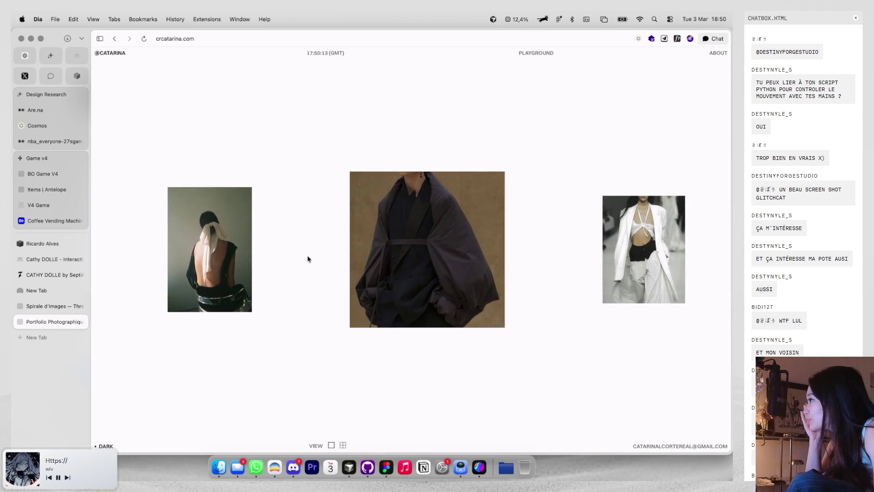
{"action": "key", "text": "super+w"}
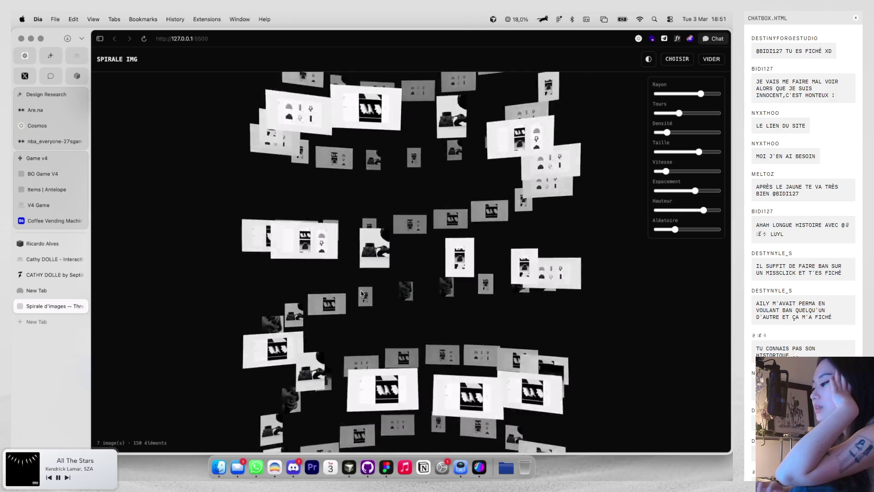
{"action": "left_click", "coordinate": [653, 38]}
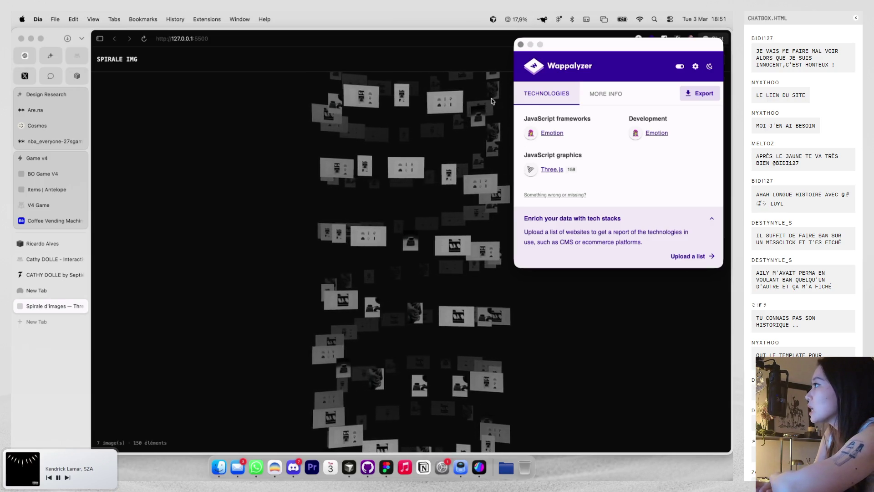
{"action": "left_click", "coordinate": [520, 45]}
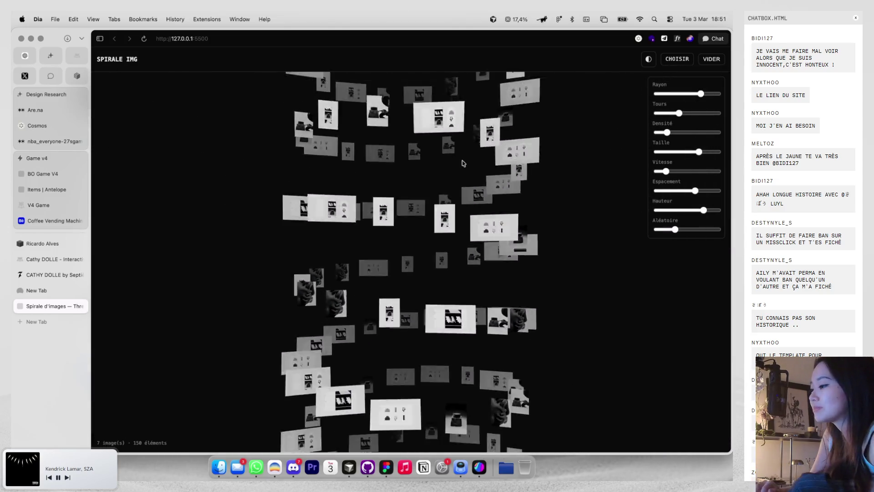
Start and clear a search in a new tab, then close it back to the spiral
{"action": "key", "text": "super+t"}
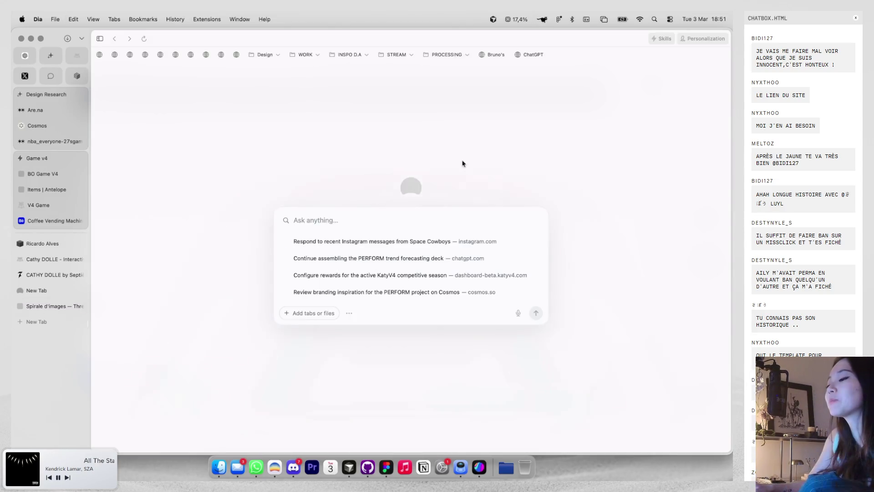
{"action": "type", "text": "ca"}
{"action": "key", "text": "BackSpace"}
{"action": "key", "text": "BackSpace"}
{"action": "key", "text": "BackSpace"}
{"action": "type", "text": "brc"}
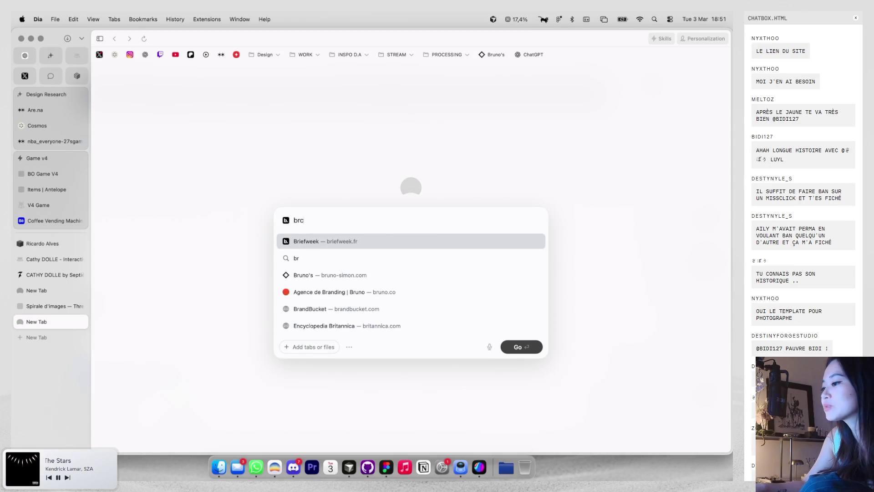
{"action": "key", "text": "BackSpace"}
{"action": "key", "text": "BackSpace"}
{"action": "key", "text": "BackSpace"}
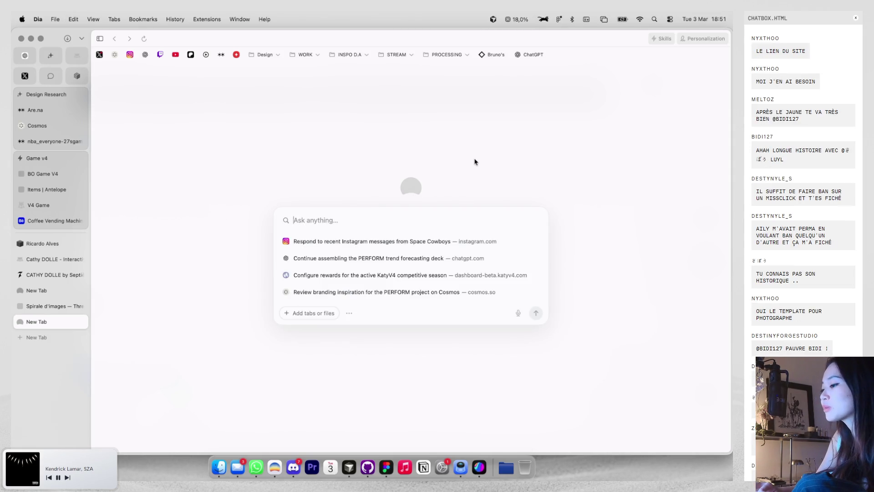
{"action": "key", "text": "super+w"}
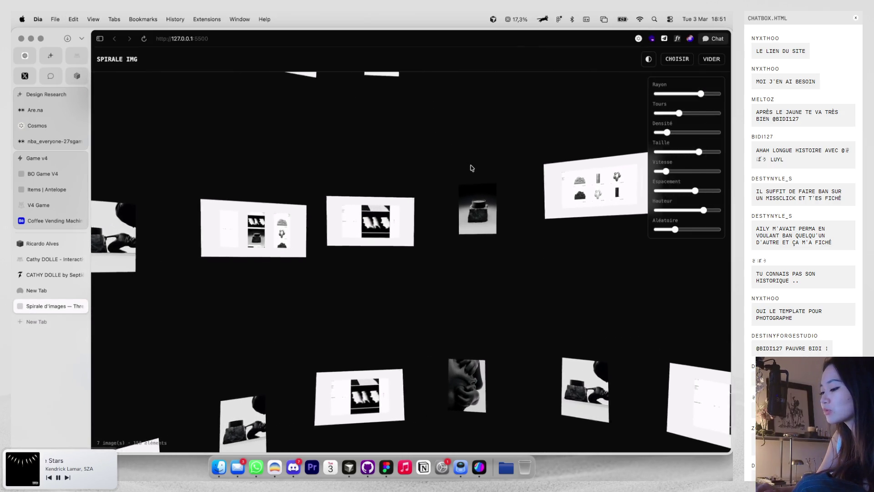
Swipe to the VS Code desktop, return with a blank tab, and bring Notion to the front
{"action": "key", "text": "ctrl+Right"}
{"action": "key", "text": "super+t"}
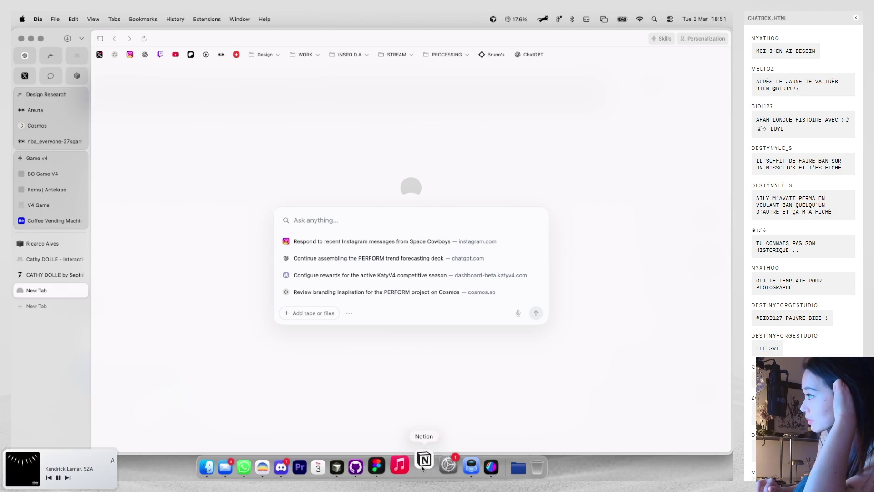
{"action": "left_click", "coordinate": [423, 460]}
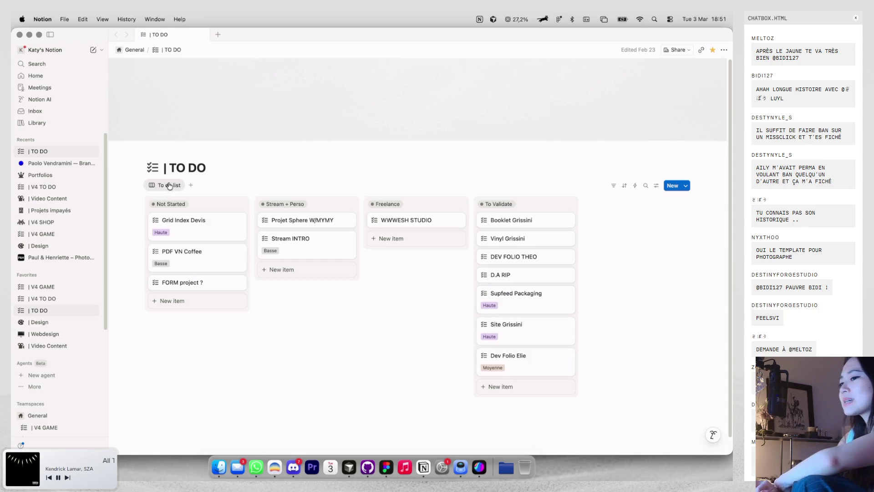
Move the Paolo Vendramini — Brand Designer page to the trash from the sidebar
{"action": "left_click", "coordinate": [62, 166]}
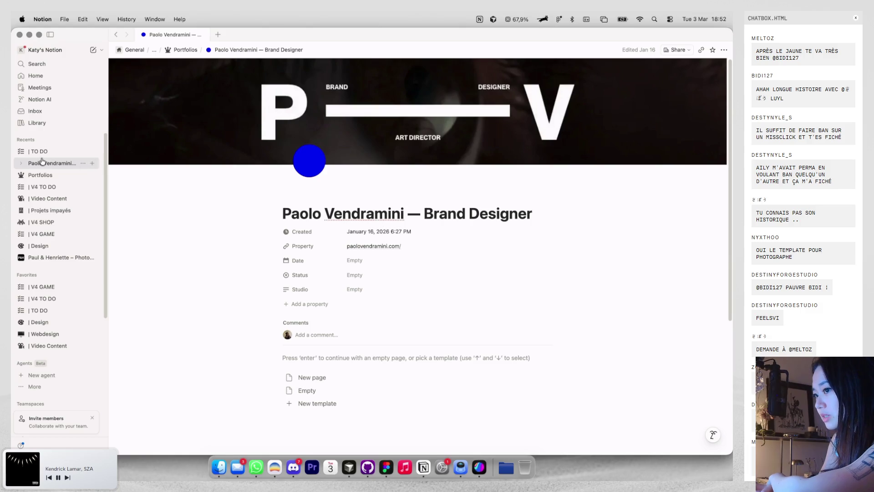
{"action": "left_click", "coordinate": [94, 164]}
{"action": "key", "text": "Escape"}
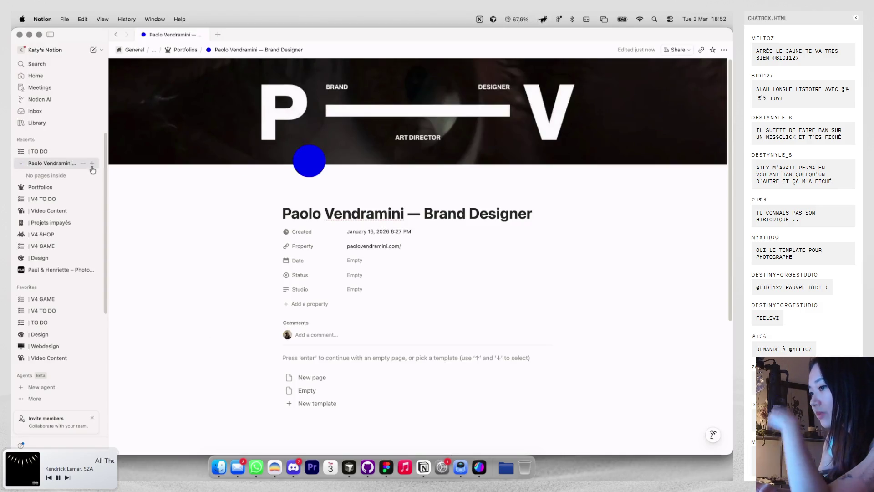
{"action": "left_click", "coordinate": [83, 164]}
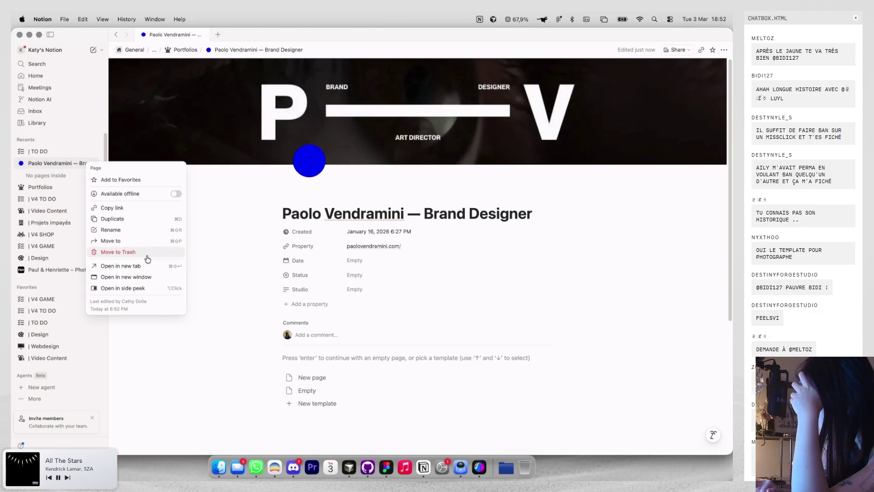
{"action": "left_click", "coordinate": [147, 253]}
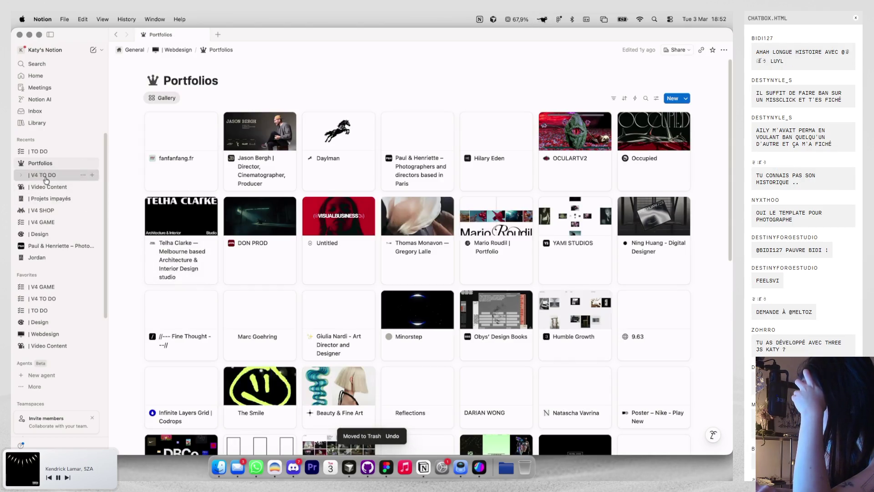
On the TO DO board, keep WWWESH STUDIO in Freelance and move the FORM project ? card into Freelance
{"action": "left_click", "coordinate": [43, 175]}
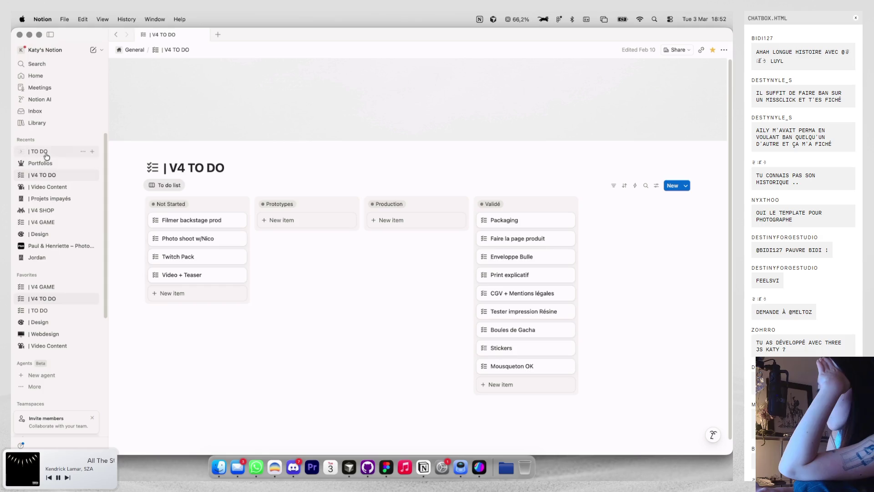
{"action": "left_click", "coordinate": [39, 151]}
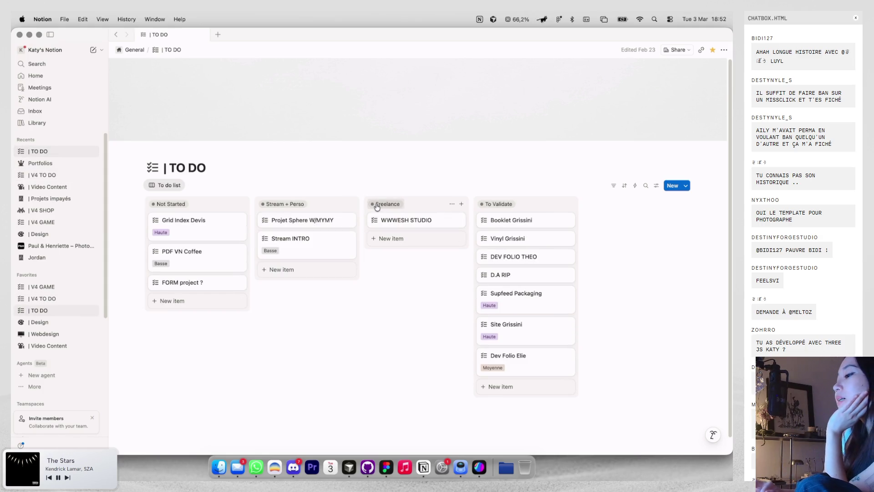
{"action": "mouse_move", "coordinate": [388, 220]}
{"action": "left_mouse_down"}
{"action": "mouse_move", "coordinate": [523, 236]}
{"action": "mouse_move", "coordinate": [390, 174]}
{"action": "left_mouse_up"}
{"action": "left_click_drag", "start_coordinate": [393, 216], "coordinate": [394, 218]}
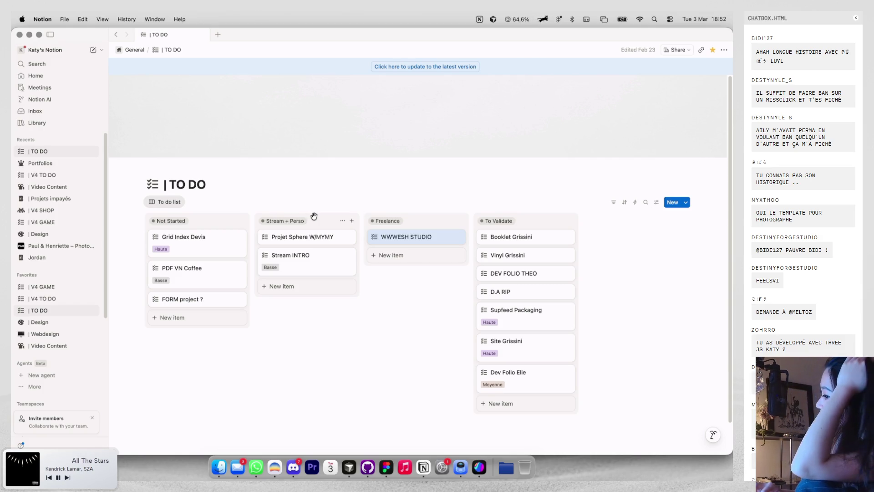
{"action": "mouse_move", "coordinate": [307, 220]}
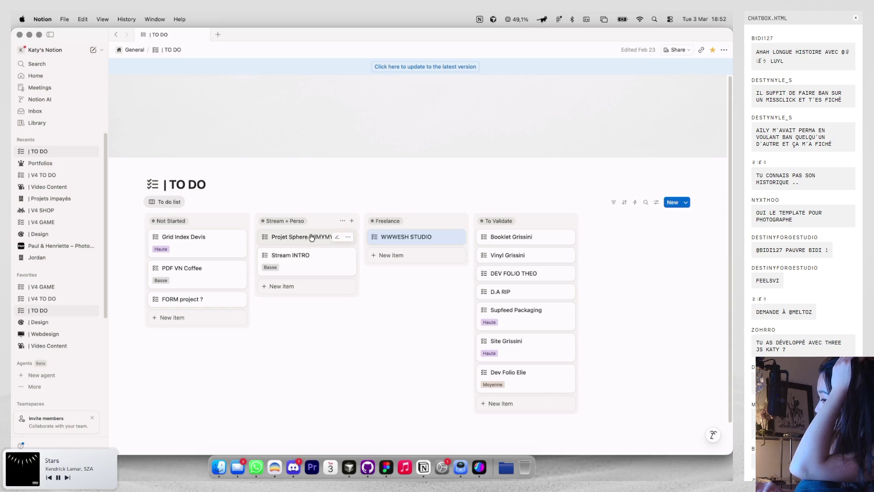
{"action": "left_click_drag", "start_coordinate": [205, 299], "coordinate": [391, 247]}
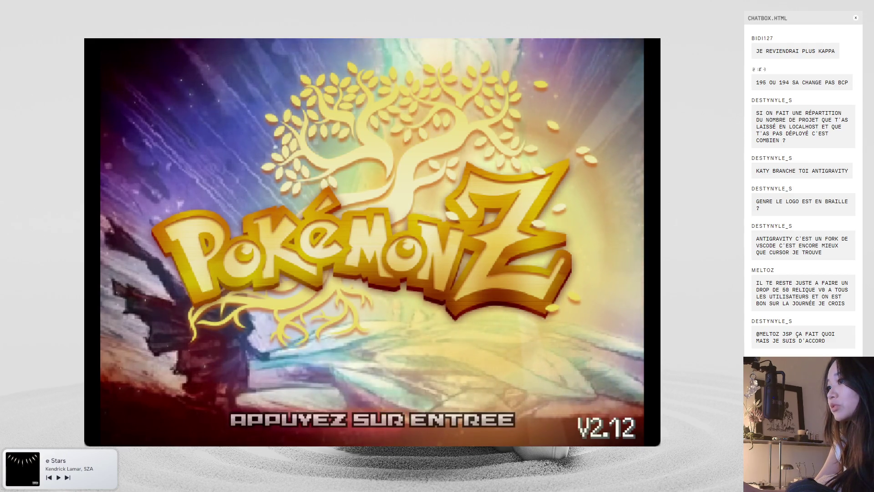
Narrow and shift the game window, pass the title screen and continue Partie 1 at Illumis - Sud
{"action": "left_click_drag", "start_coordinate": [659, 159], "coordinate": [625, 165]}
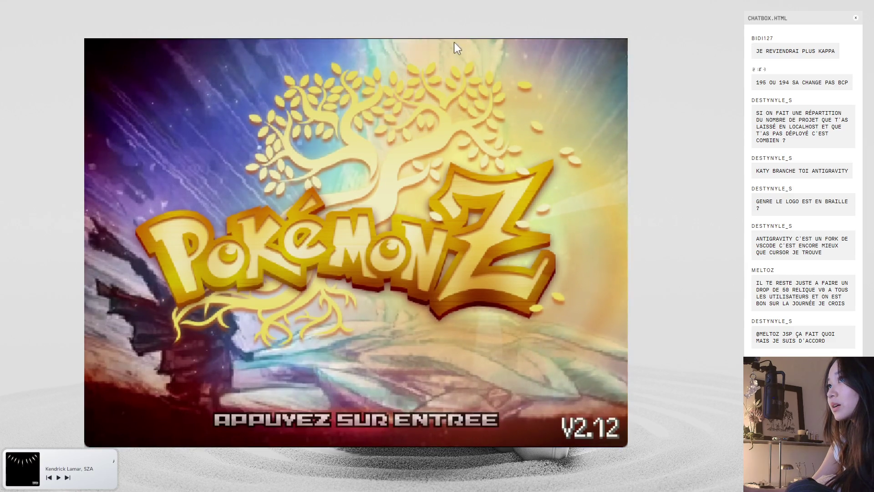
{"action": "left_click_drag", "start_coordinate": [575, 50], "coordinate": [594, 50]}
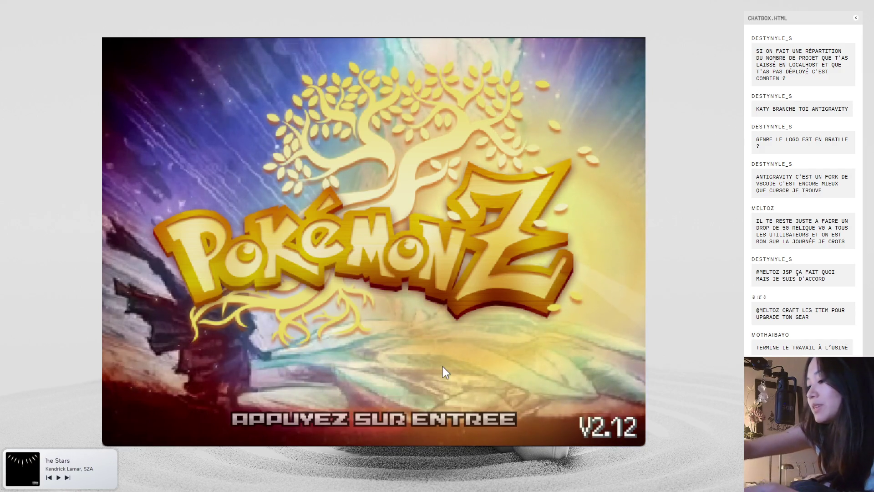
{"action": "key", "text": "Return"}
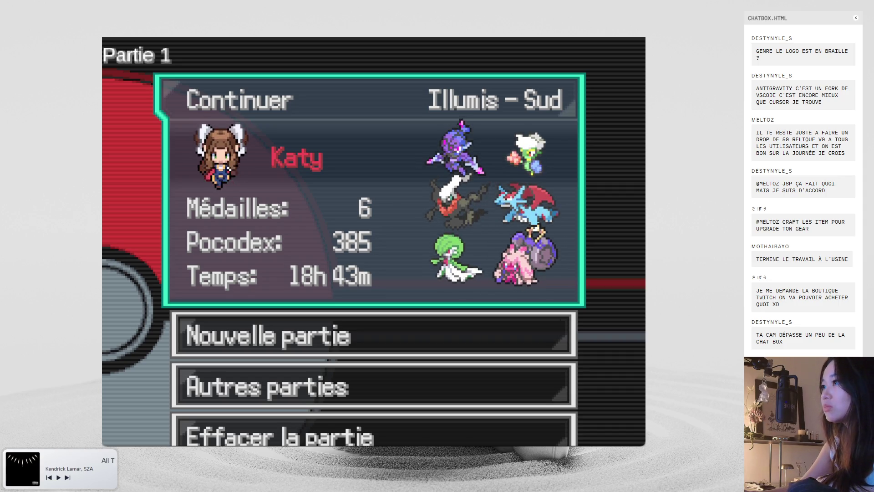
{"action": "key", "text": "Return"}
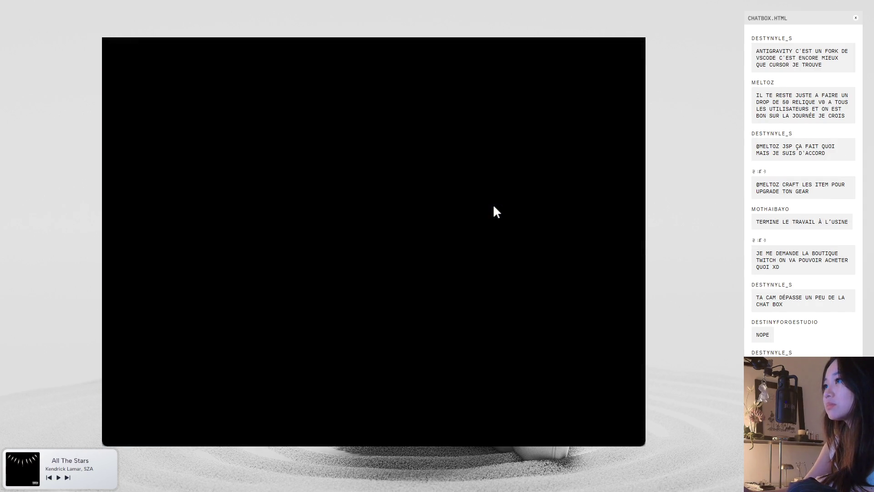
Step up, bring up the pause menu and enter the Pokémon party screen
{"action": "key", "text": "Up"}
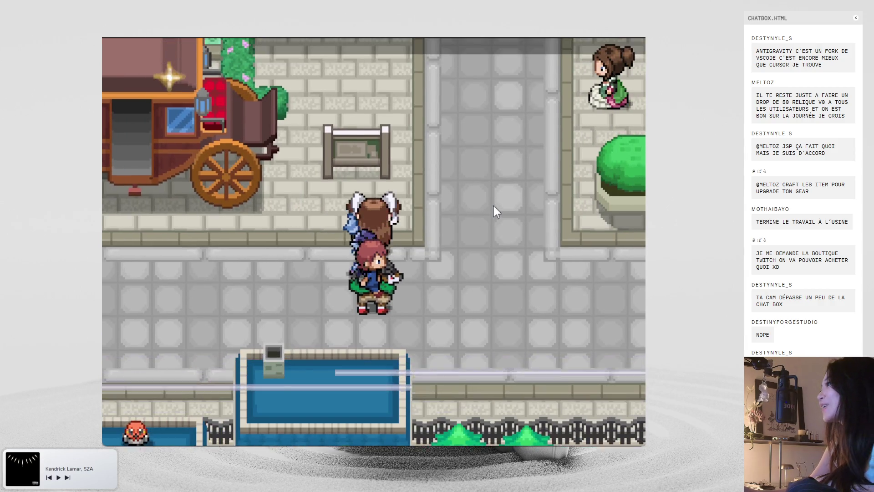
{"action": "key", "text": "Escape"}
{"action": "key", "text": "Up"}
{"action": "key", "text": "Up"}
{"action": "key", "text": "Up"}
{"action": "key", "text": "Up"}
{"action": "key", "text": "Return"}
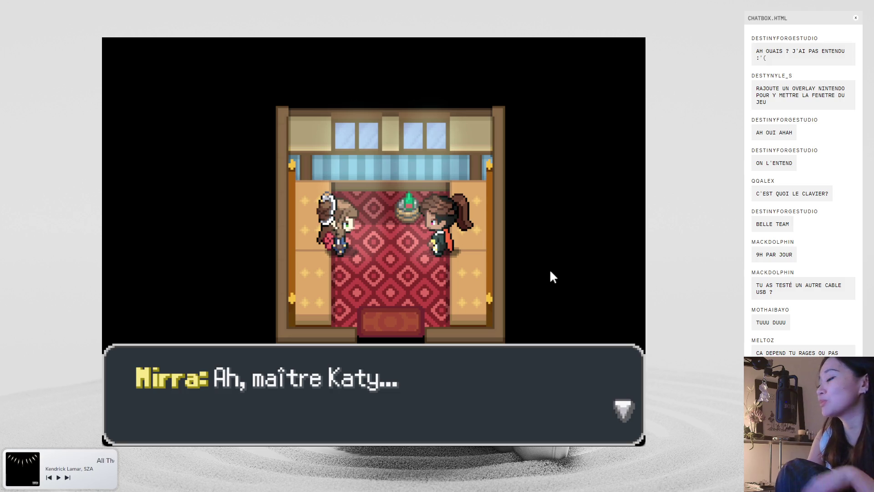
Advance Mirra's dialogue through her request and the meeting announcement
{"action": "key", "text": "Return"}
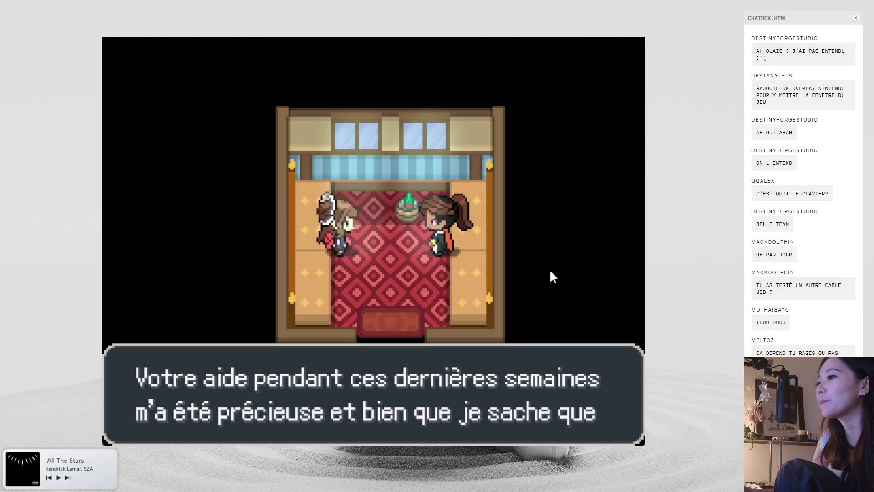
{"action": "key", "text": "Return"}
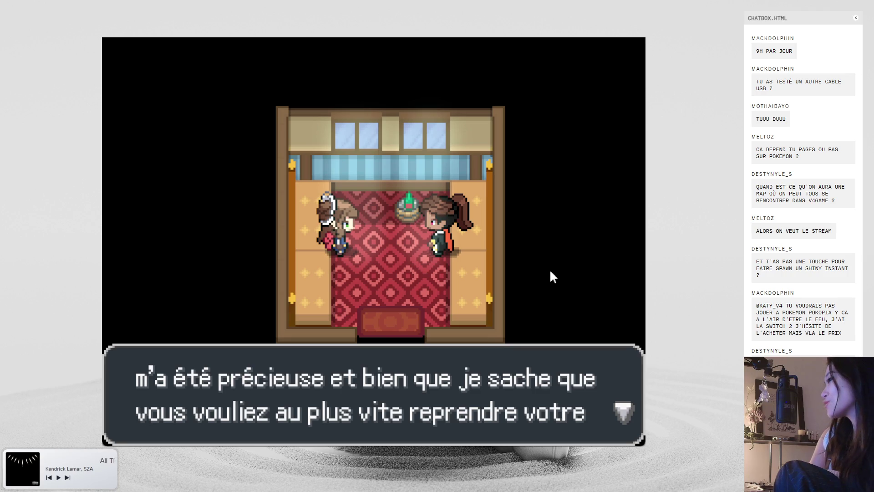
{"action": "key", "text": "Return"}
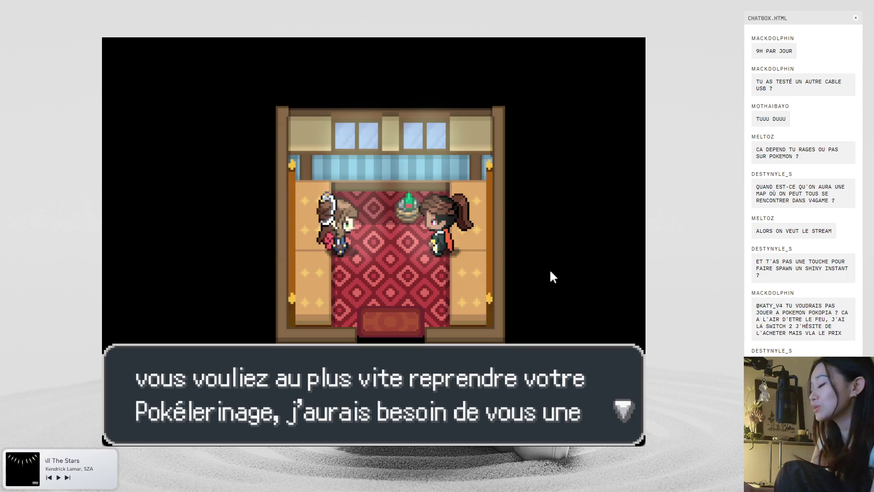
{"action": "key", "text": "Return"}
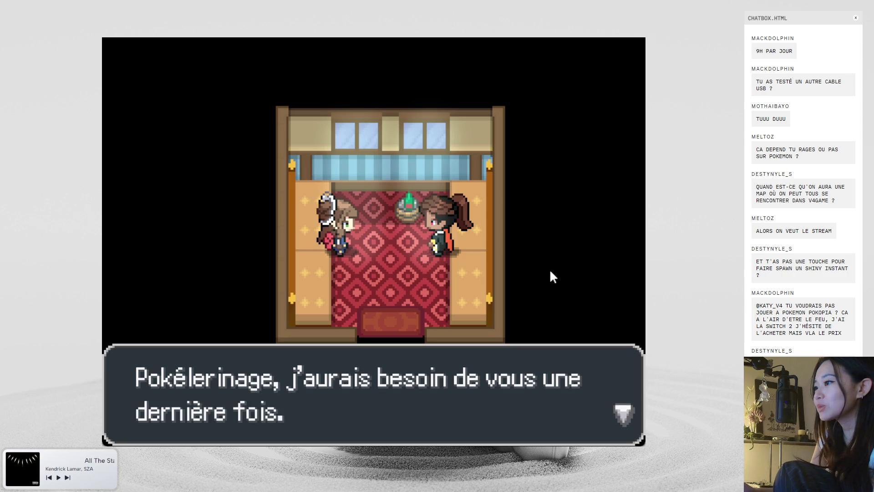
{"action": "key", "text": "Return"}
{"action": "key", "text": "Return"}
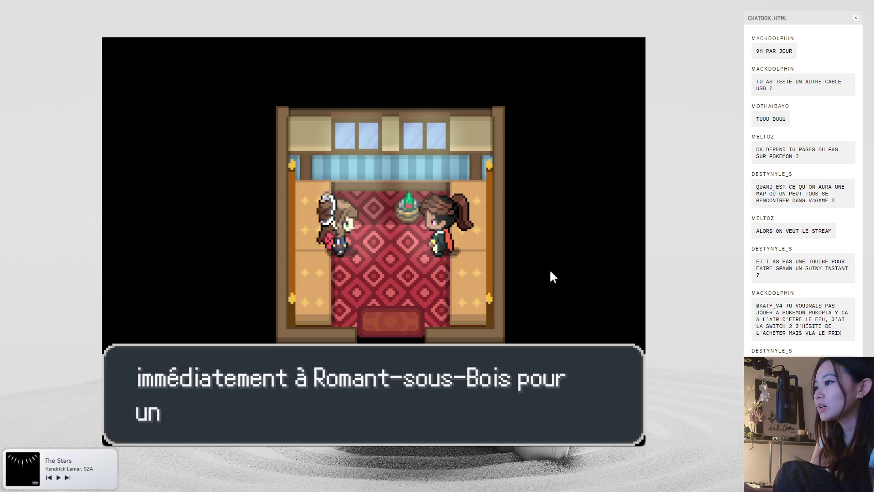
{"action": "key", "text": "Return"}
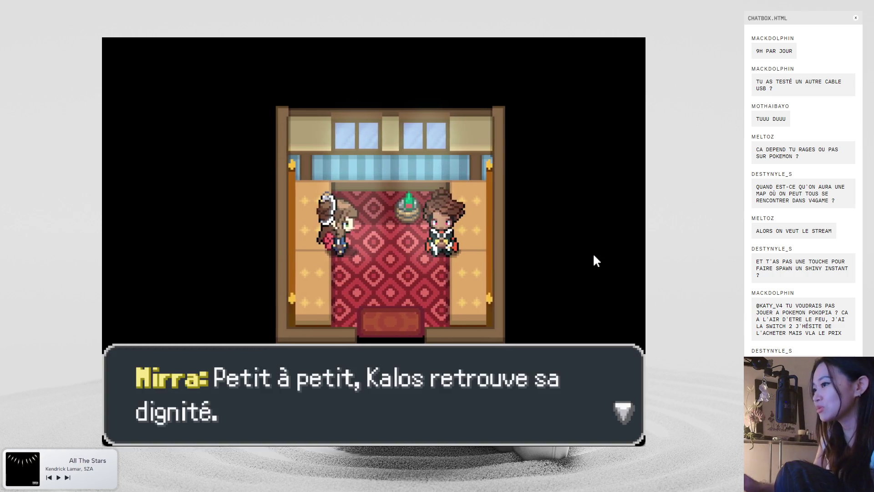
Advance Mirra's lines about Team Azoth up to her remark that Rosa must be found
{"action": "key", "text": "Return"}
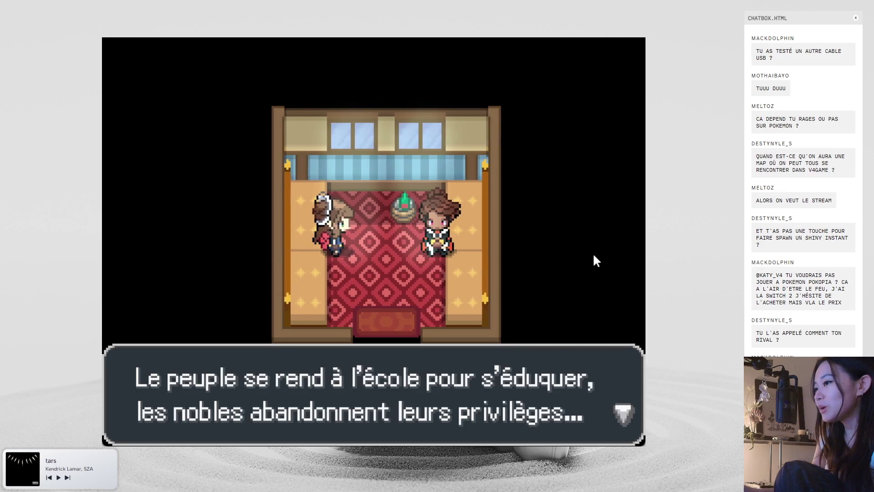
{"action": "key", "text": "Return"}
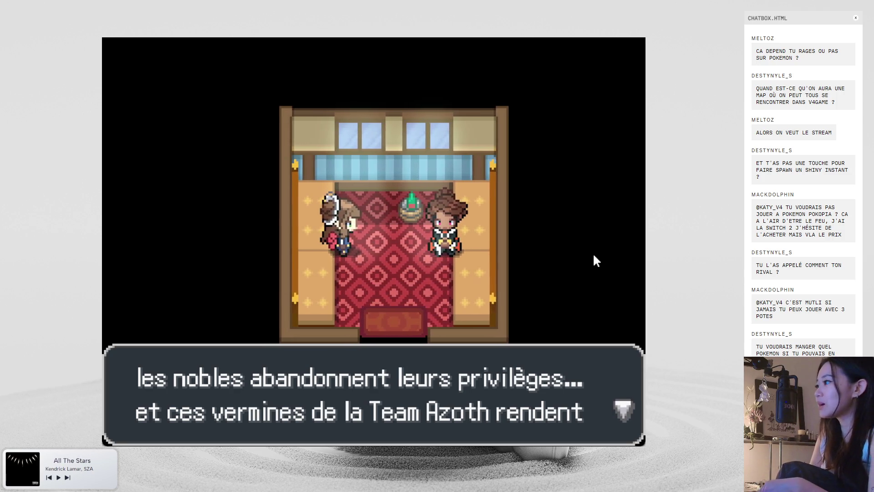
{"action": "key", "text": "Return"}
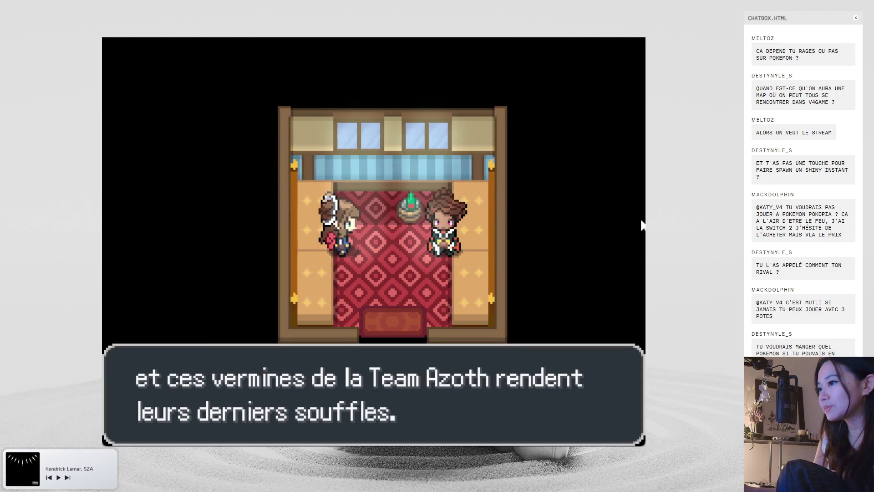
{"action": "key", "text": "Return"}
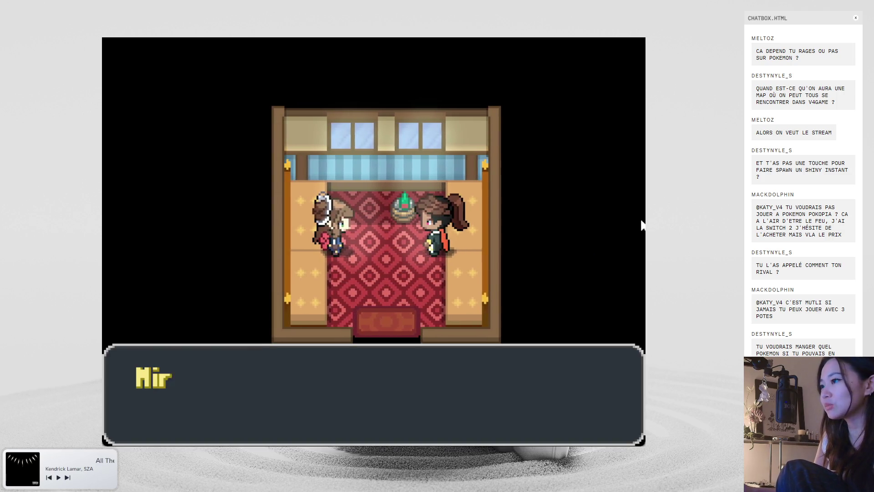